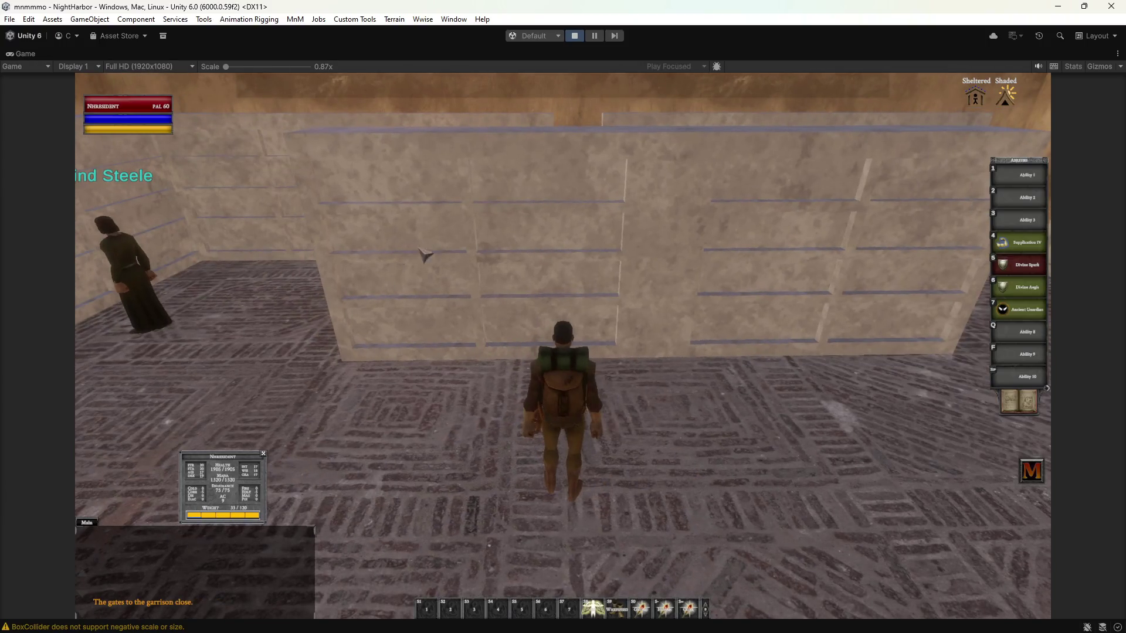
Run down the left corridor and round the wall corner toward Elrind Steele.
key("w")
right_click_drag(773, 229, 574, 229)
key("d")
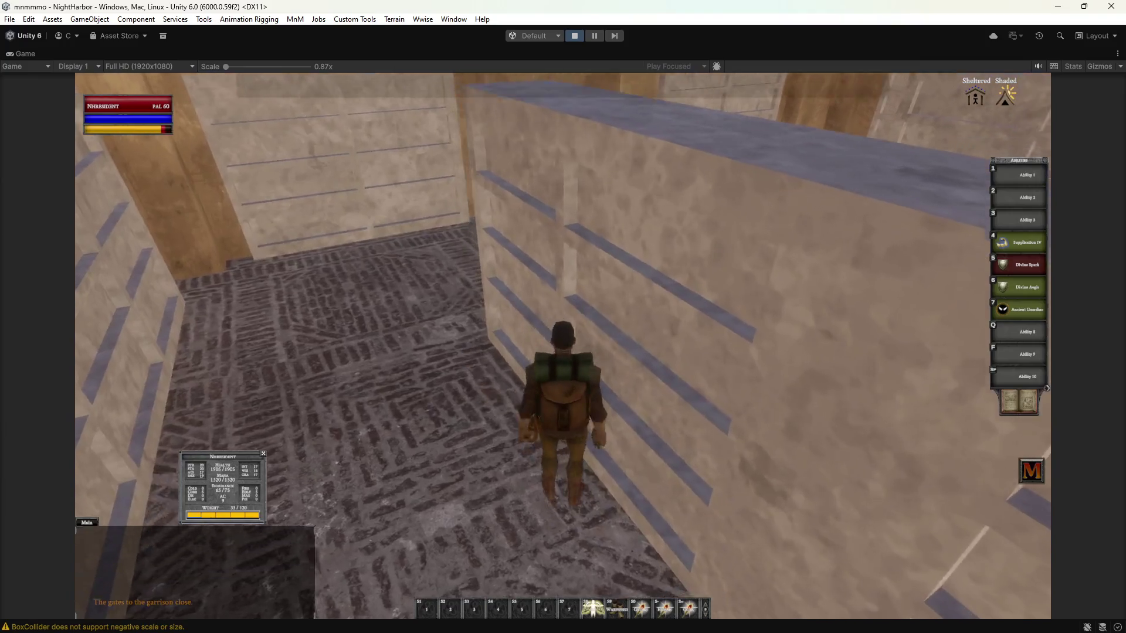
key("d")
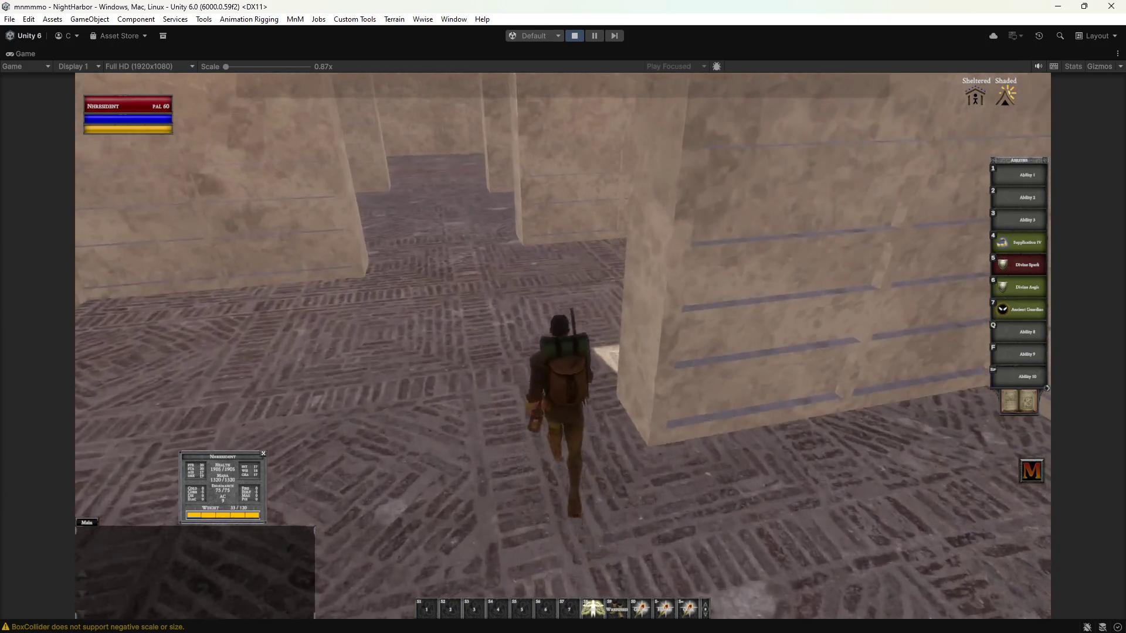
Walk through the doorway and benched courtyard, out the far doorway into the sunlit gate courtyard.
key("a")
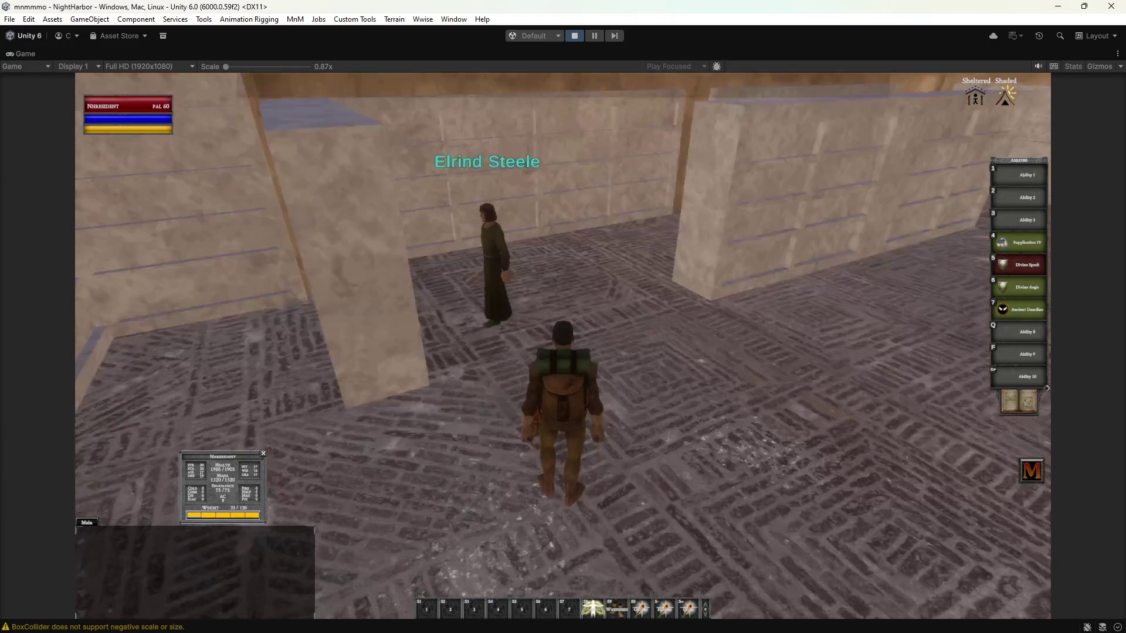
key("a")
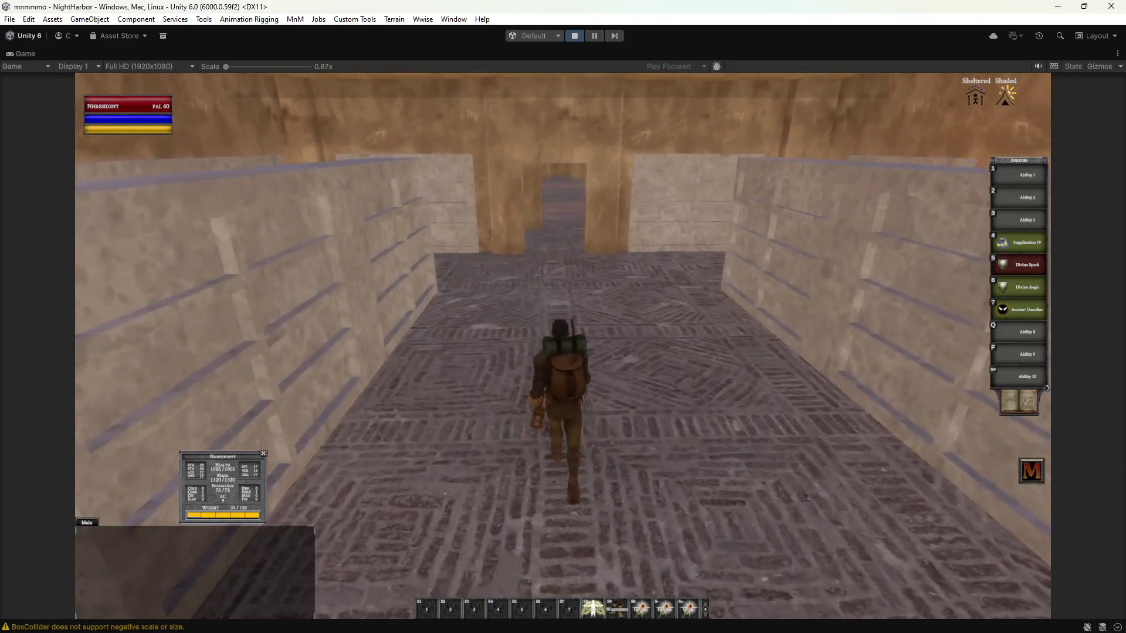
key("w")
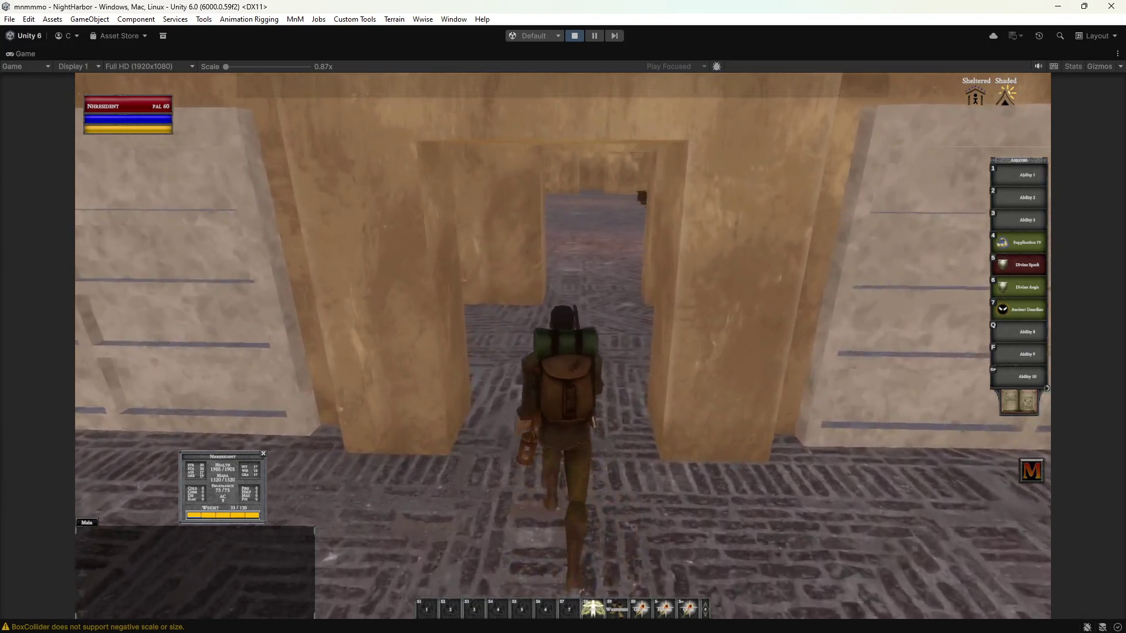
key("w")
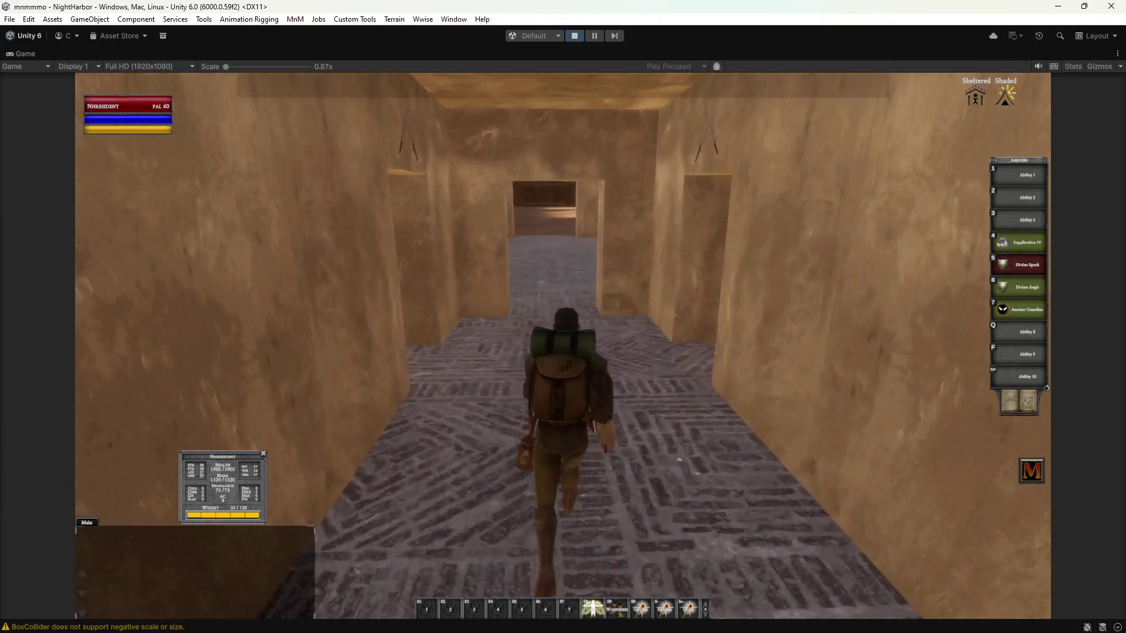
key("w")
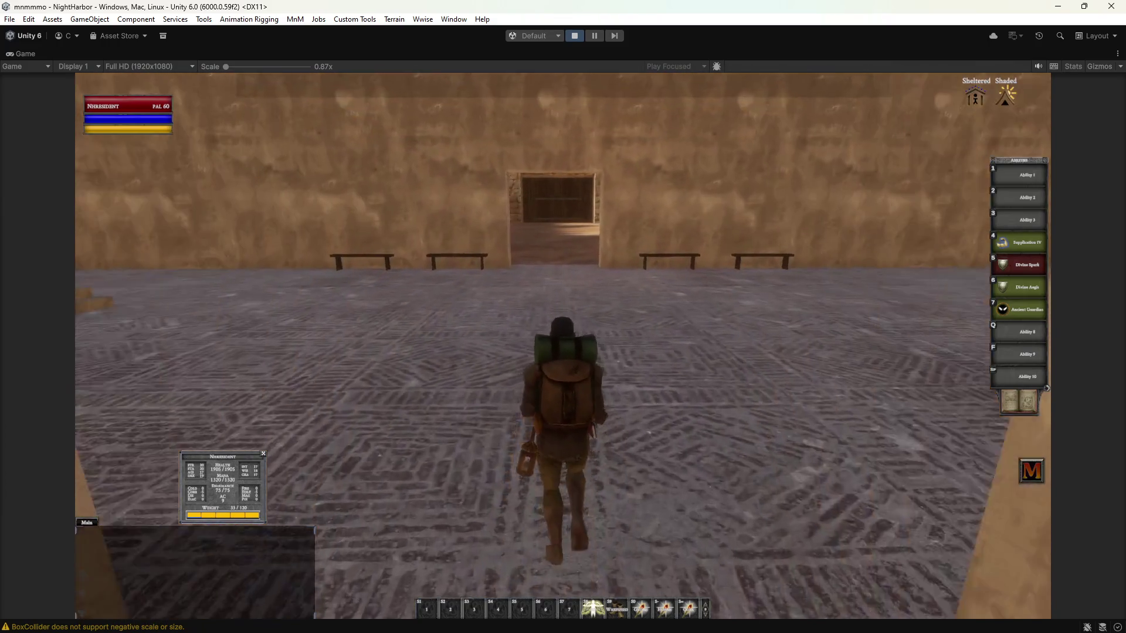
key("w")
key("w")
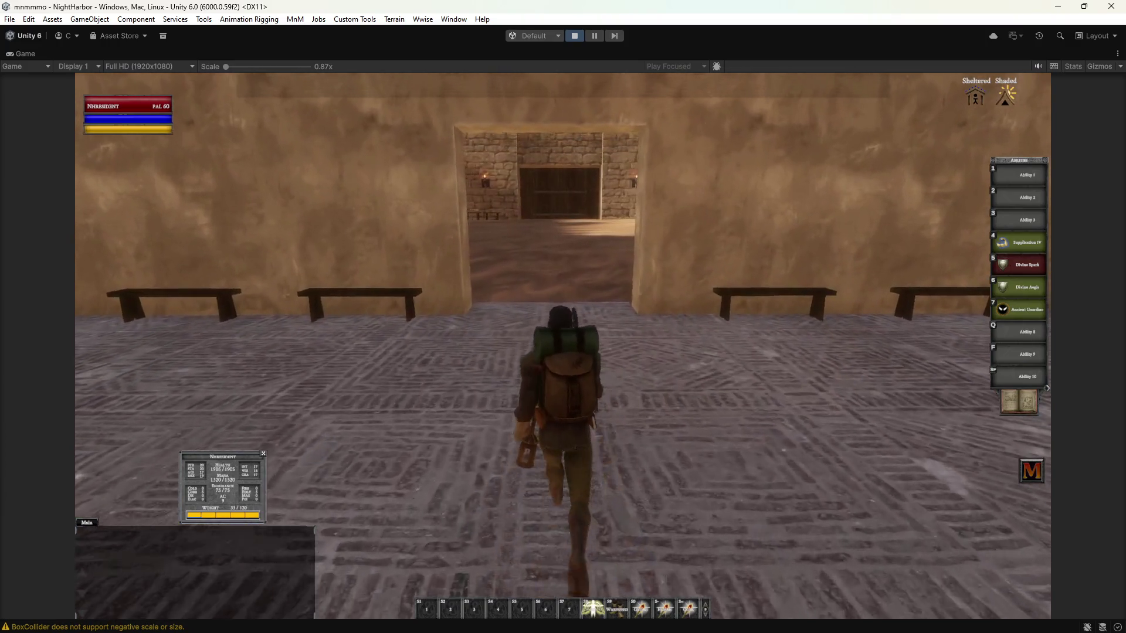
key("w")
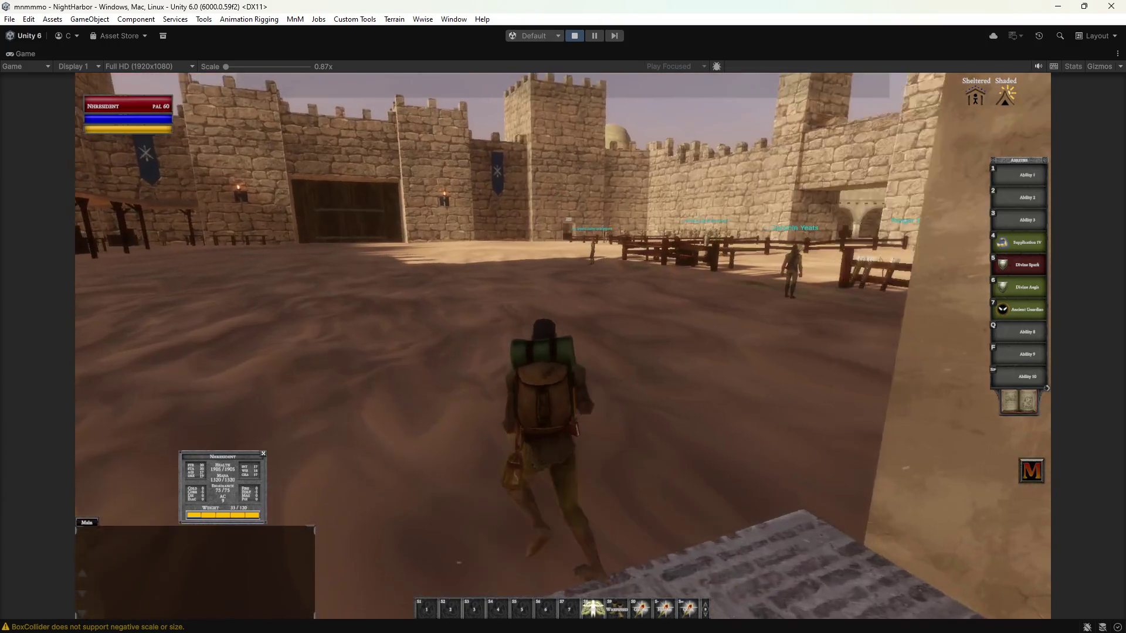
Cross the gate courtyard, peek at the inventory, then drop down from the ledge by the wall.
key("w")
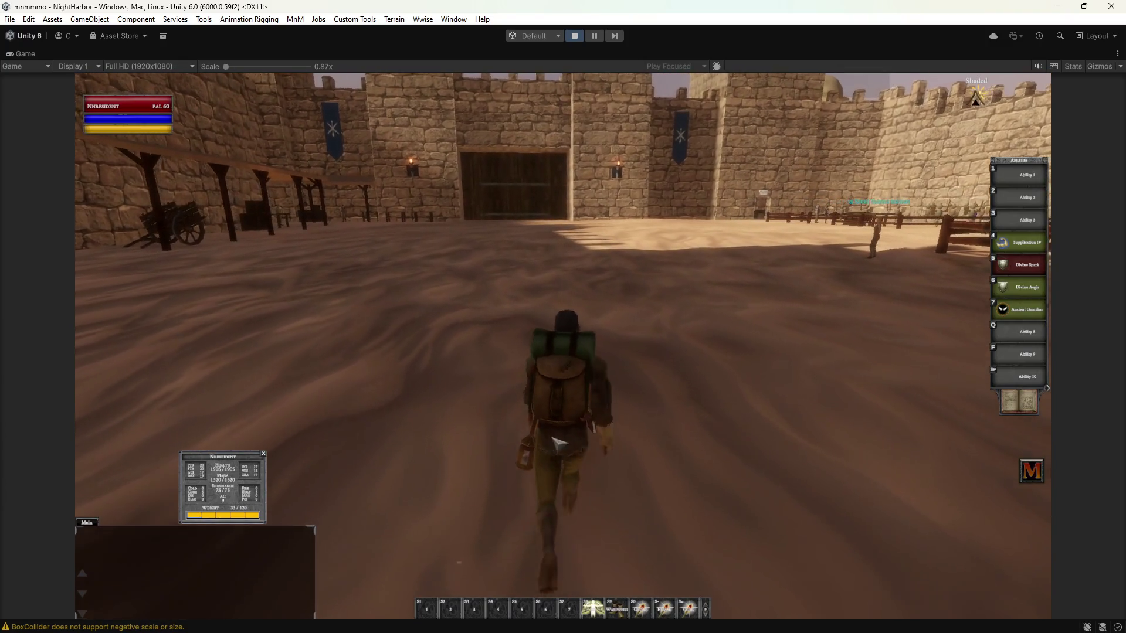
key("w")
key("i")
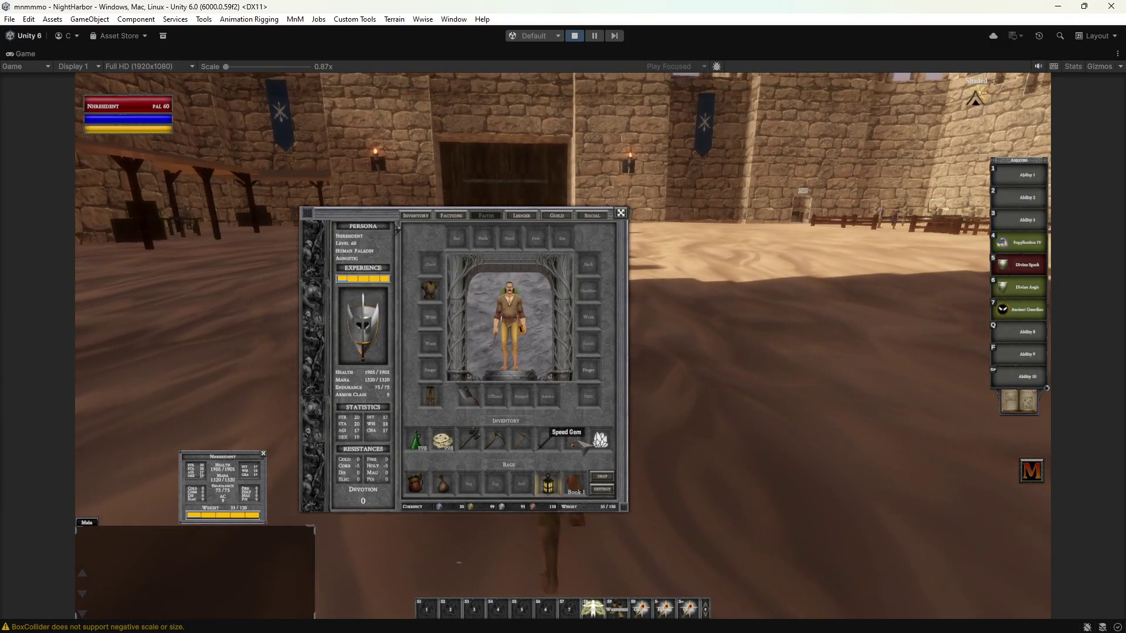
key("w")
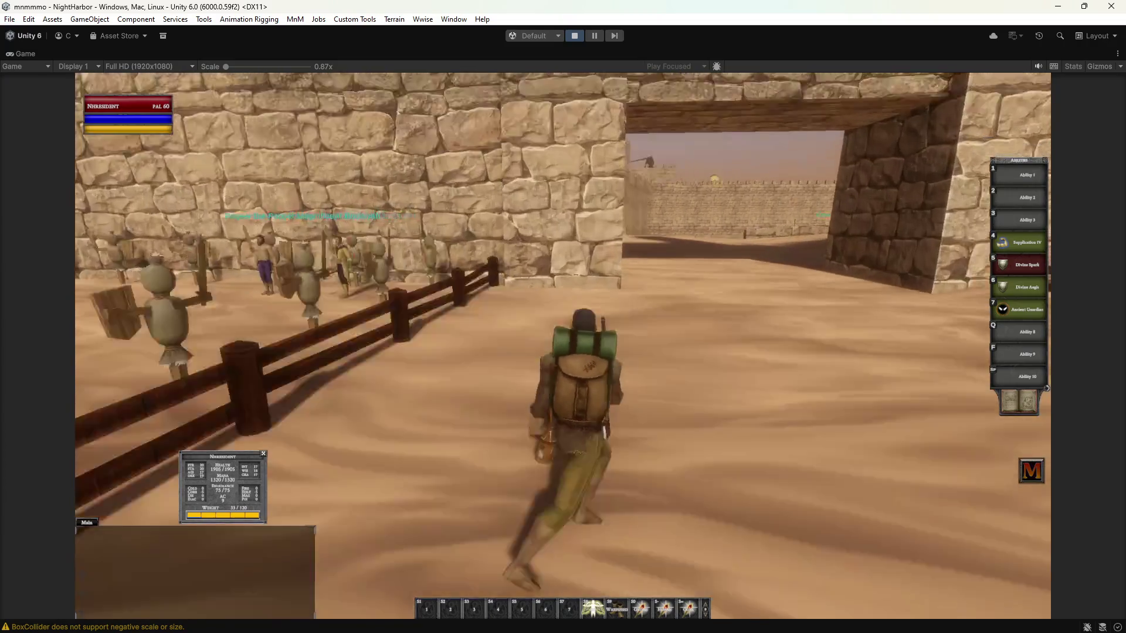
key("w")
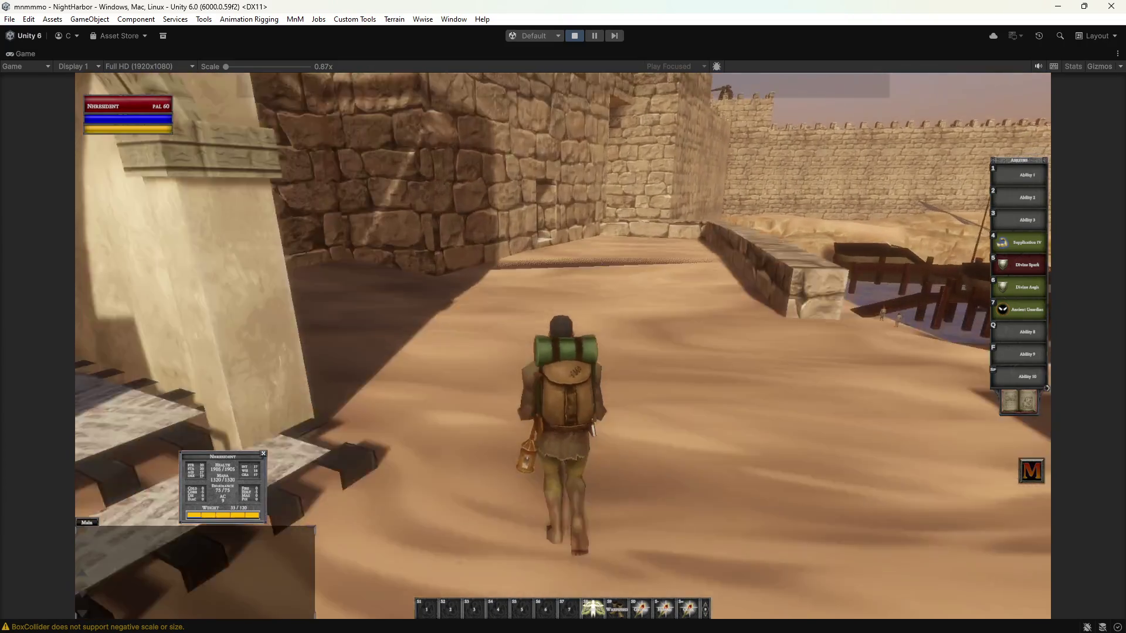
key("w")
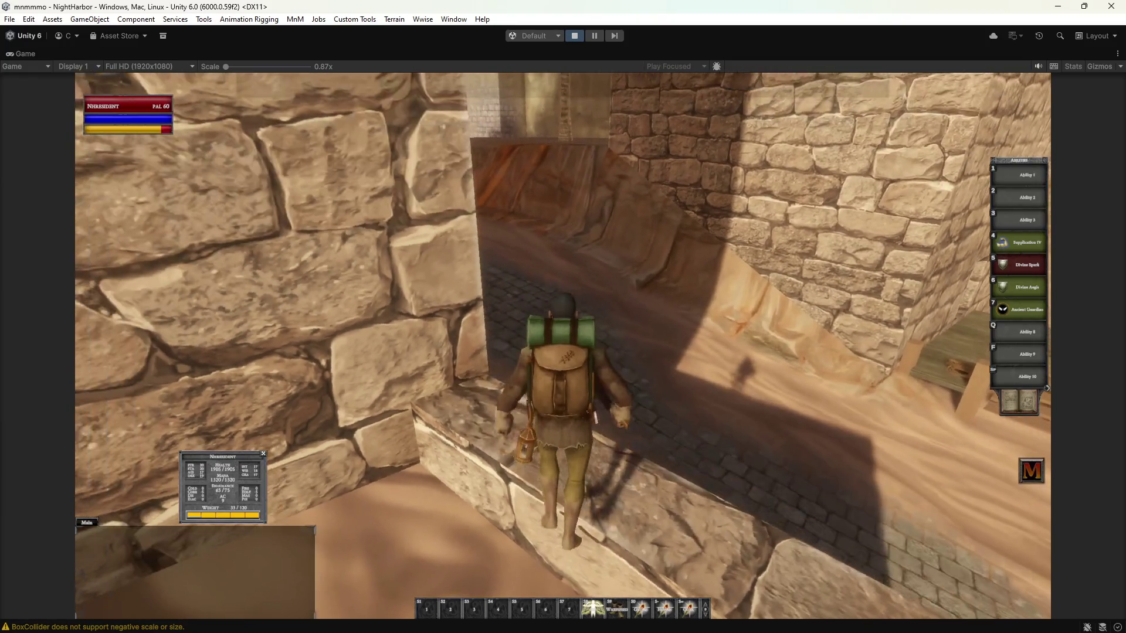
key("w")
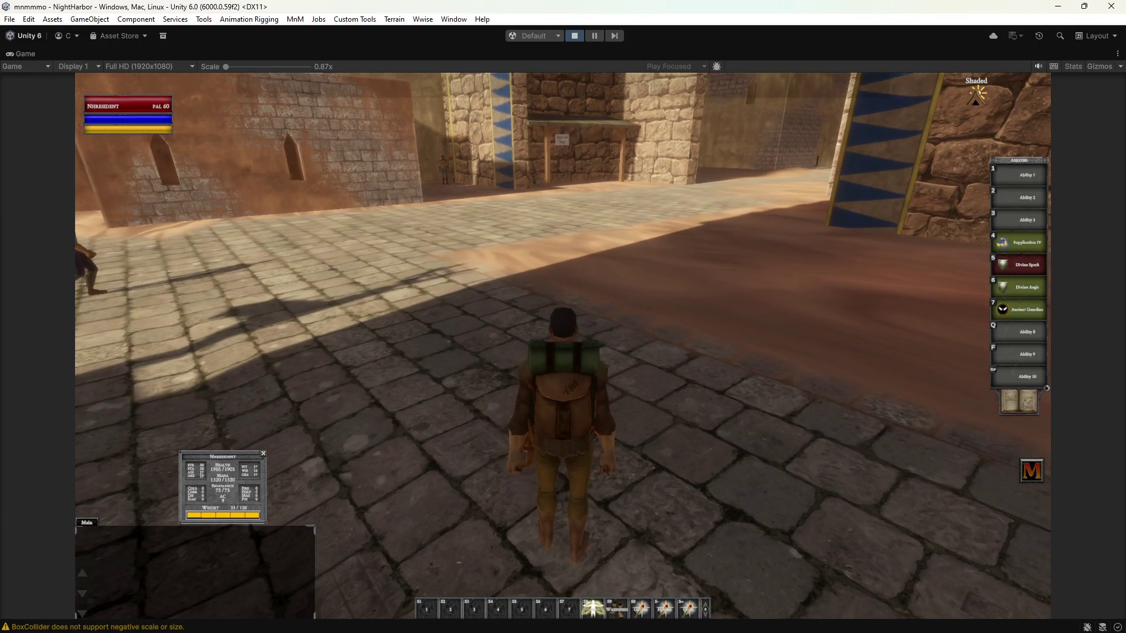
Head down the Night Market street toward the door marked For Sale.
key("w")
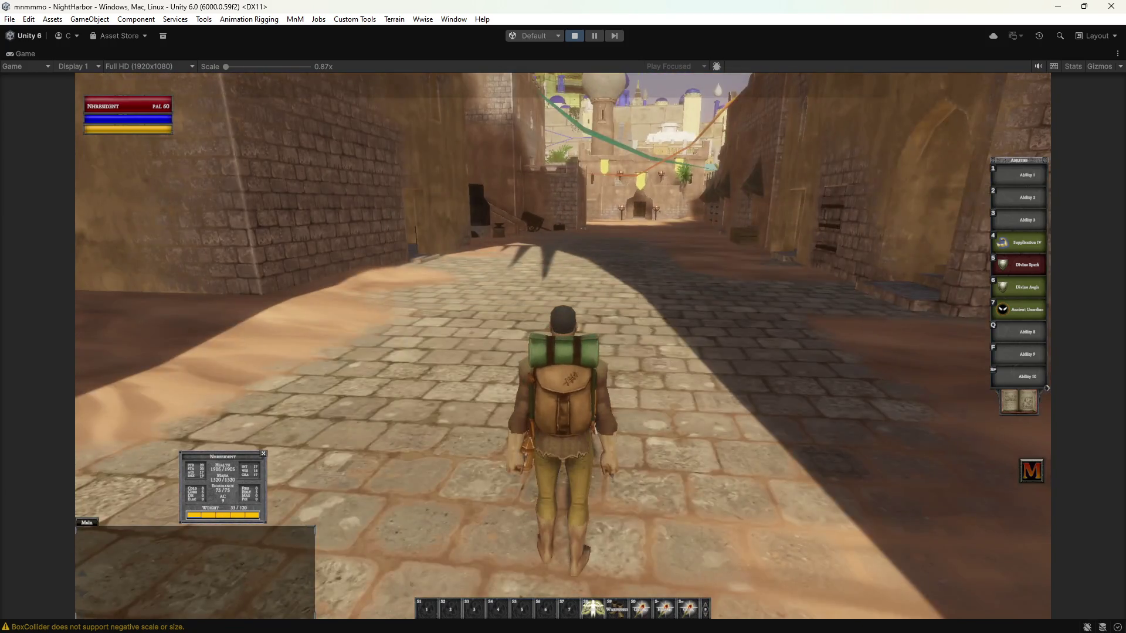
key("w")
key("w")
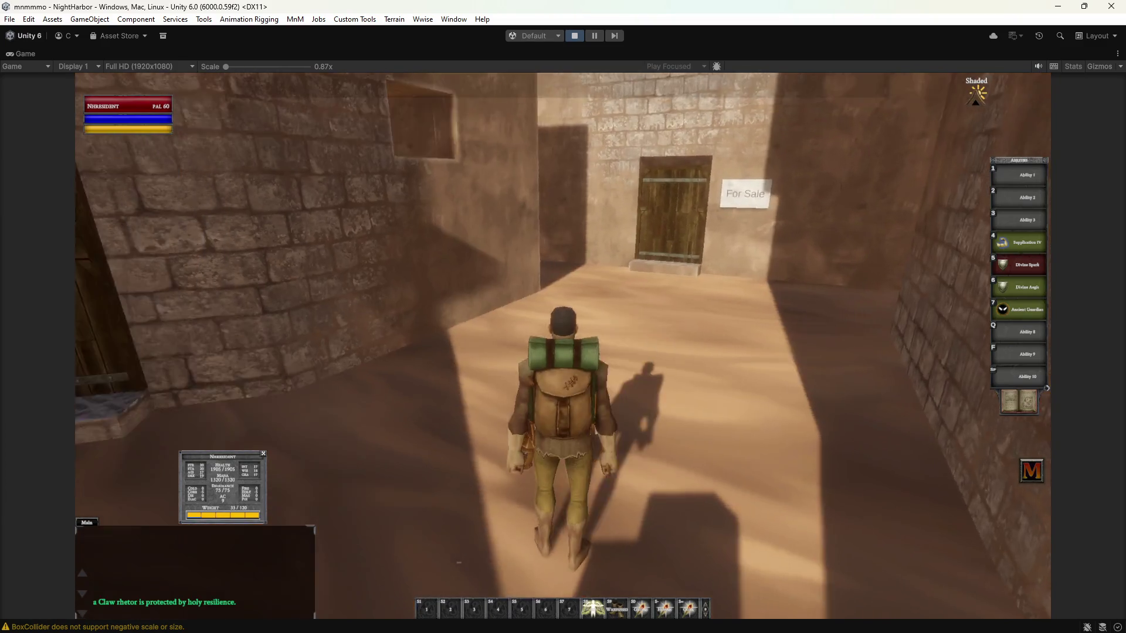
key("w")
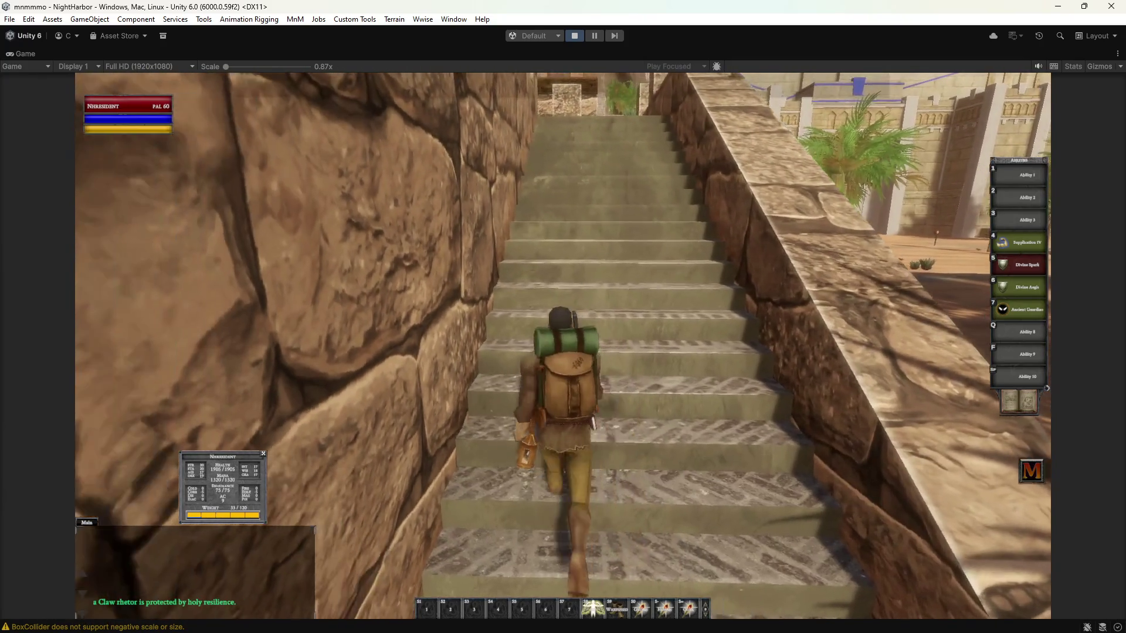
Climb onto the paved terrace and drop off its ledge into the canyon.
key("w")
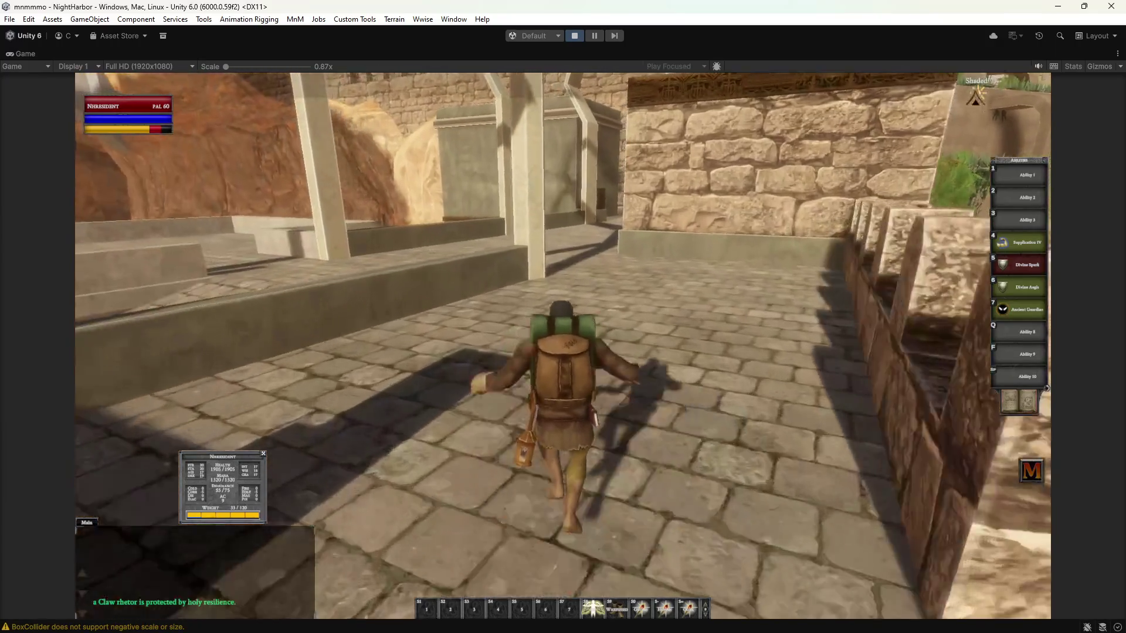
key("w")
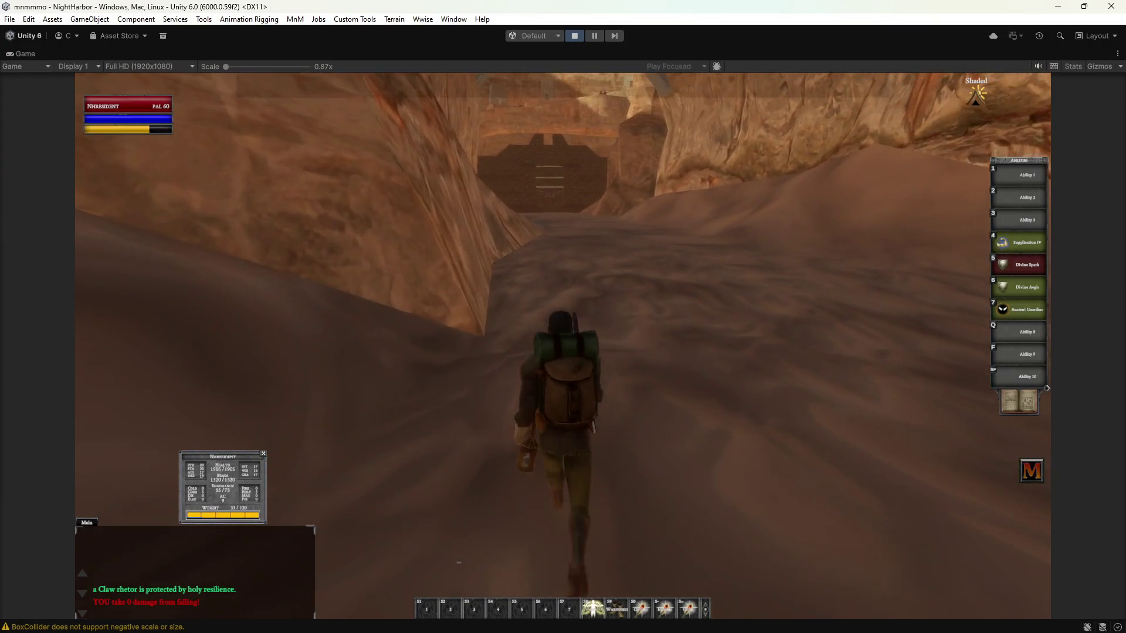
Walk further up the sandy canyon toward the fortress wall.
key("w")
key("w")
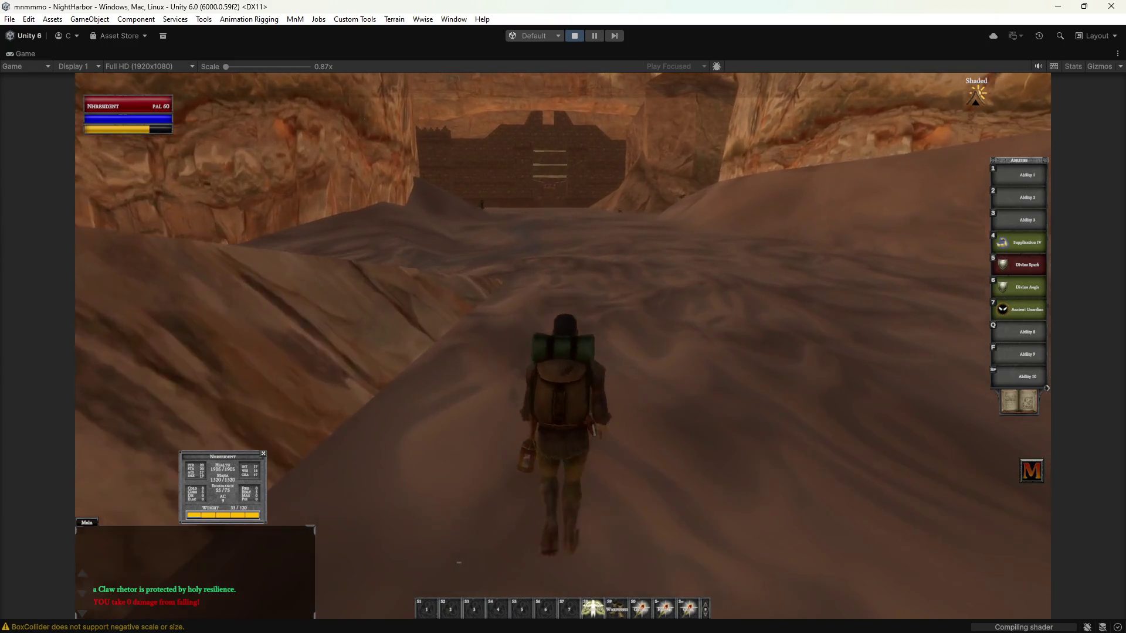
Walk up the canyon past the creatures to the fortress and climb the necropolis stairs.
key("w")
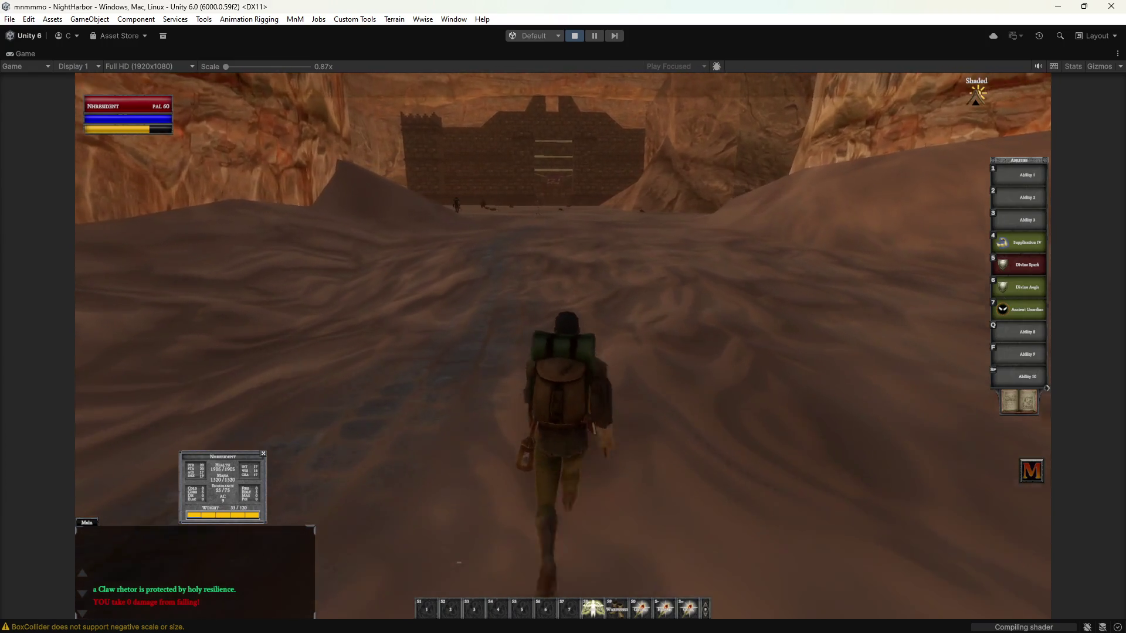
key("w")
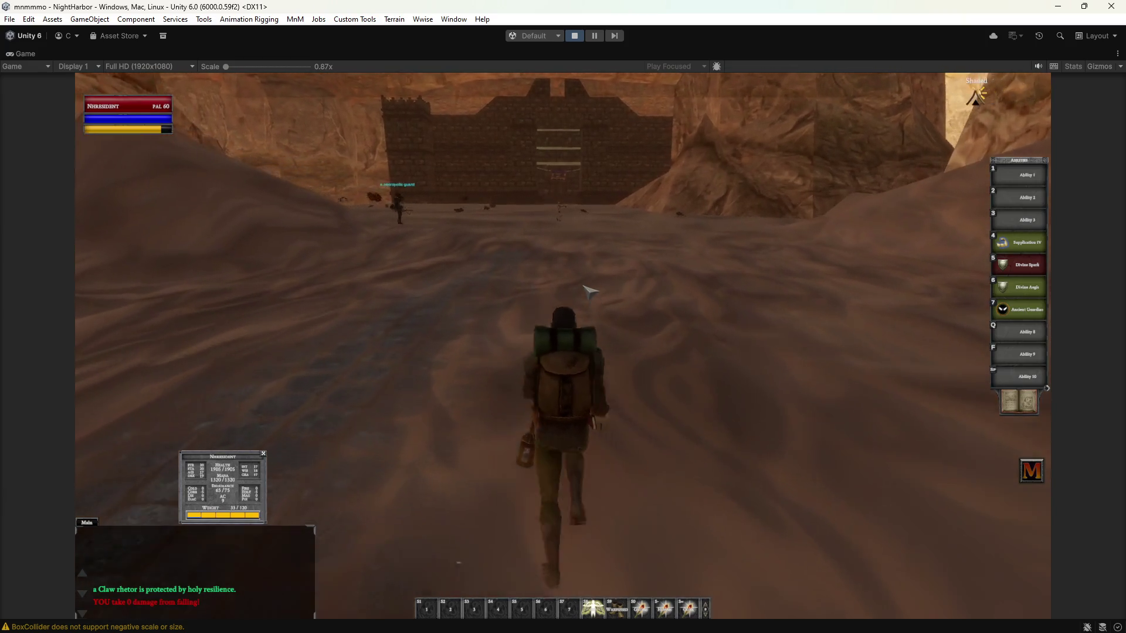
key("w")
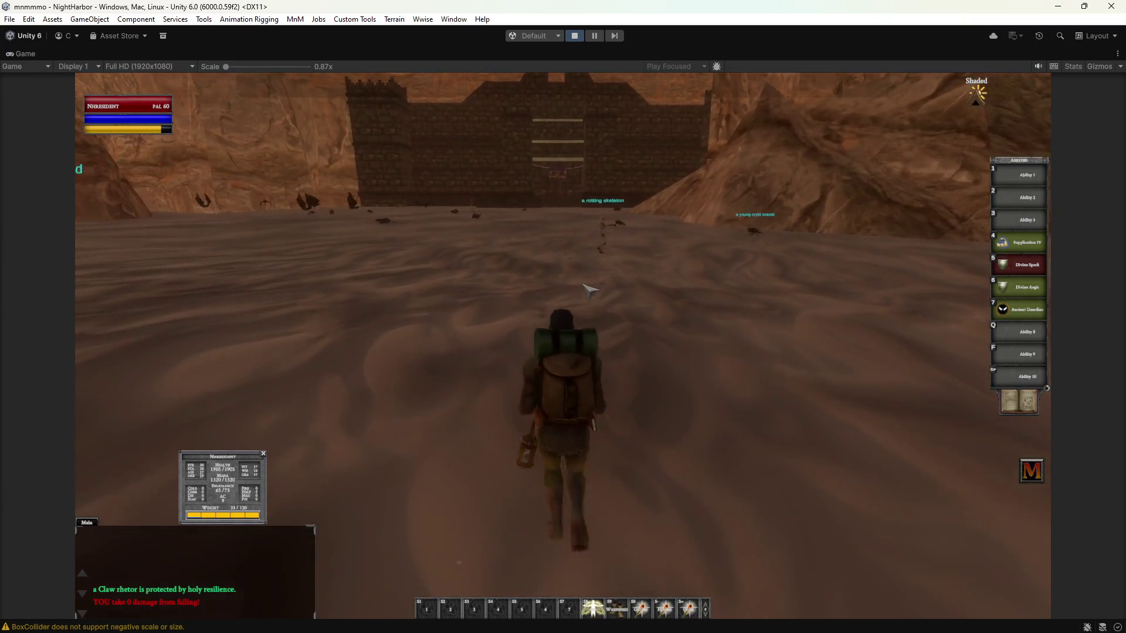
key("w")
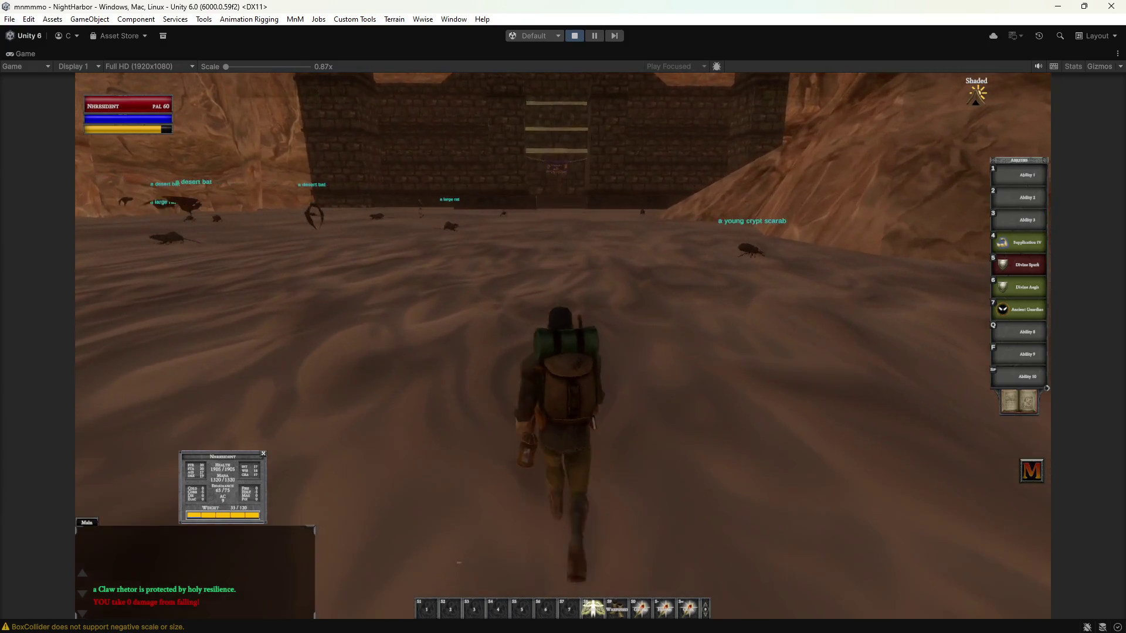
key("w")
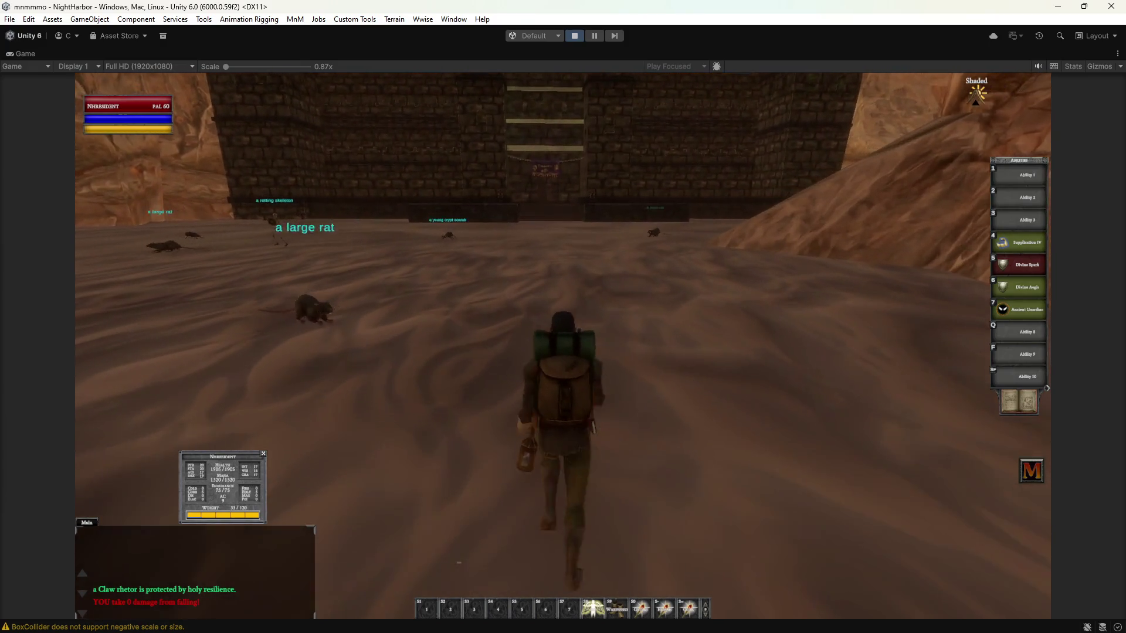
key("w")
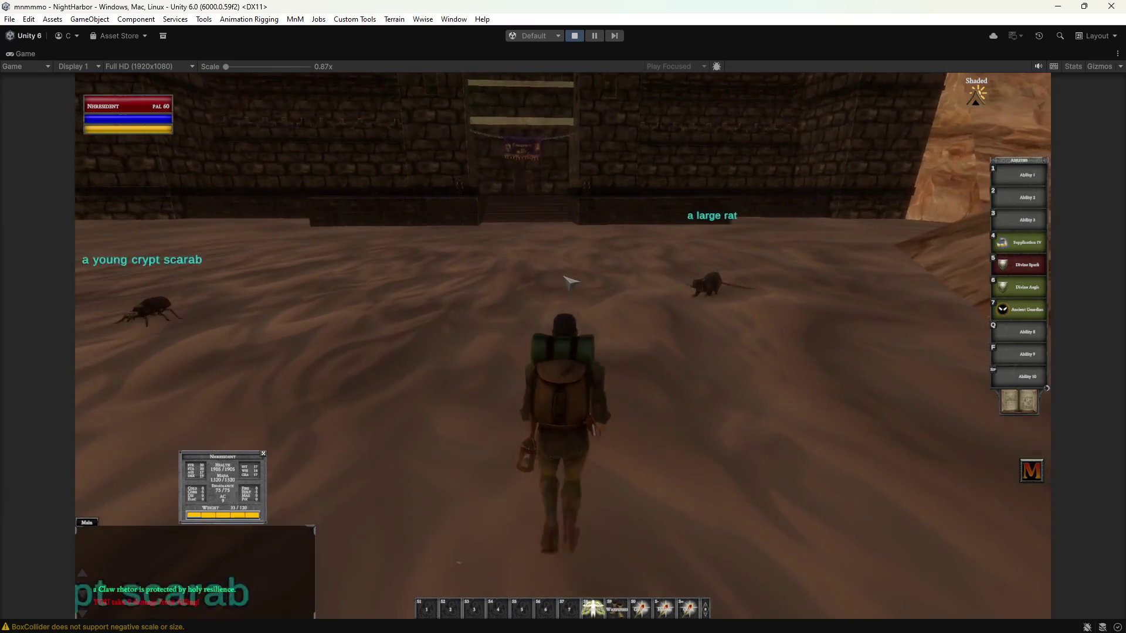
key("w")
key("d")
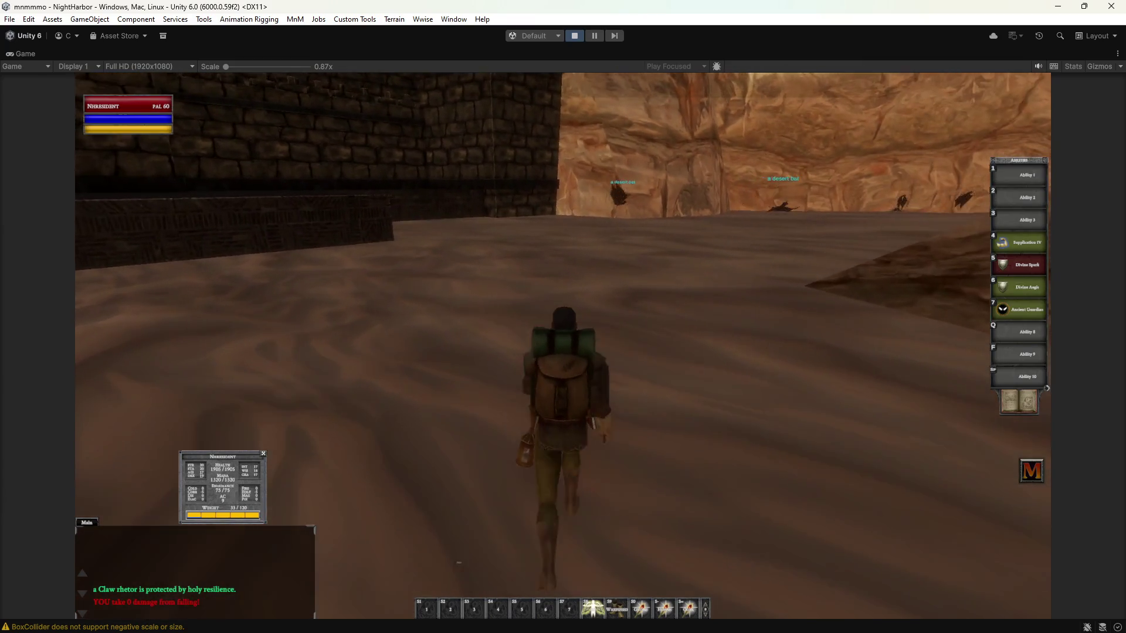
key("w")
key("a")
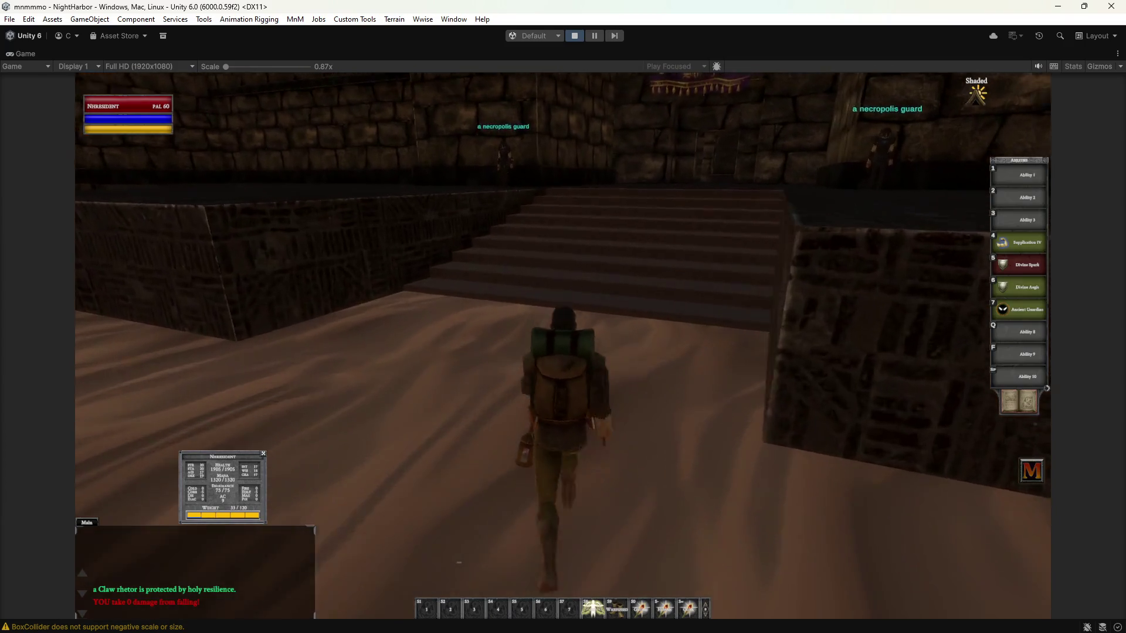
key("w")
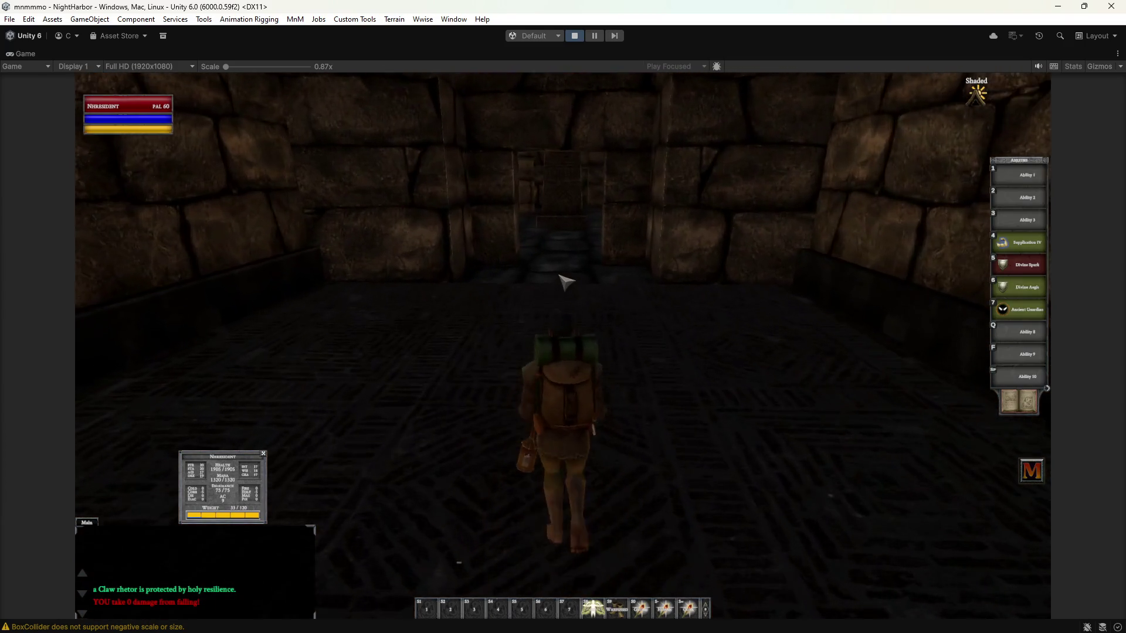
Cross the pillared stone room, follow the corridor and climb the stairs toward the bright doorway.
key("w")
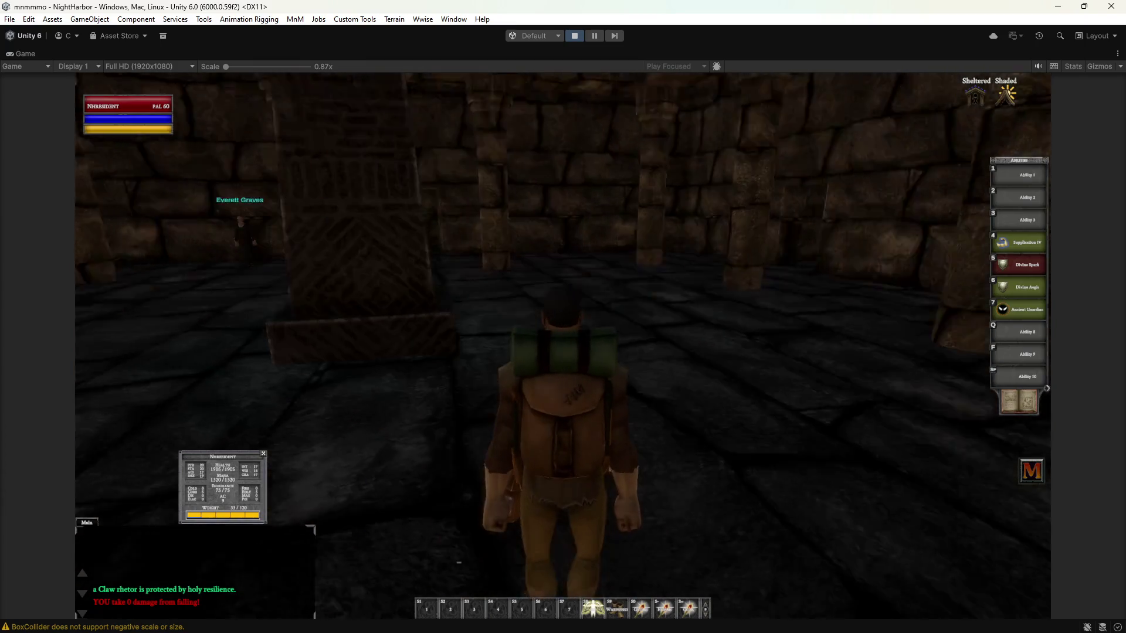
key("w")
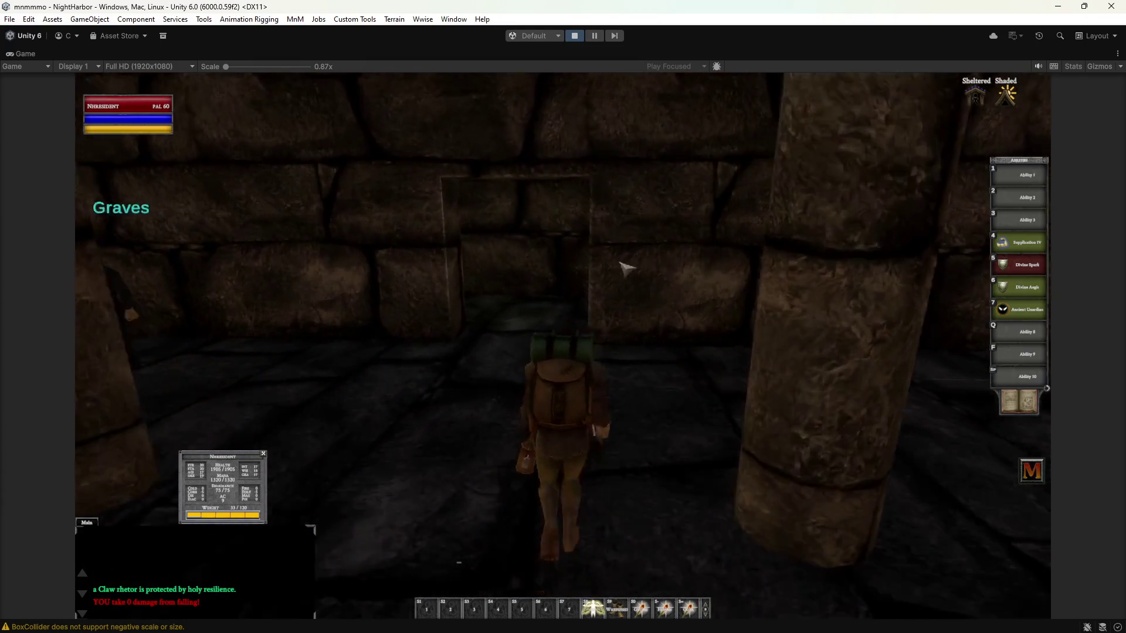
key("w")
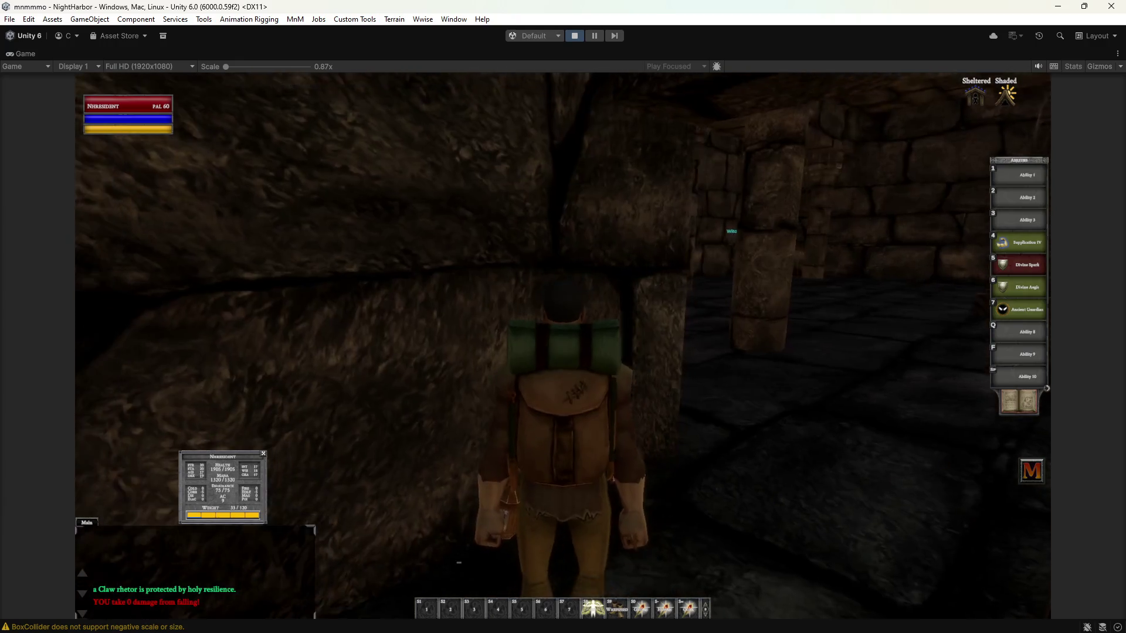
key("d")
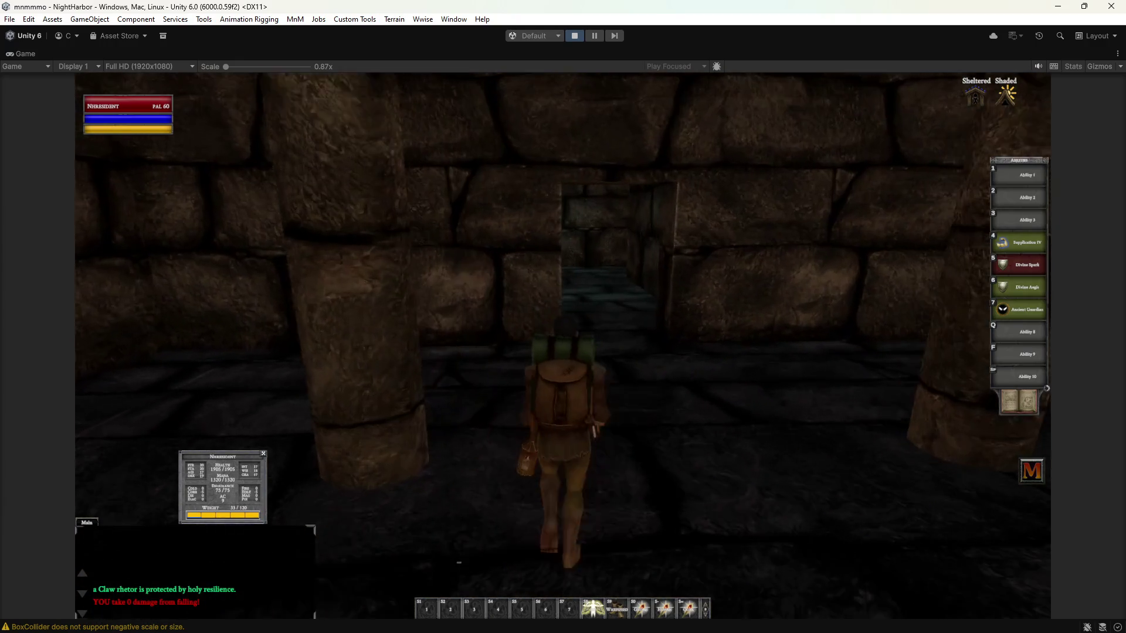
key("w")
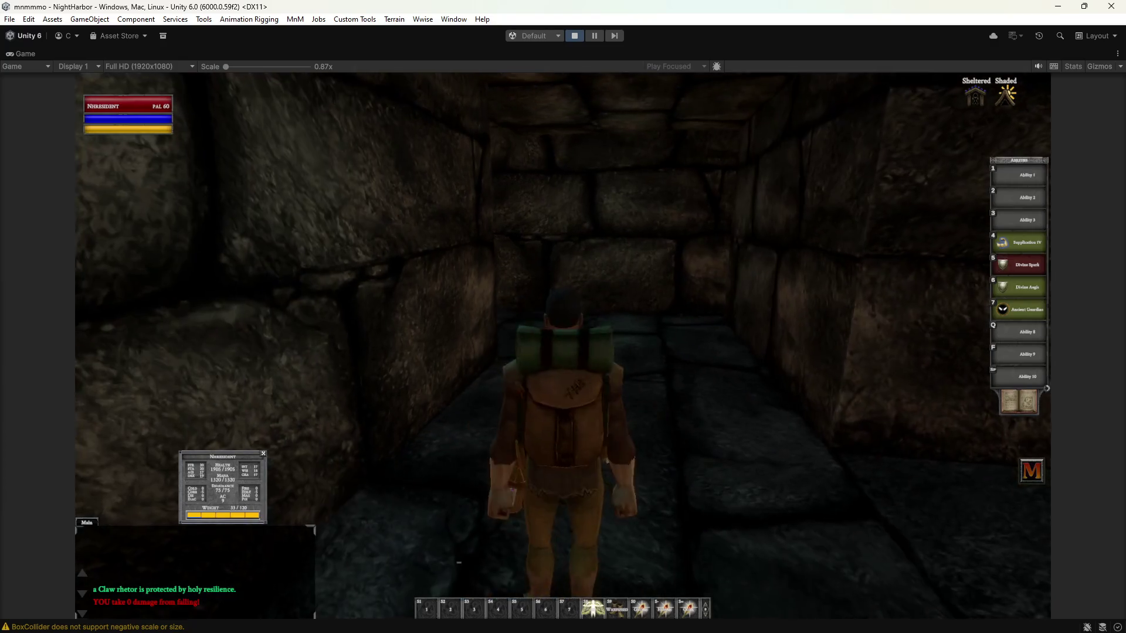
key("w")
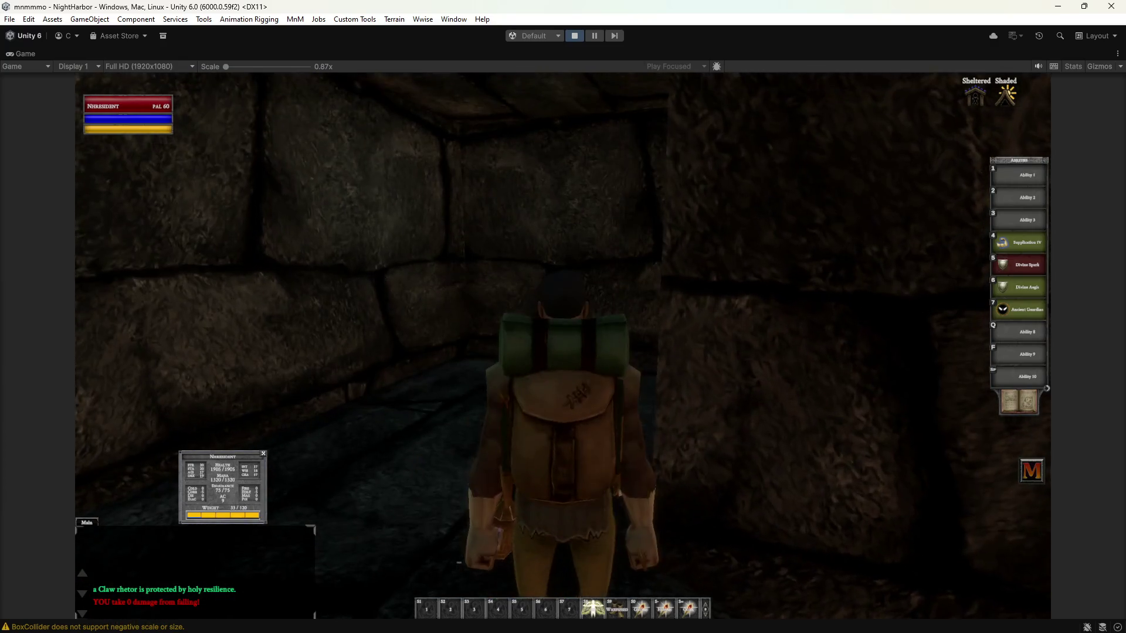
key("d")
key("w")
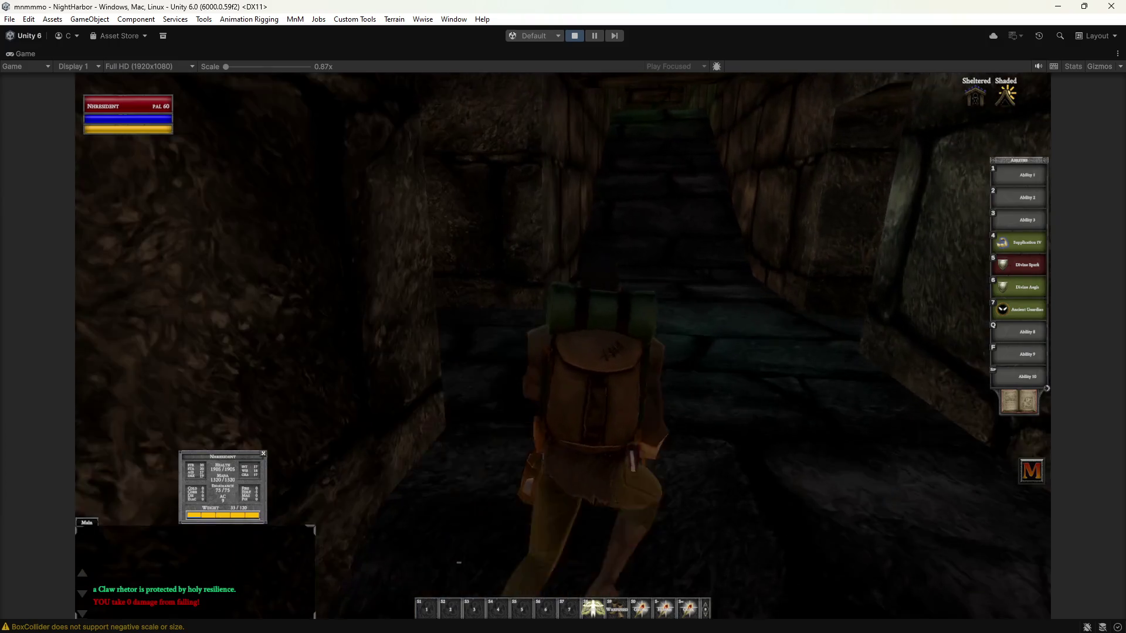
key("w")
key("w")
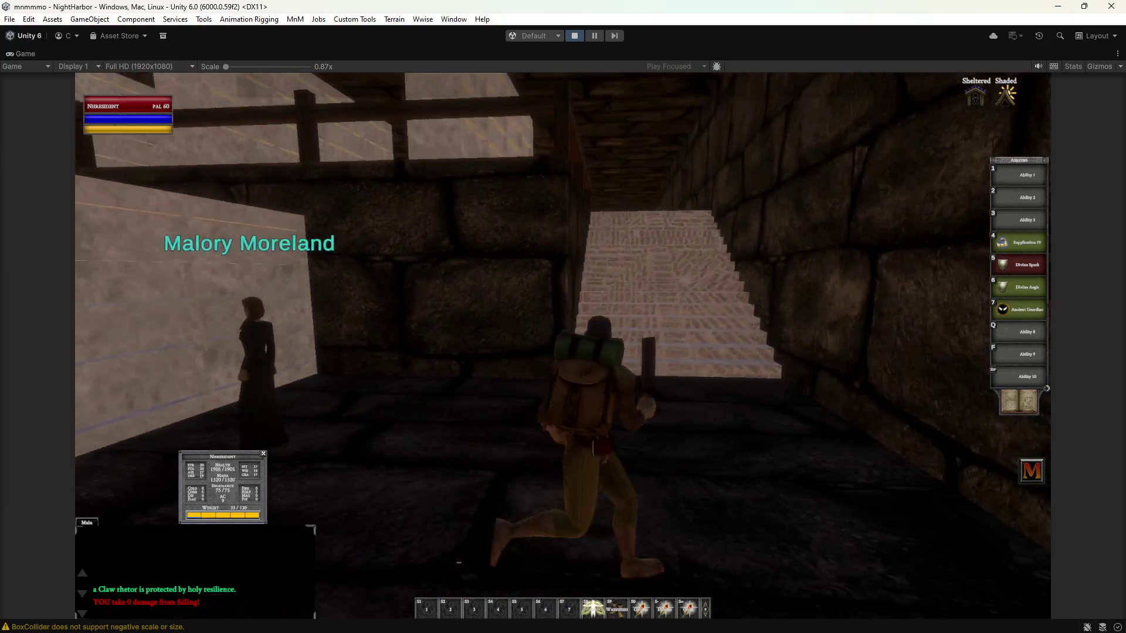
Pass the Shadow Knight Spell Merchant and go through the dark corridors and pale pillars to the staircase.
key("w")
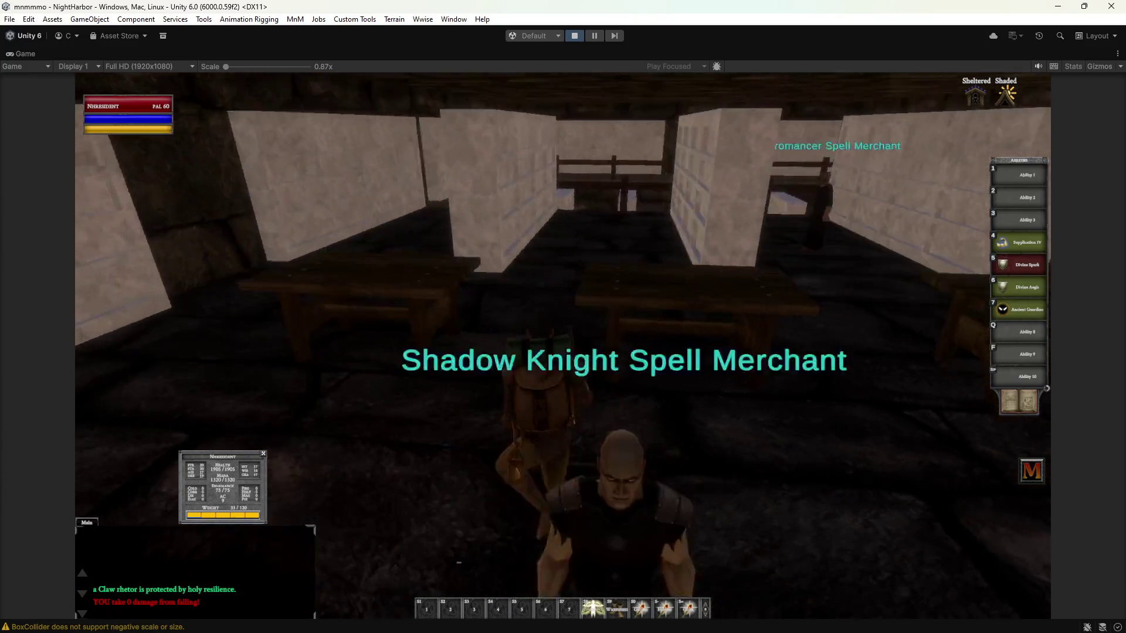
key("w")
key("w")
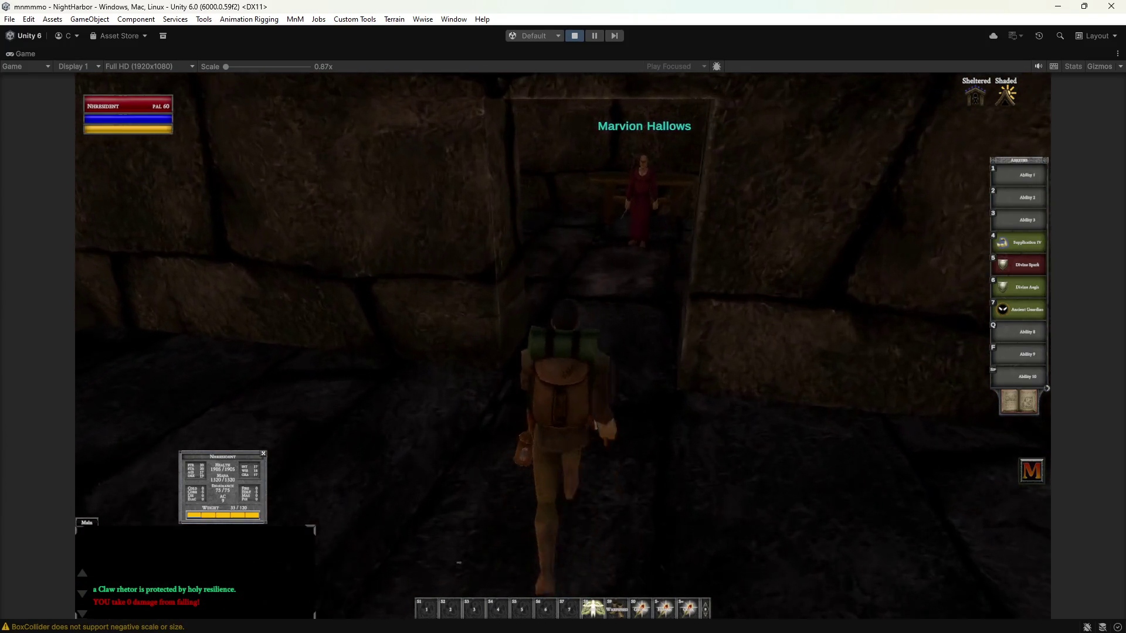
key("a")
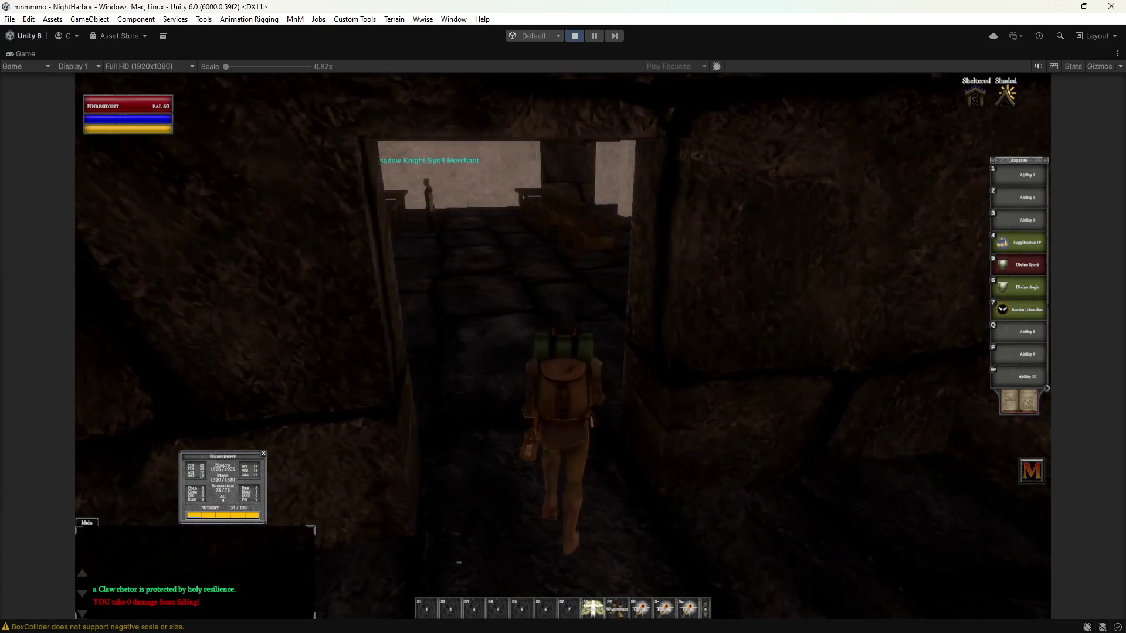
key("w")
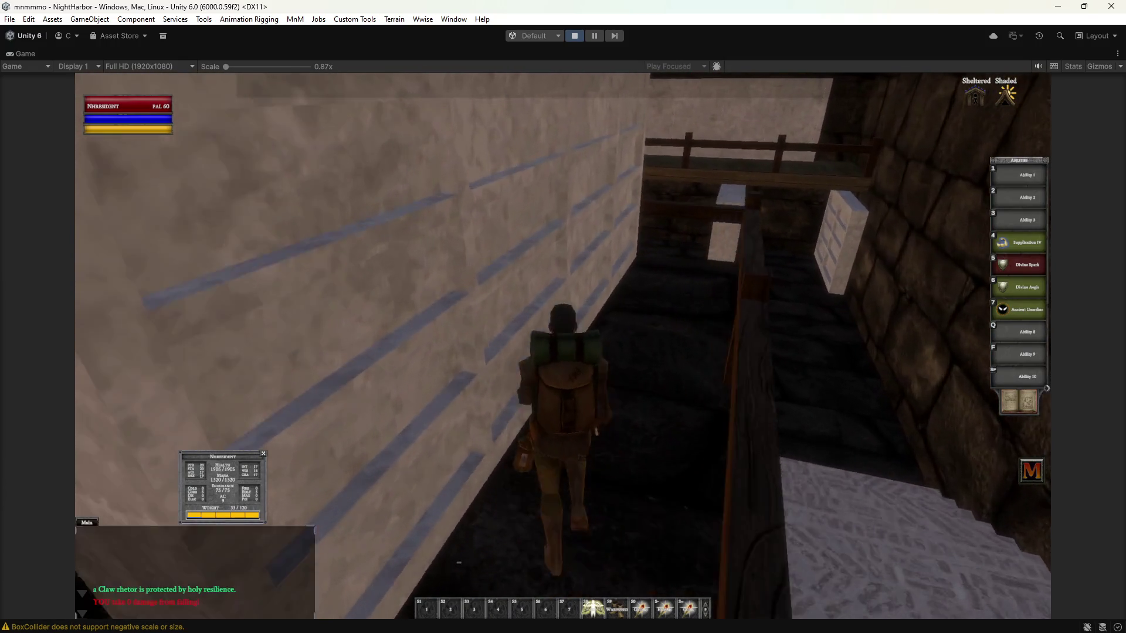
key("w")
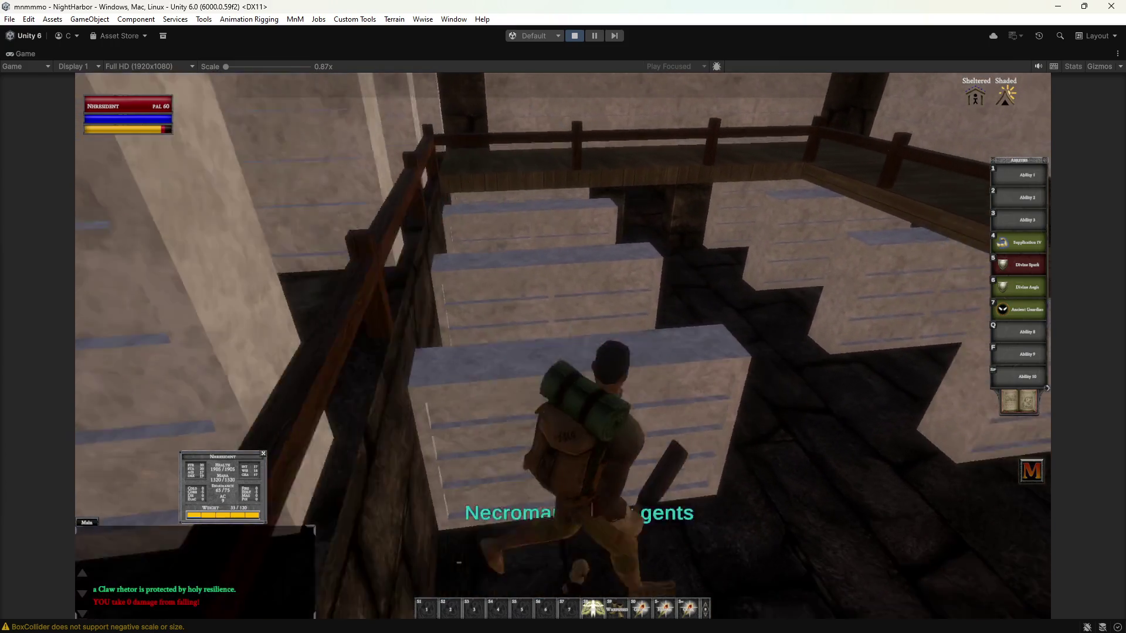
key("w")
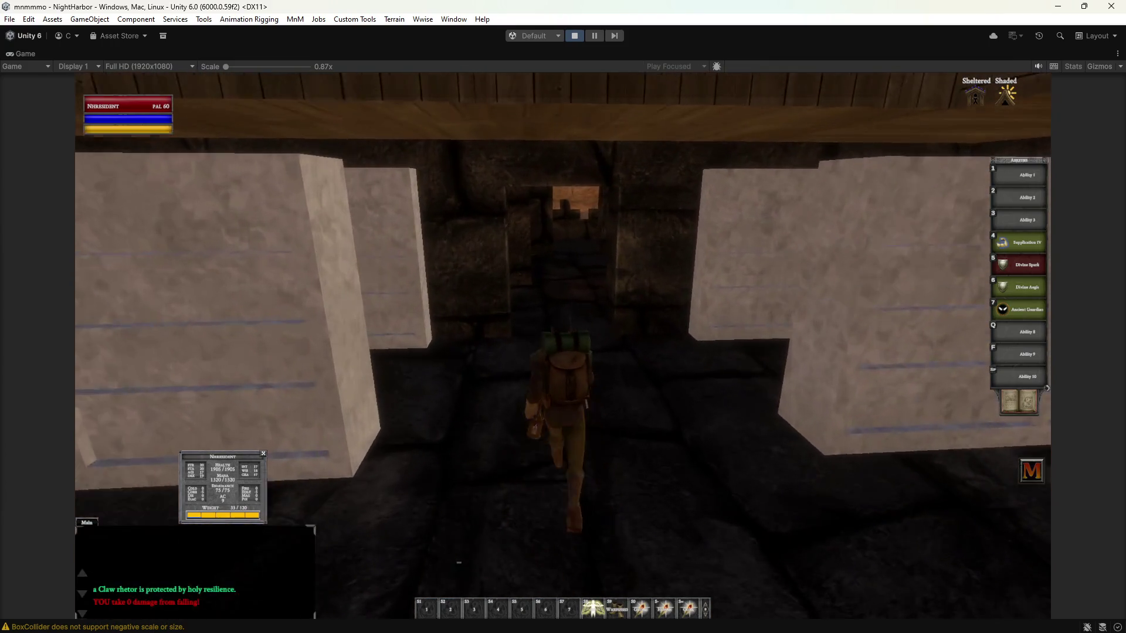
key("w")
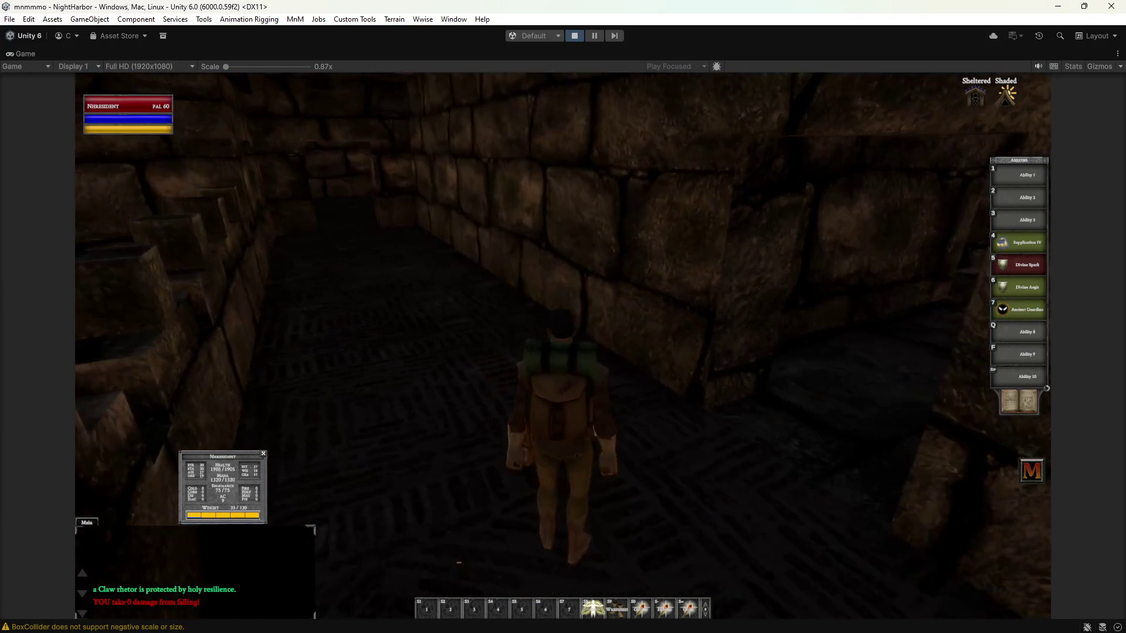
key("w")
key("w")
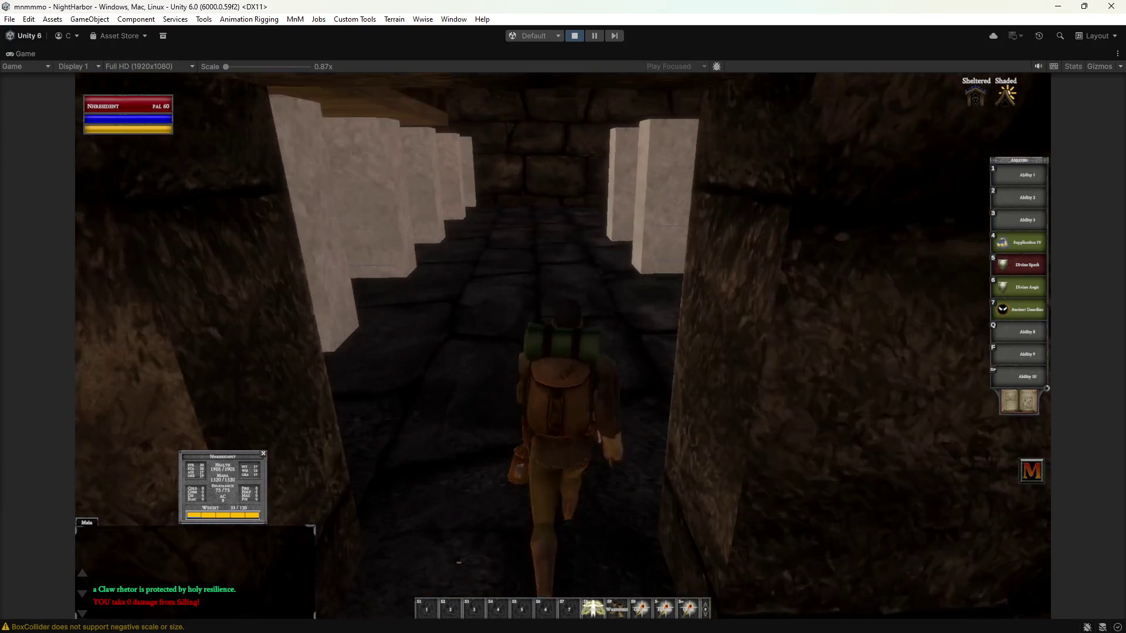
key("w")
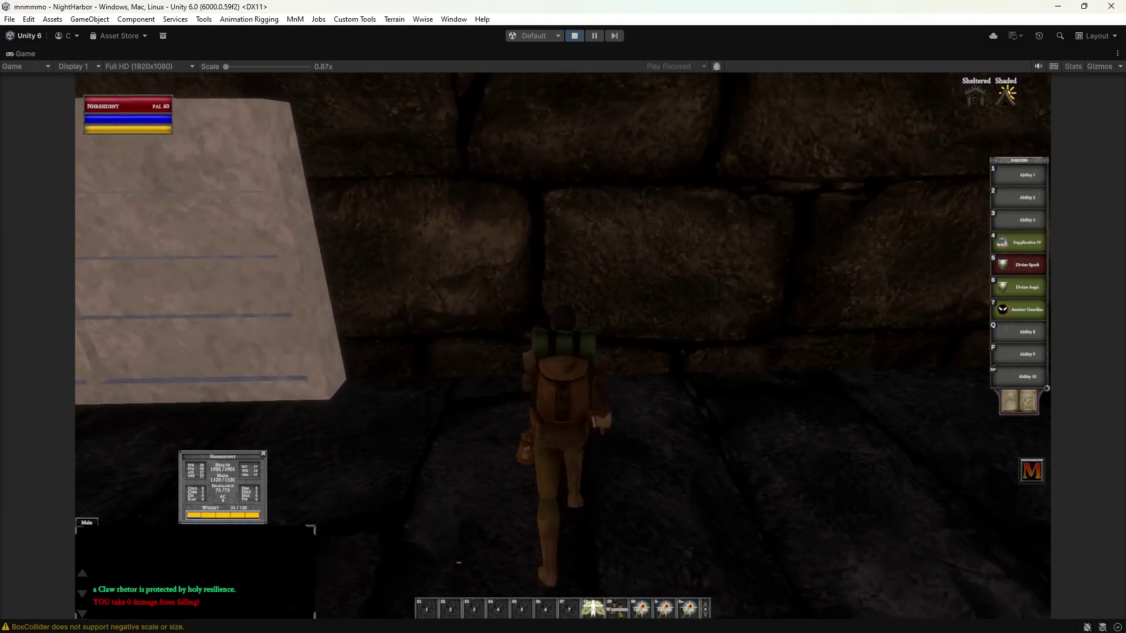
key("w")
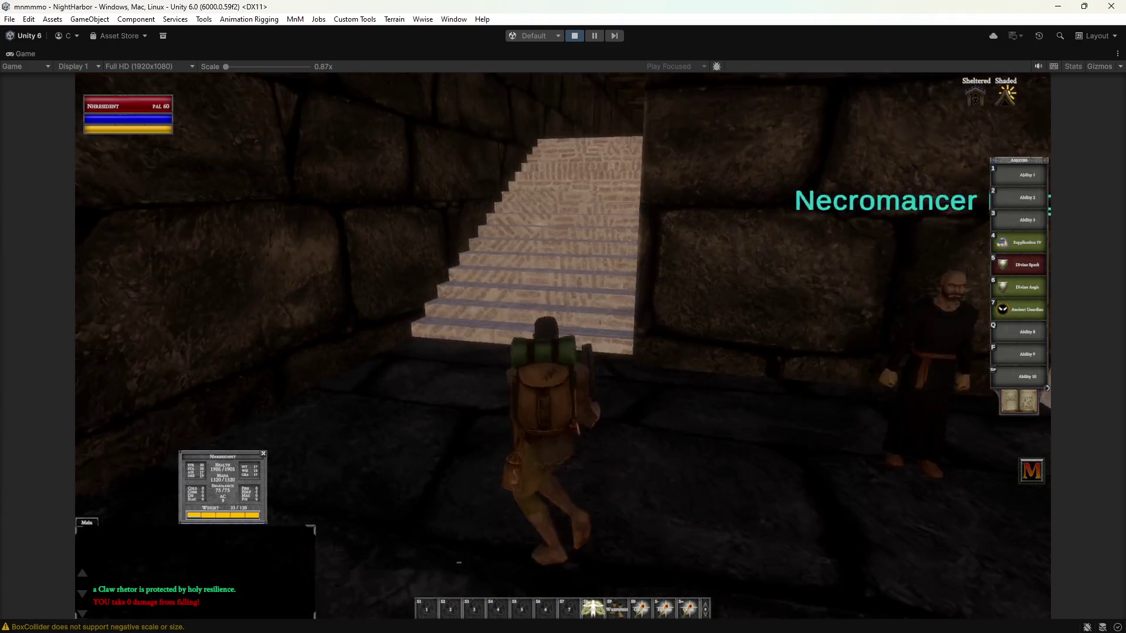
key("w")
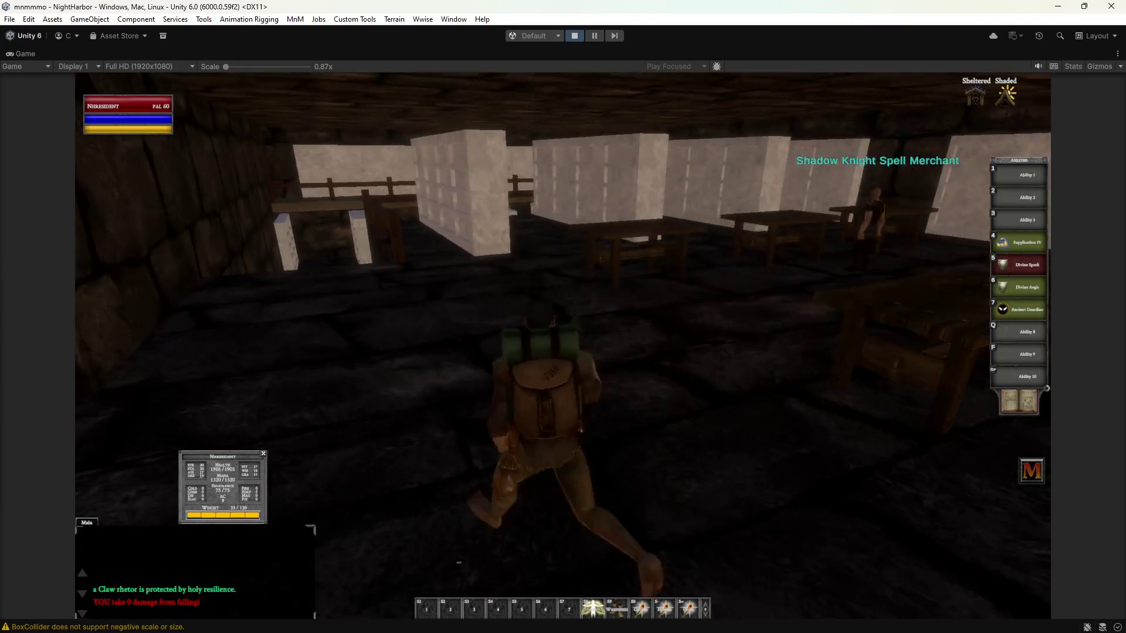
Drop over the merchant room railing and walk onto the crenellated wall overlooking the desert bats.
key("d")
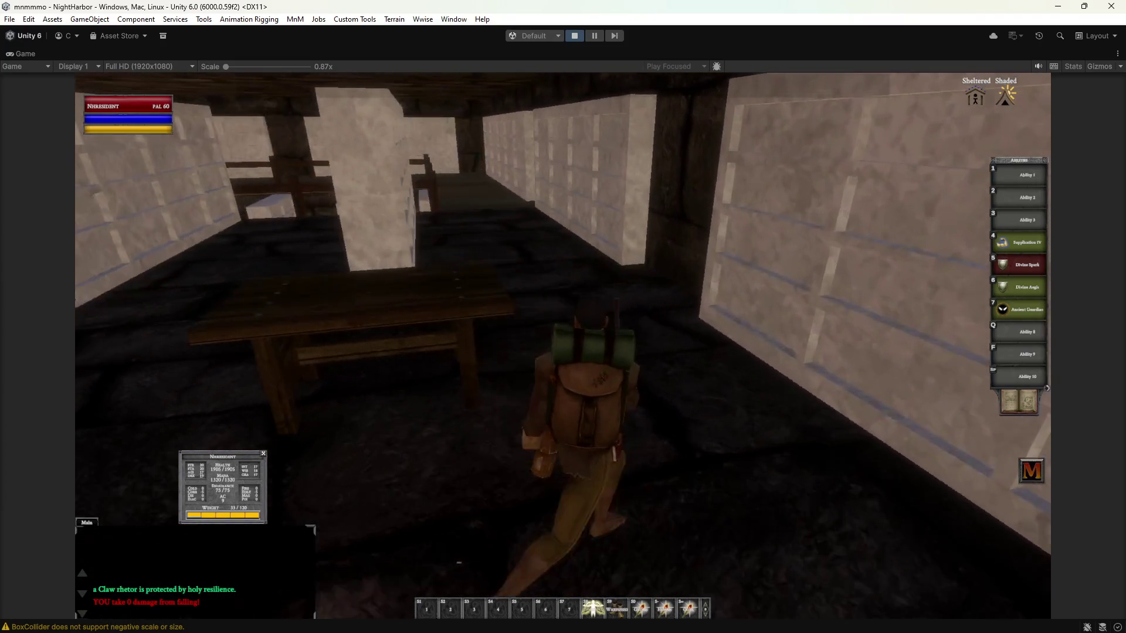
key("a")
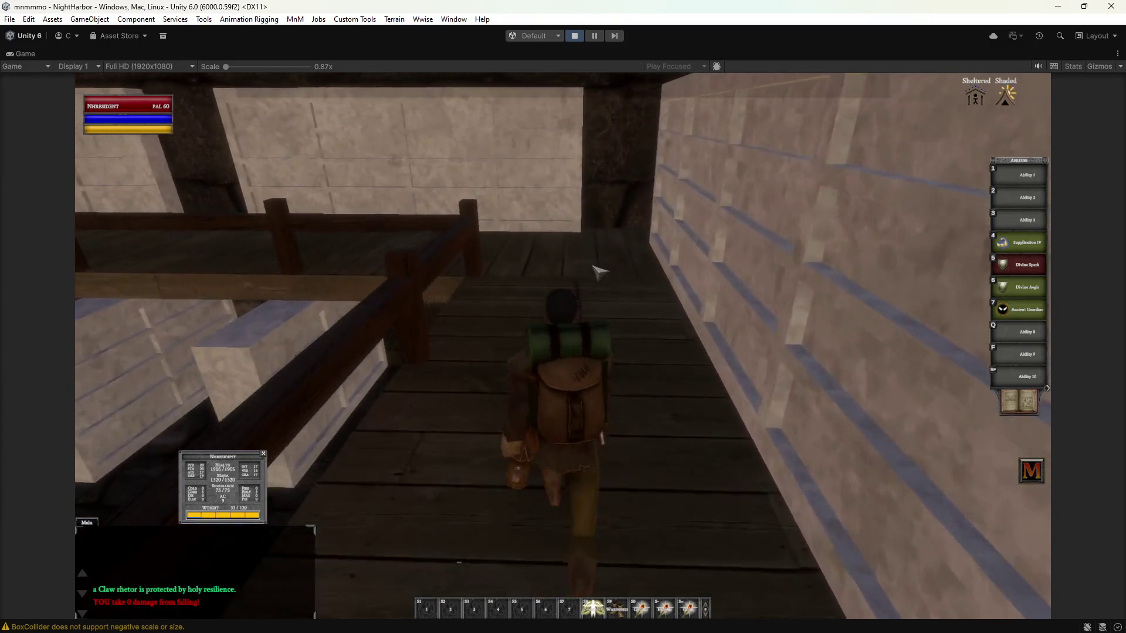
key("a")
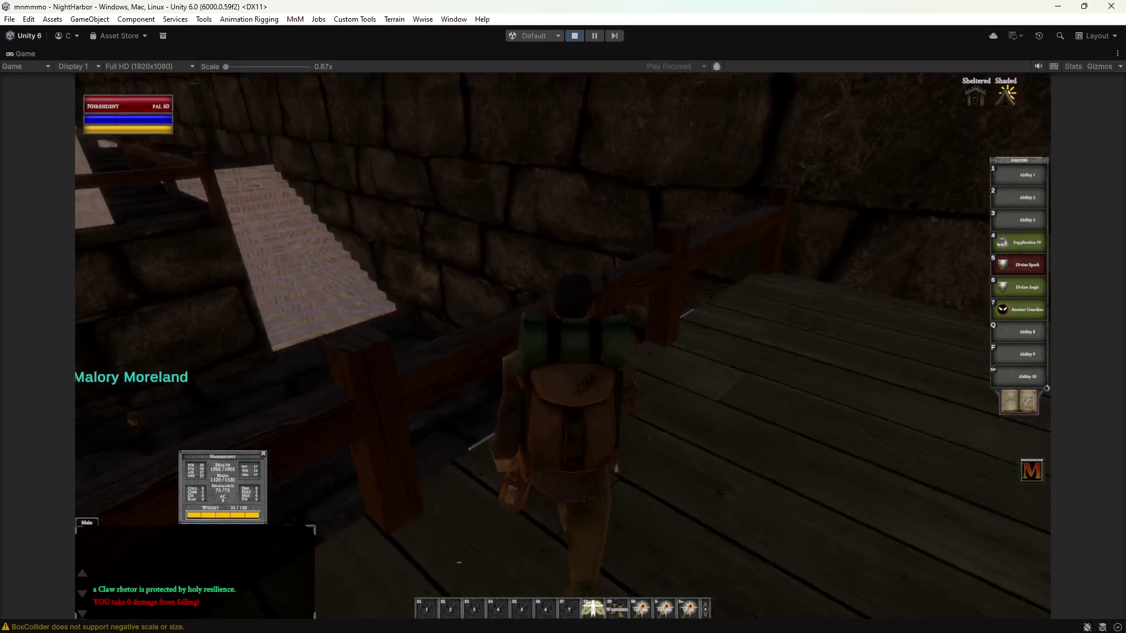
key("w")
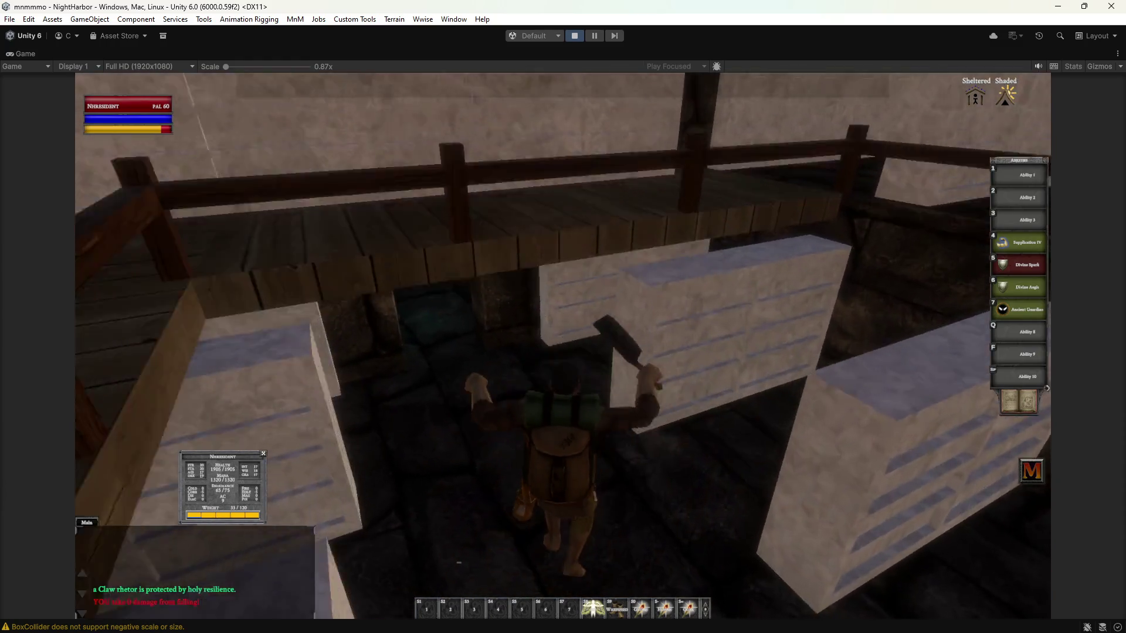
key("w")
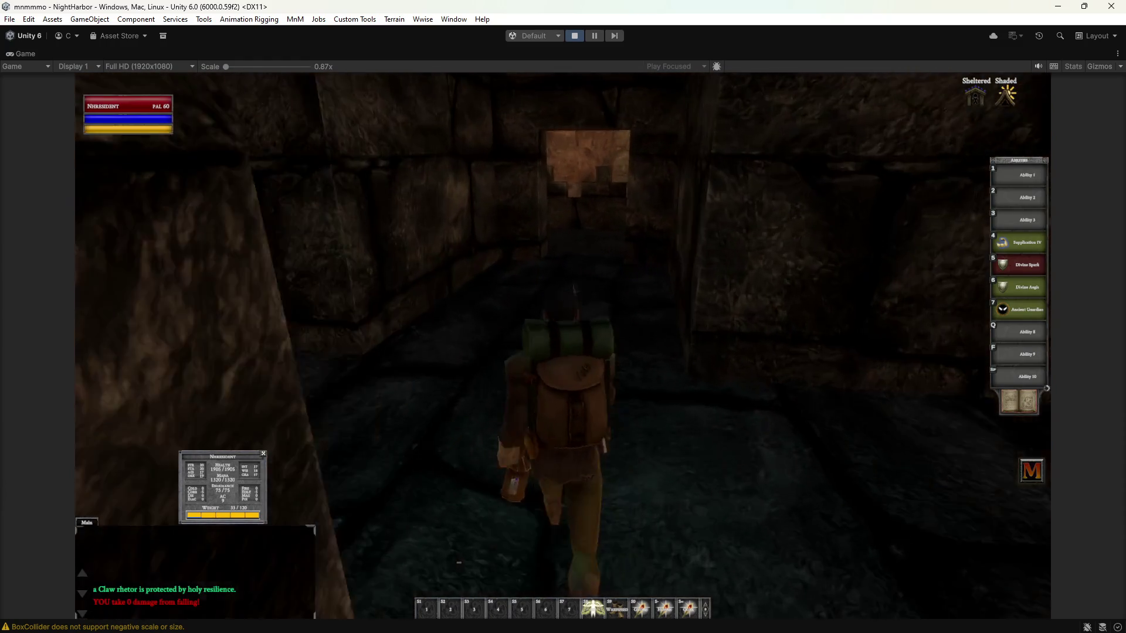
key("a")
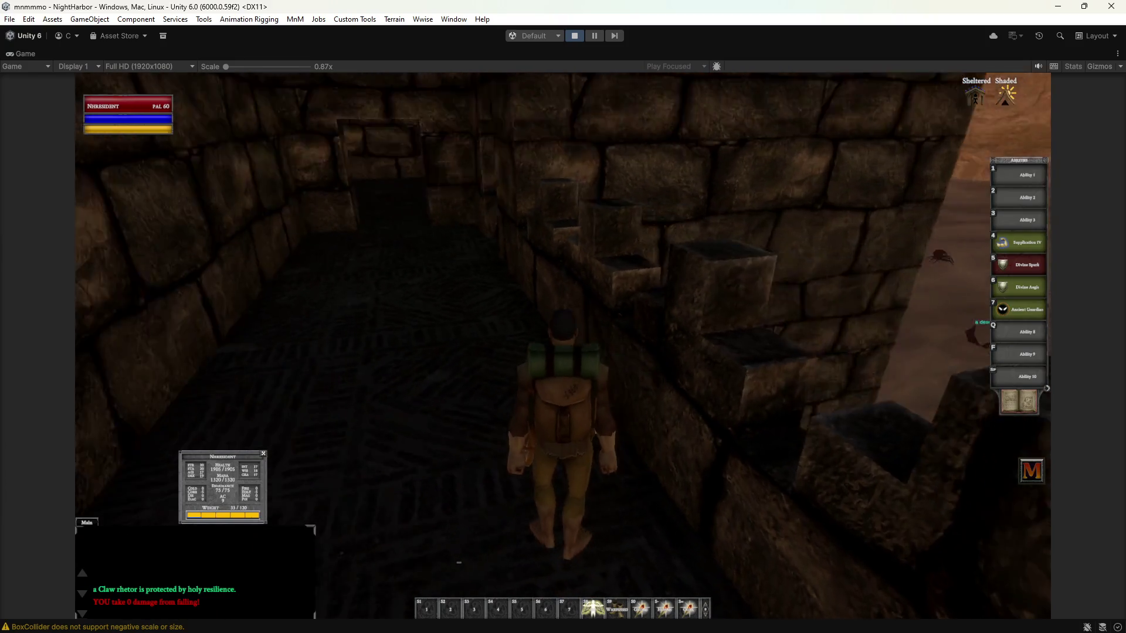
key("w")
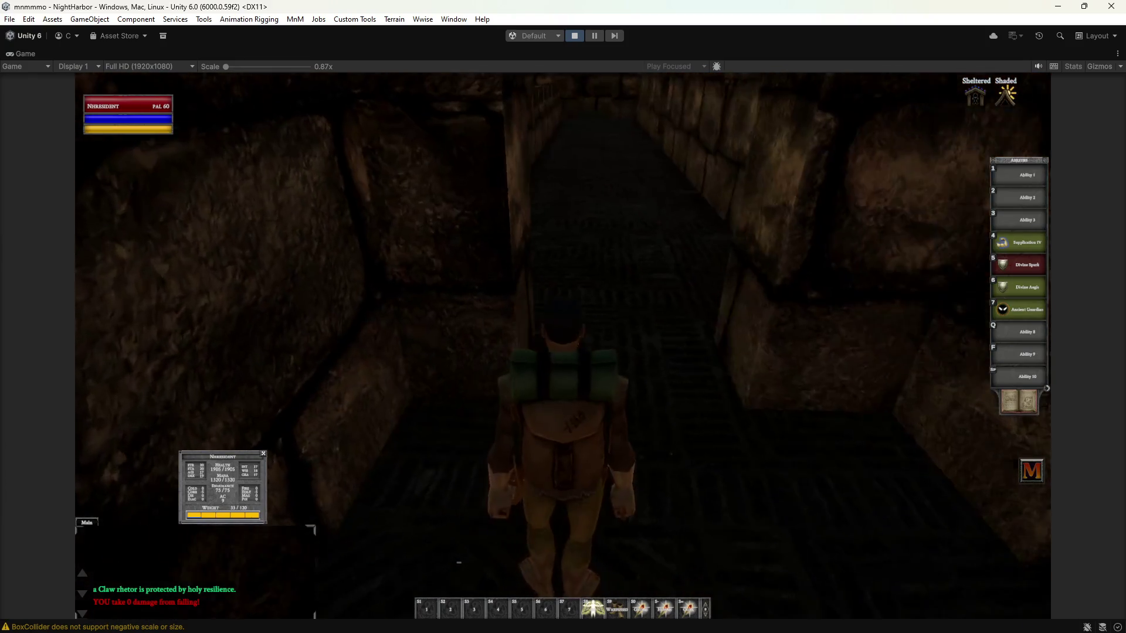
key("a")
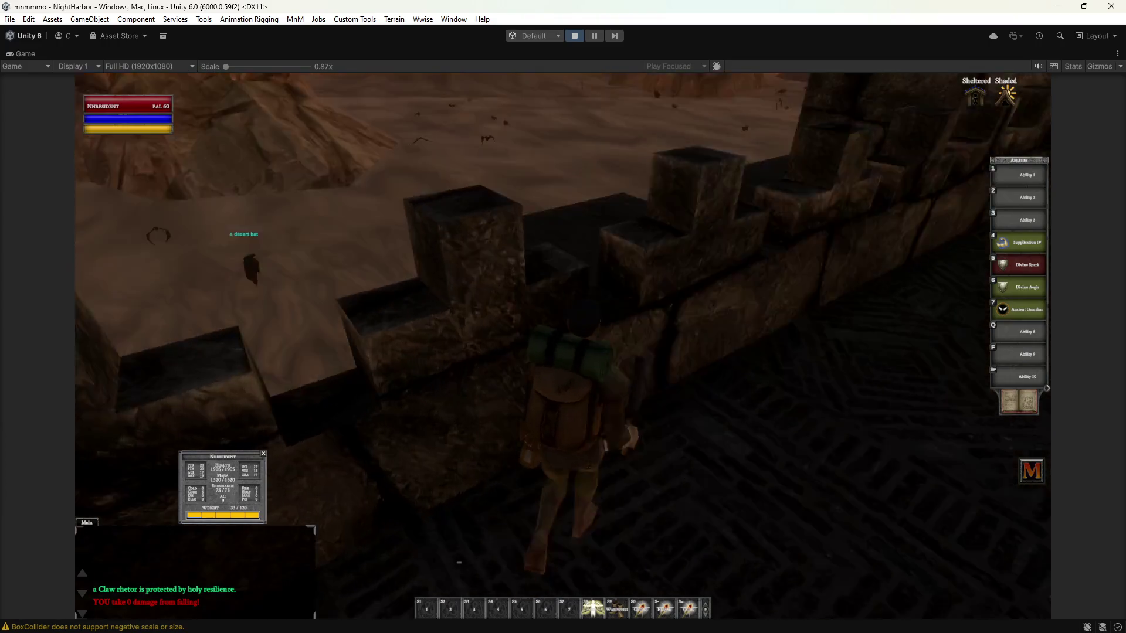
key("w")
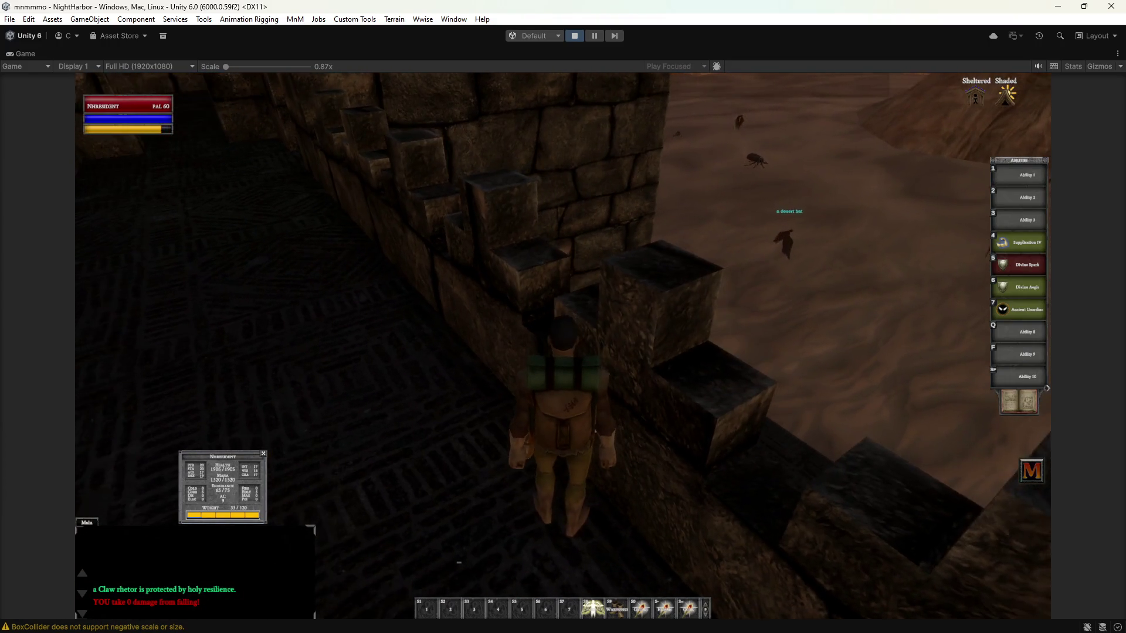
key("d")
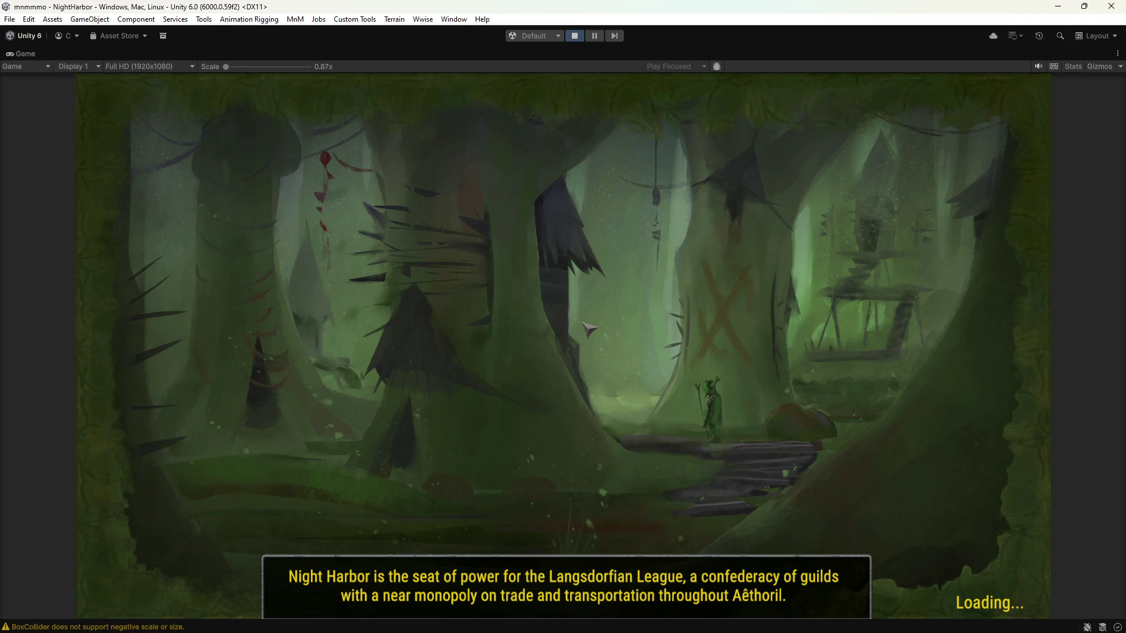
Run through the canyon toward the brick wall and up the steps between the two guards.
key("w")
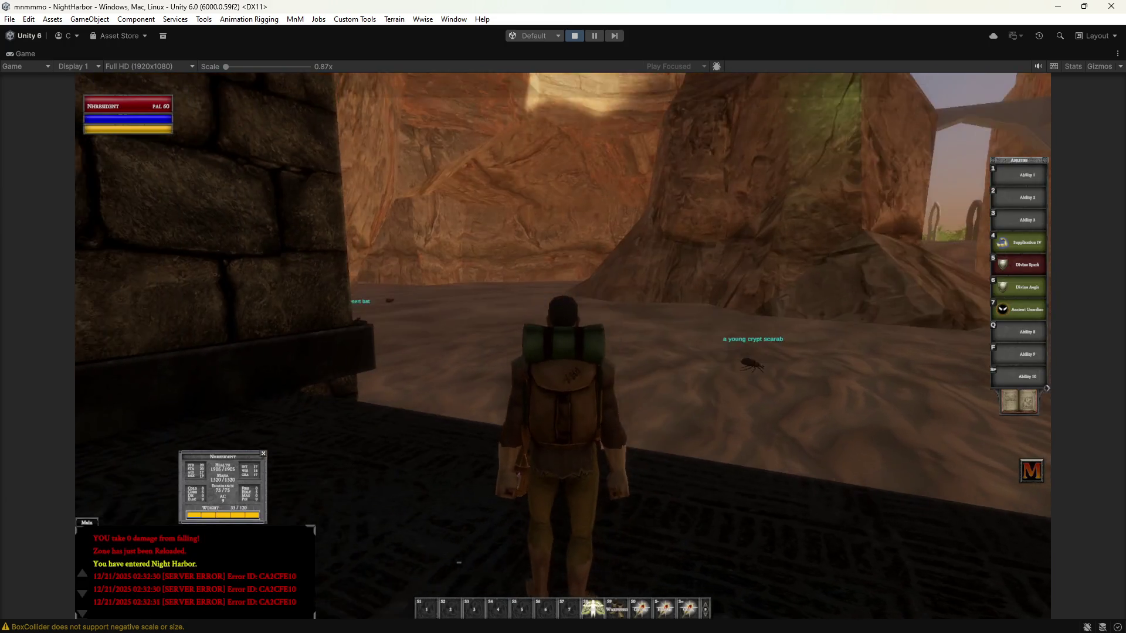
key("a")
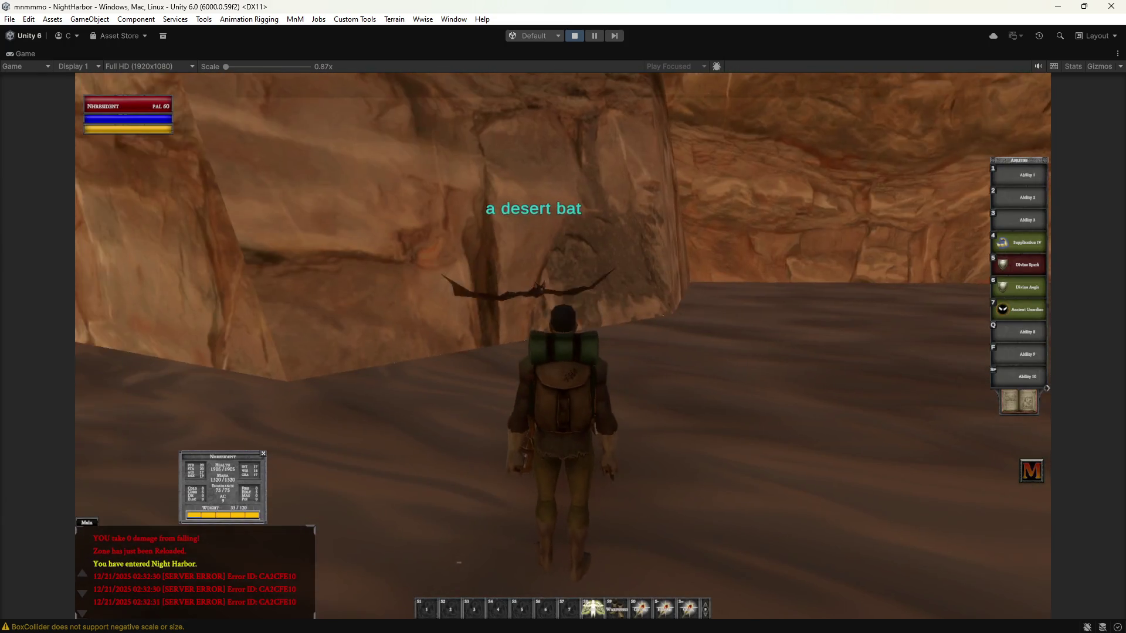
key("w")
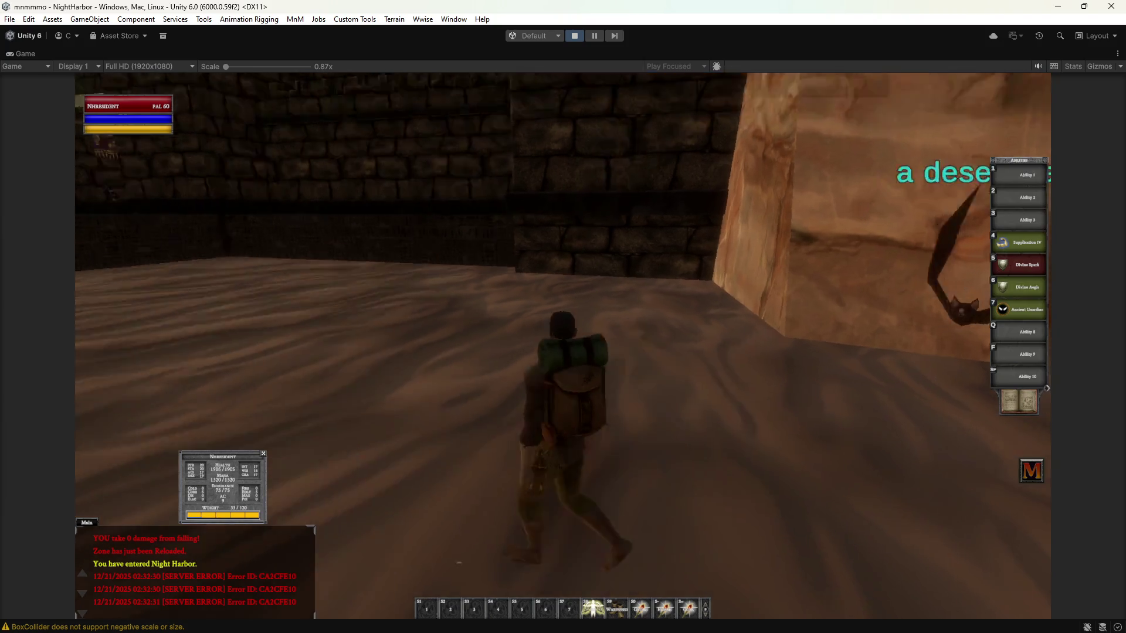
key("w")
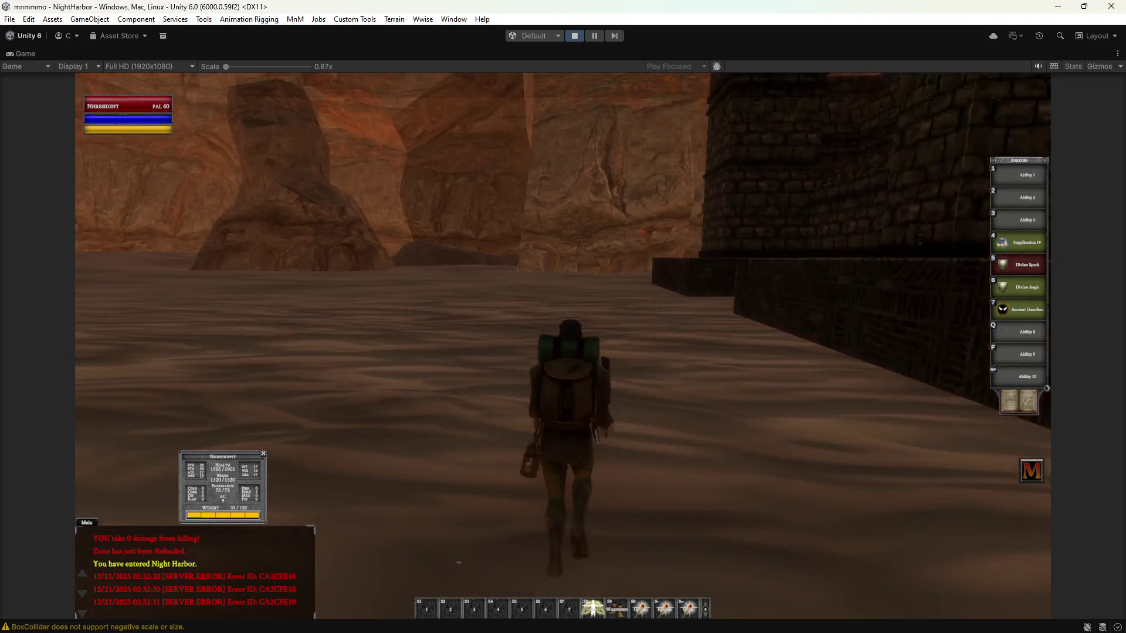
key("w")
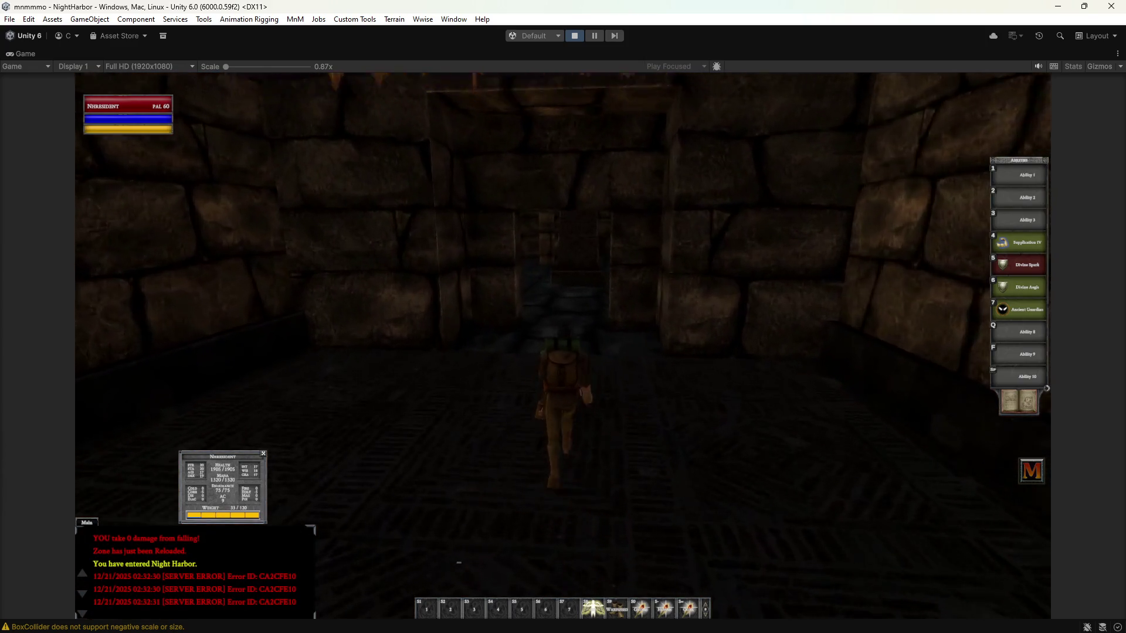
Walk through the pillared chamber and down the narrow stone corridor toward the staircase.
key("w")
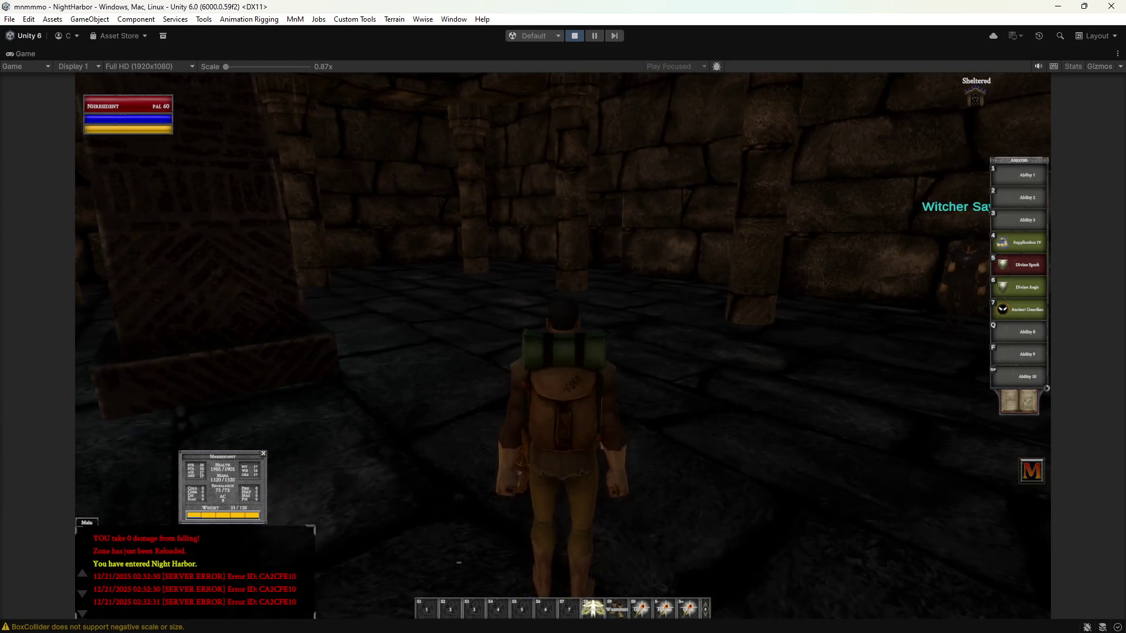
key("w")
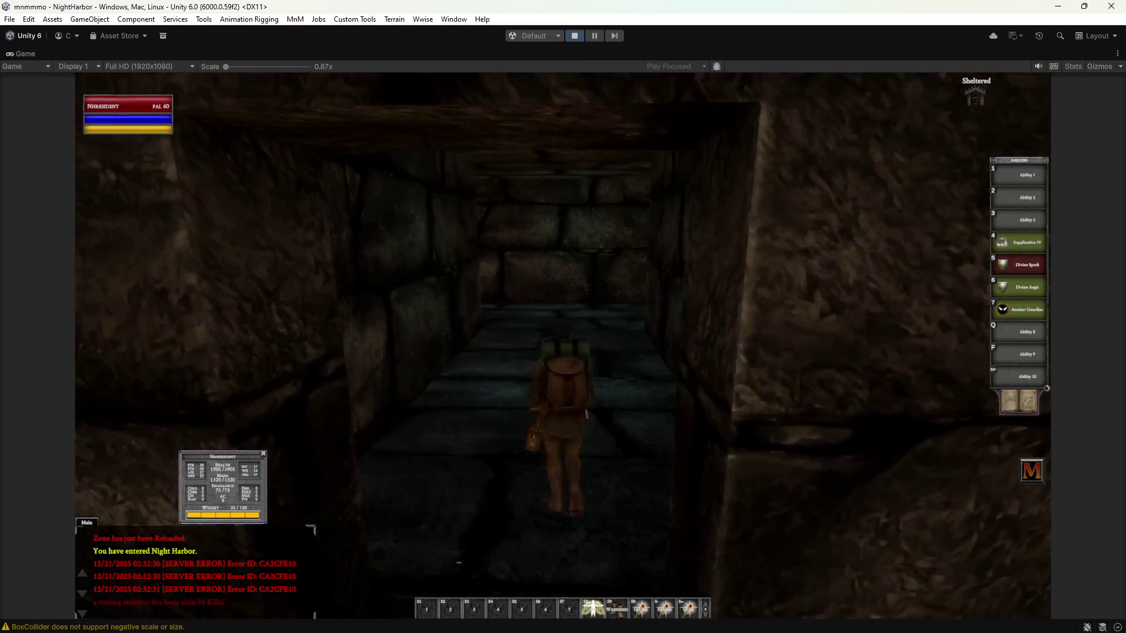
key("w")
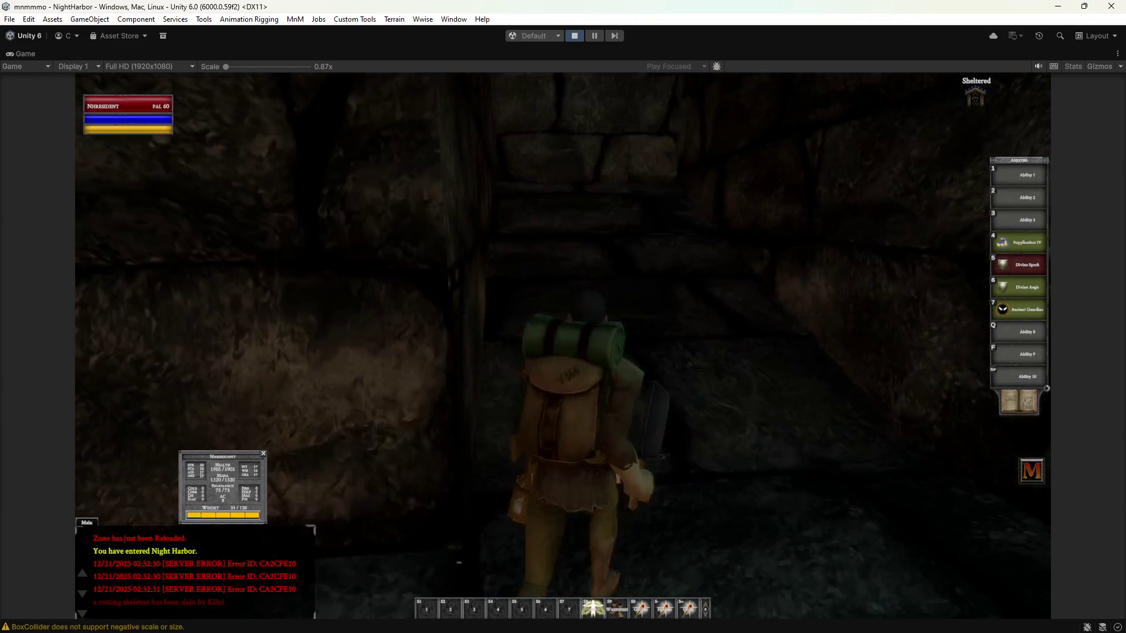
key("w")
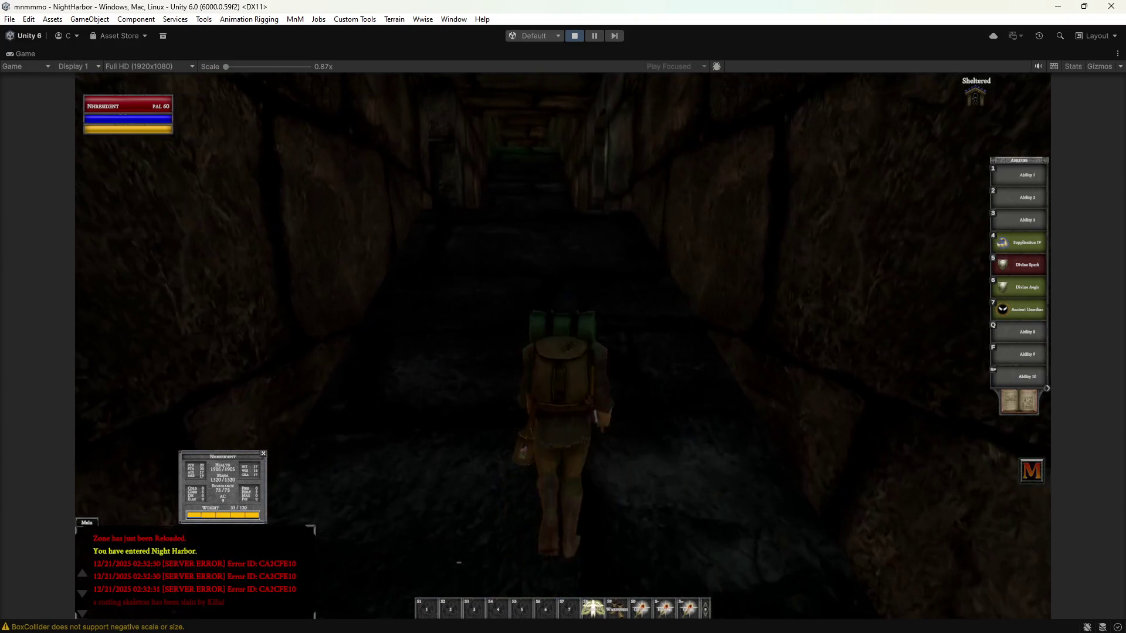
key("w")
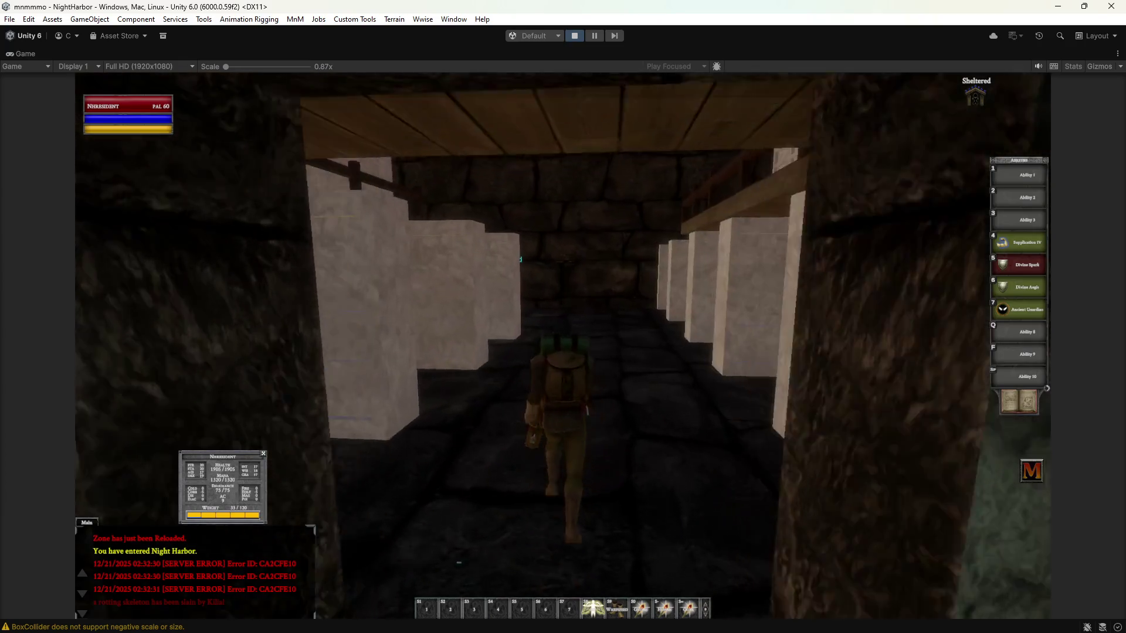
Go up and back down the stairs past the reagents vendor, out onto the canyon ledge.
key("d")
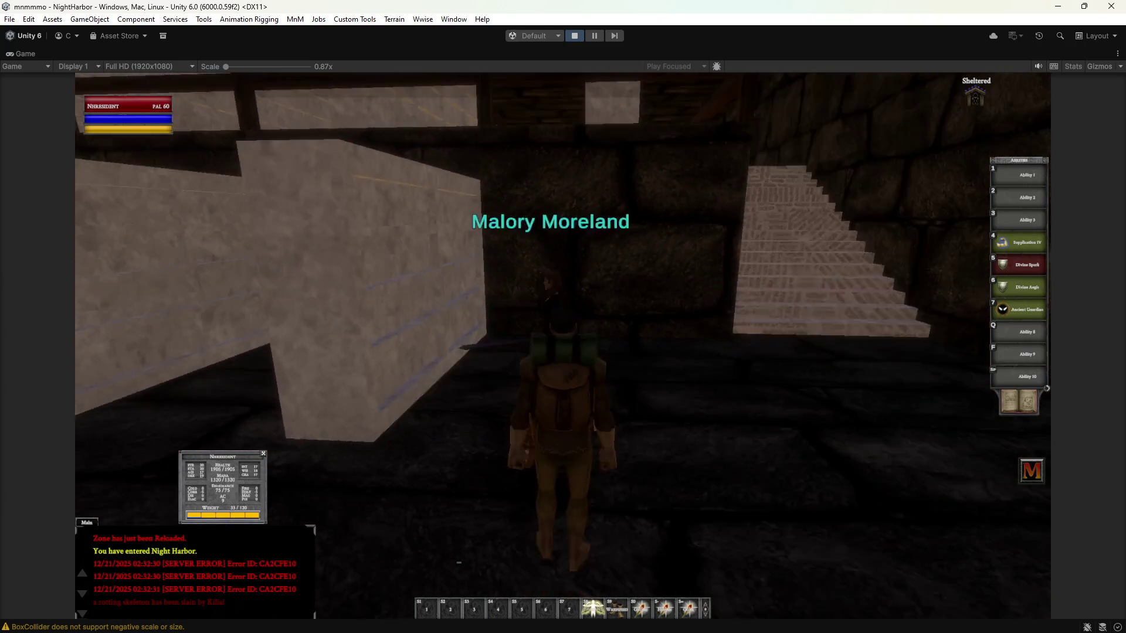
key("w")
key("w")
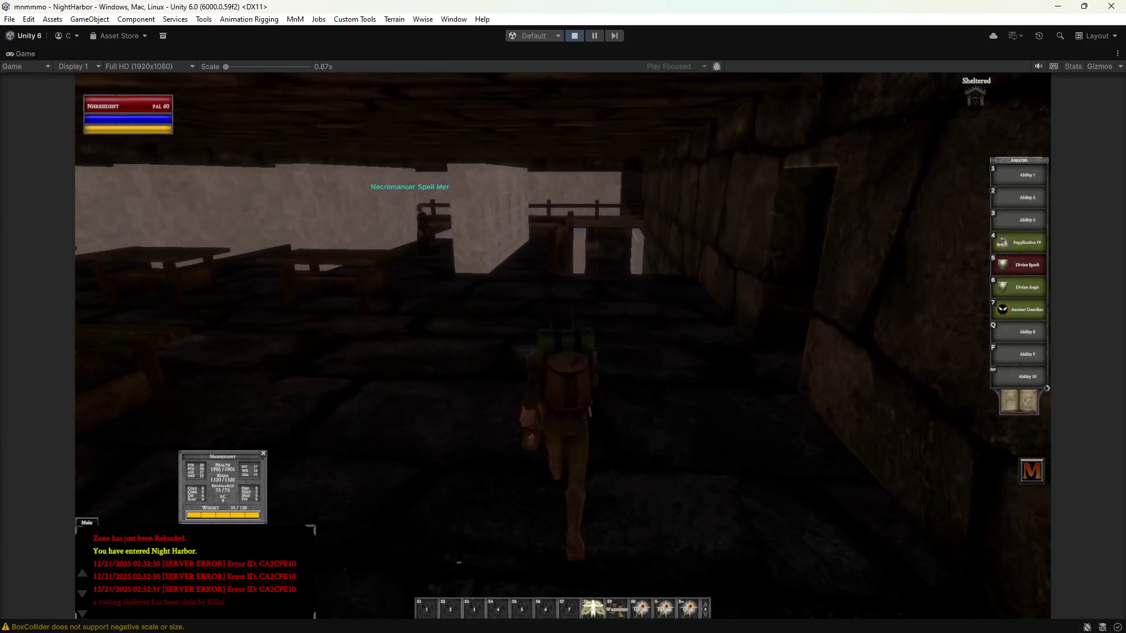
key("d")
key("w")
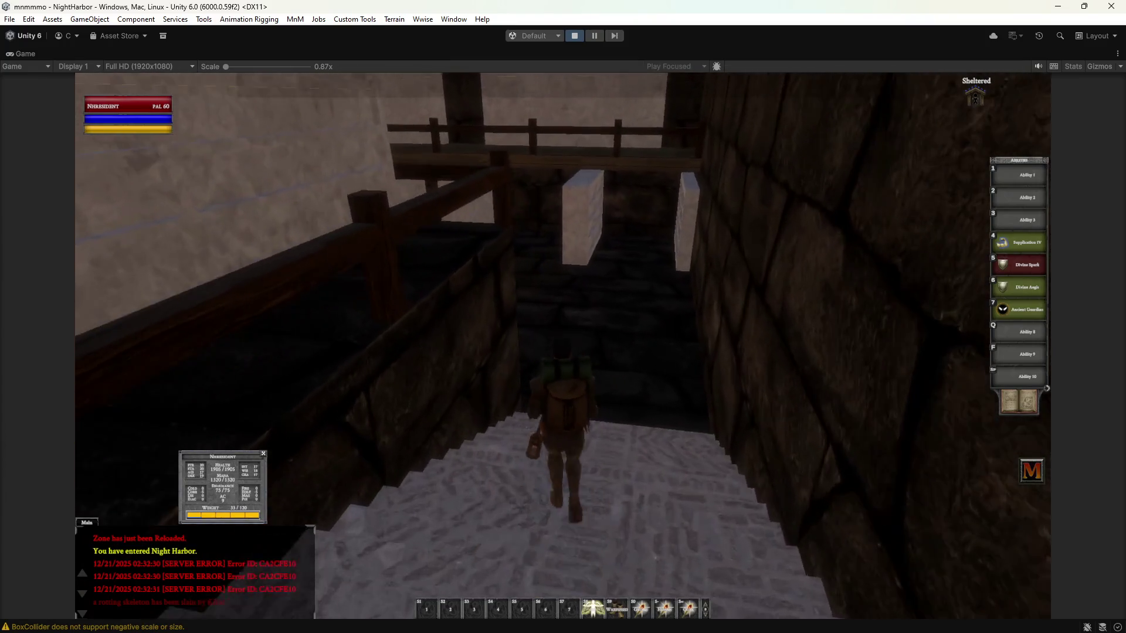
key("w")
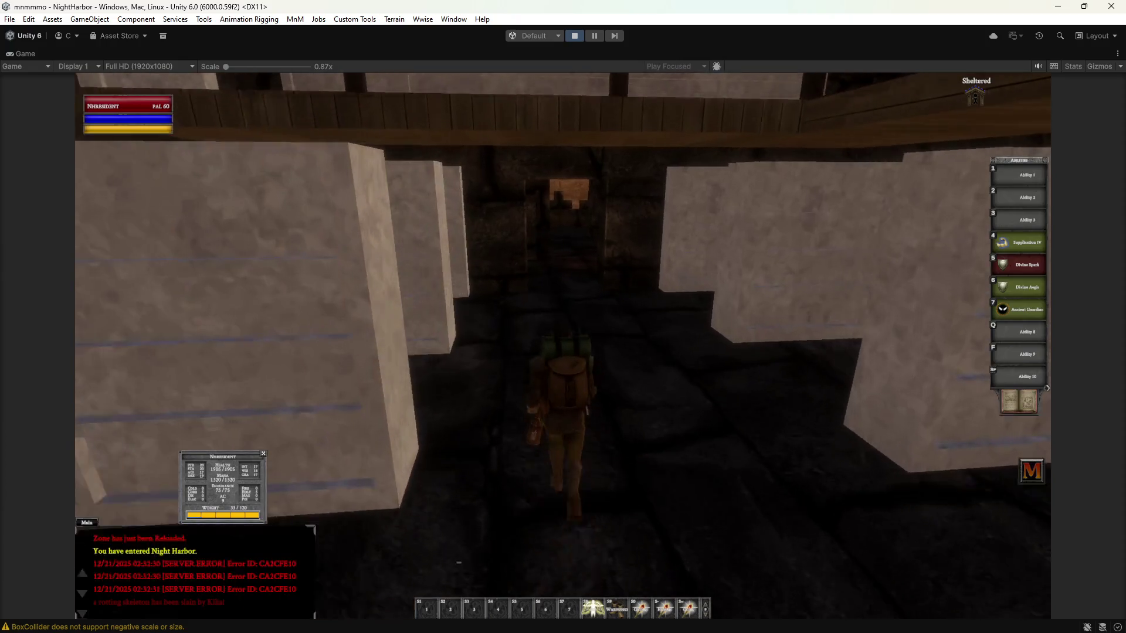
key("w")
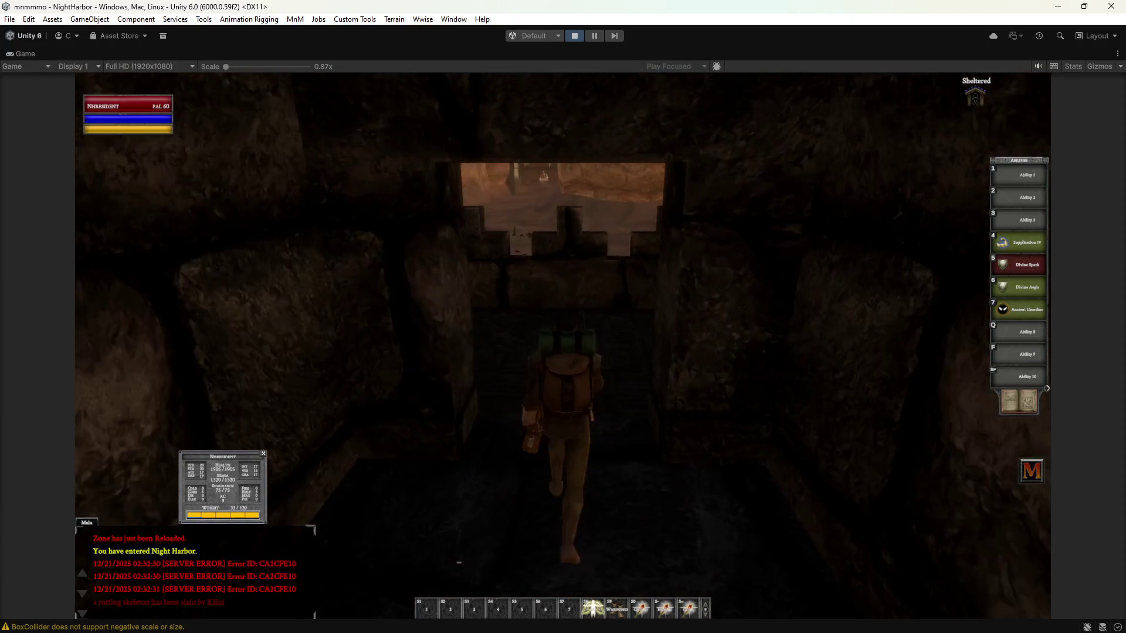
key("w")
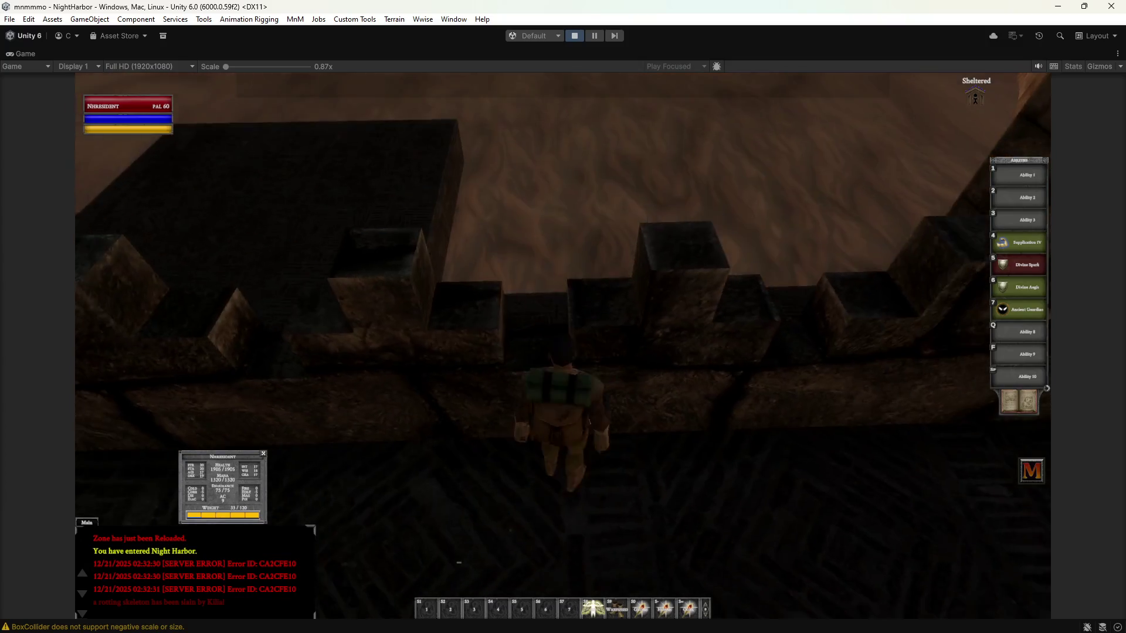
Return through the dark corridor, climb onto the platform and step onto the sand facing the arch.
key("d")
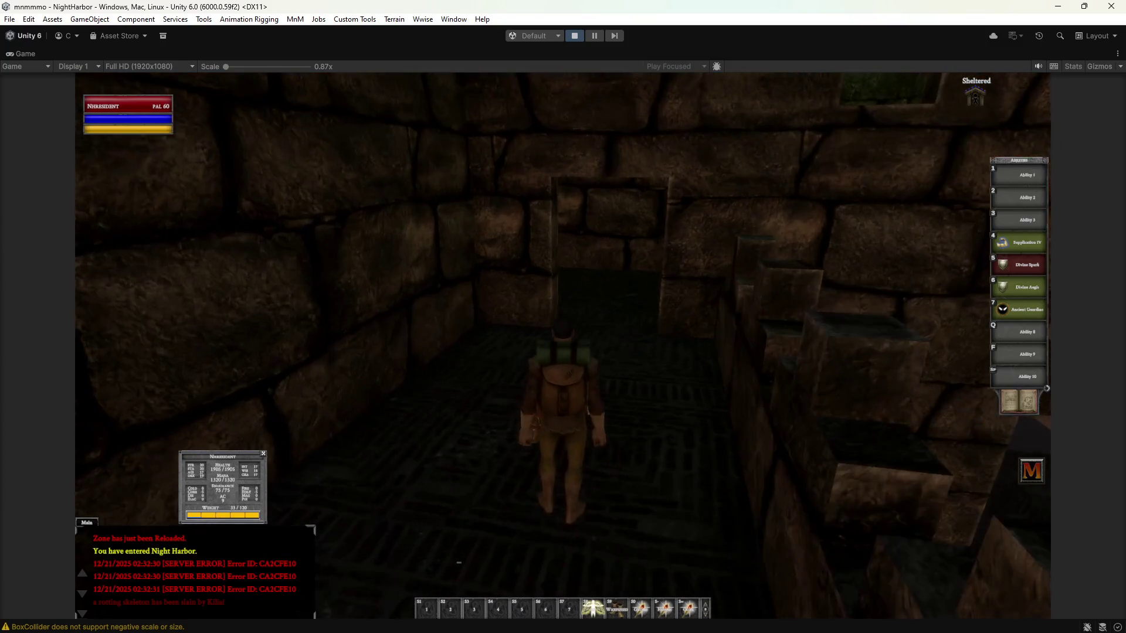
key("a")
key("w")
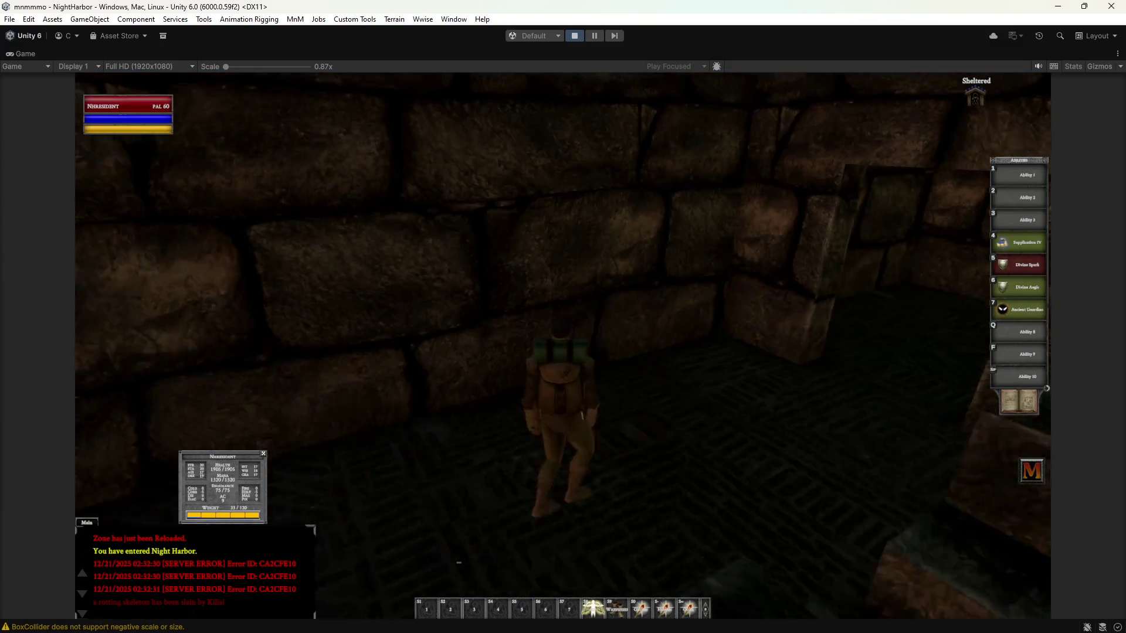
key("w")
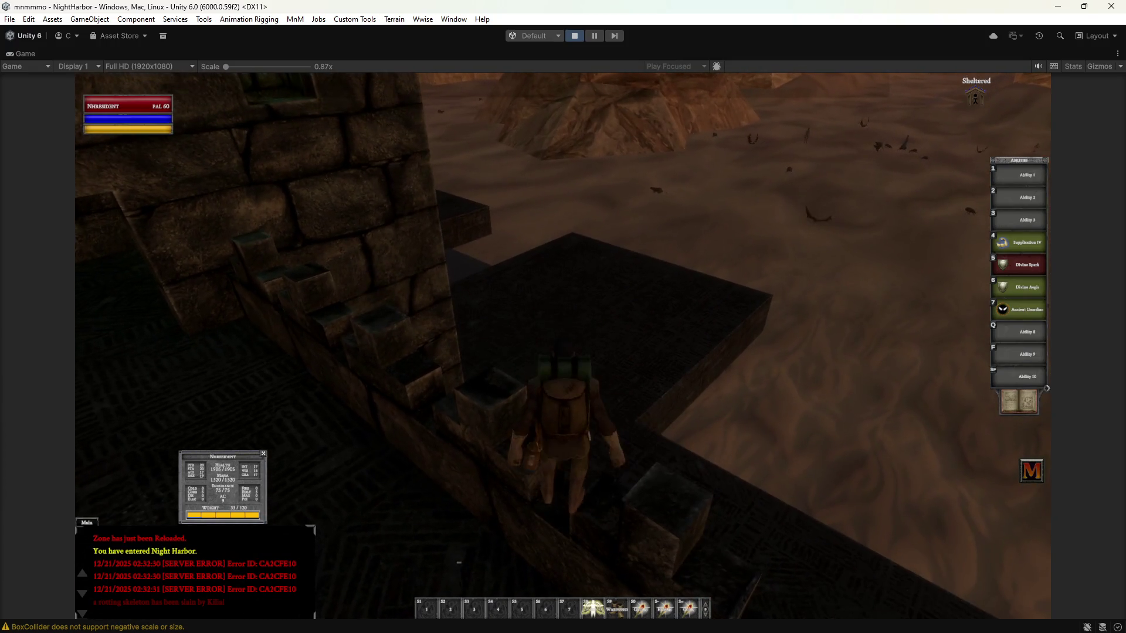
key("a")
key("w")
key("a")
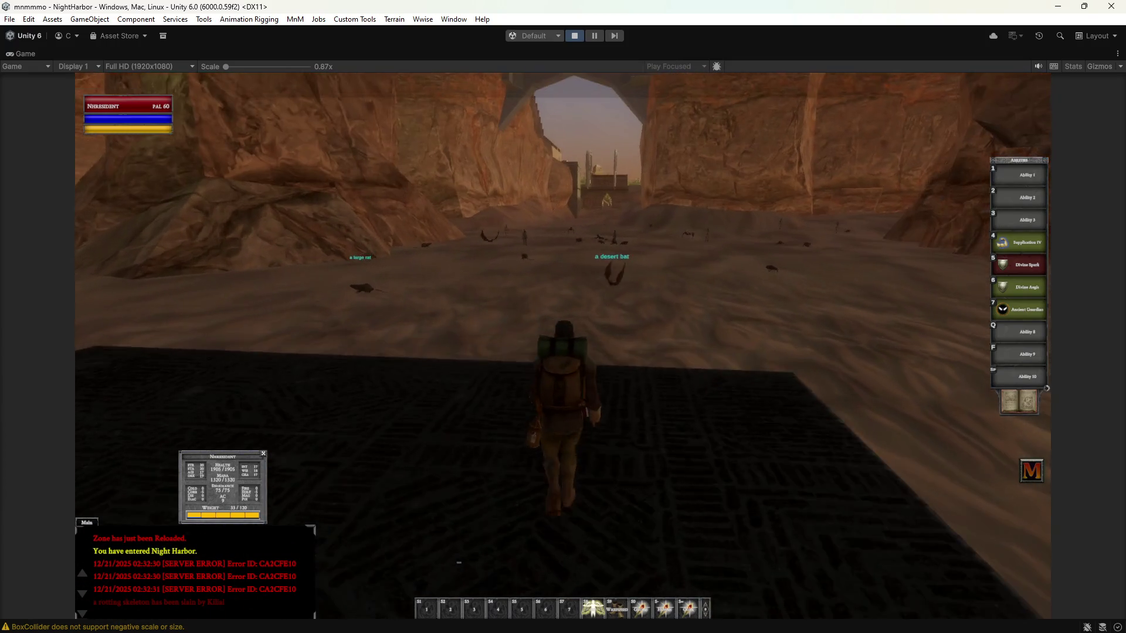
Run up the canyon past the scarabs and necropolis guard, over the sand ramp to the town.
key("w")
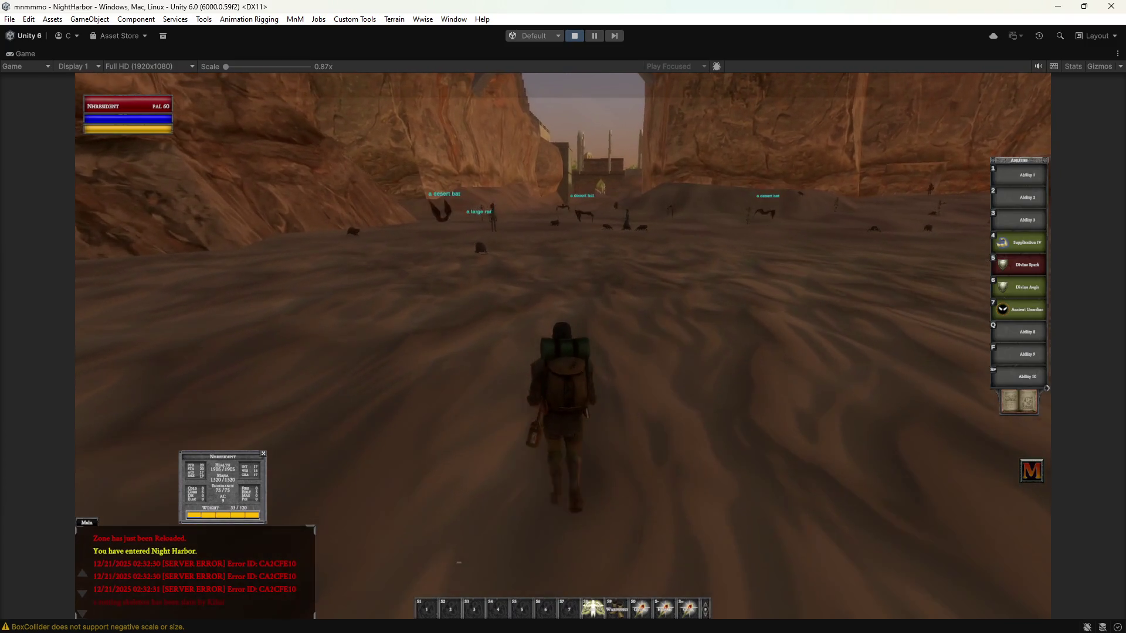
key("w")
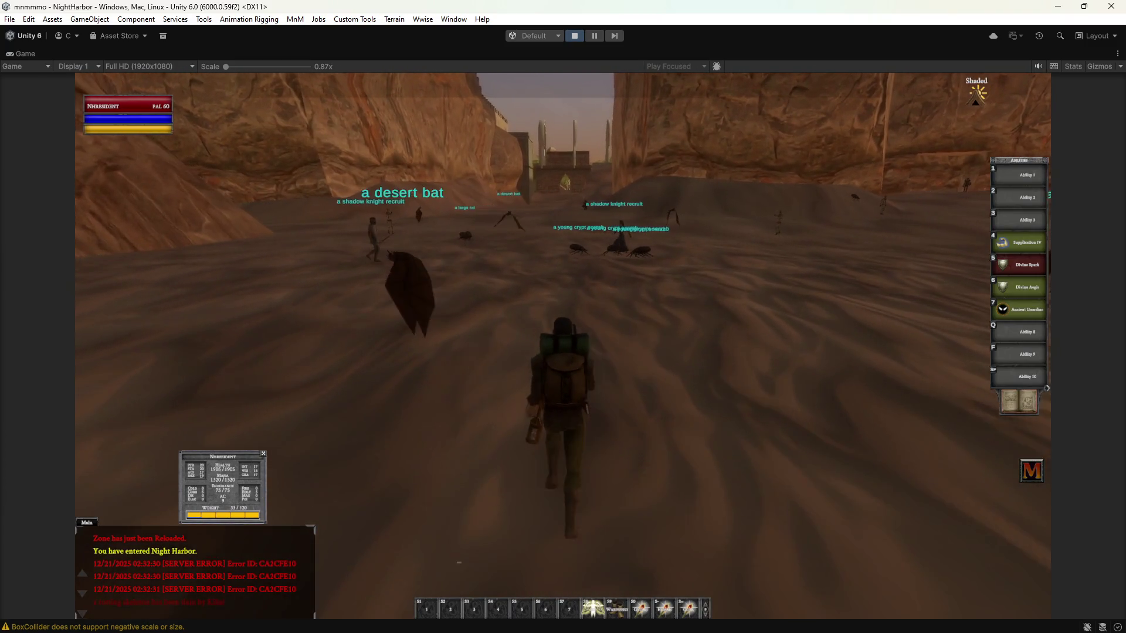
key("w")
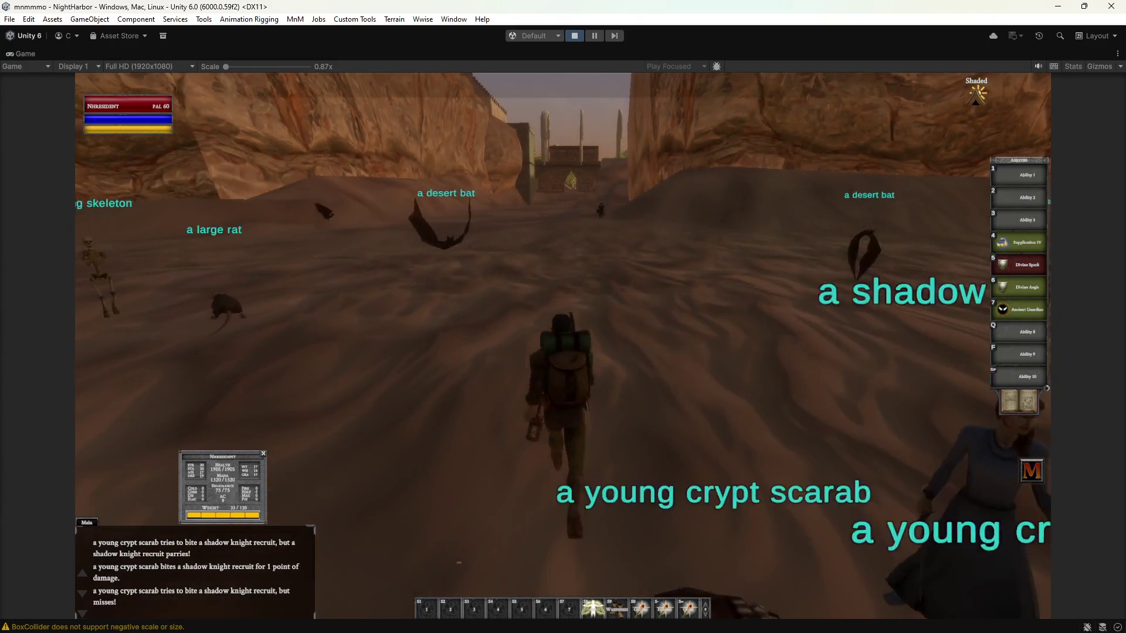
key("w")
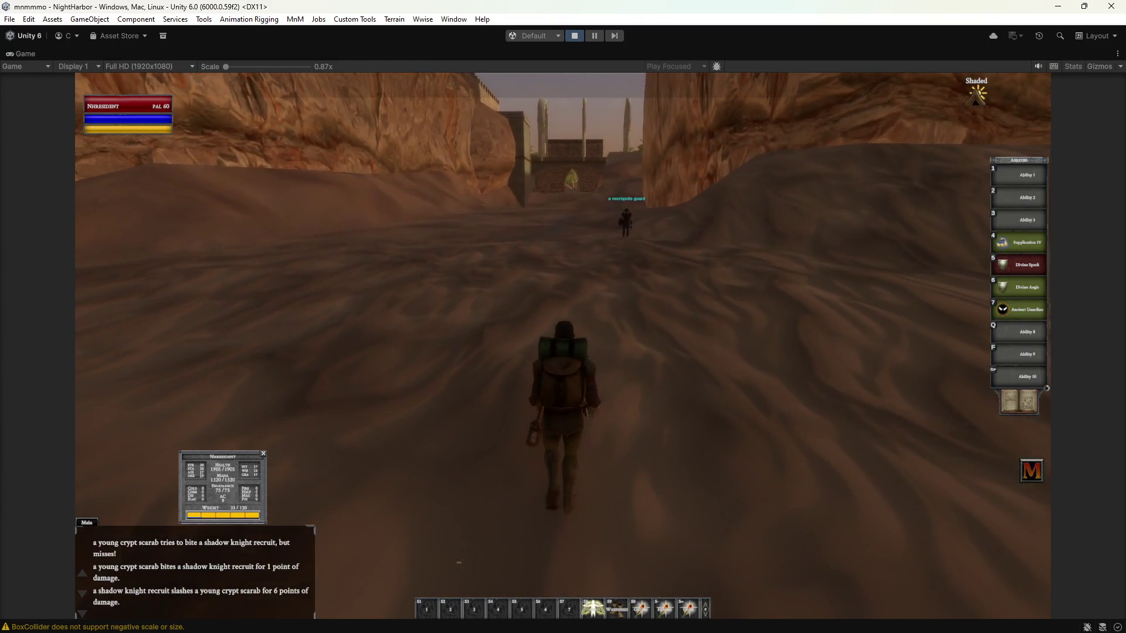
key("w")
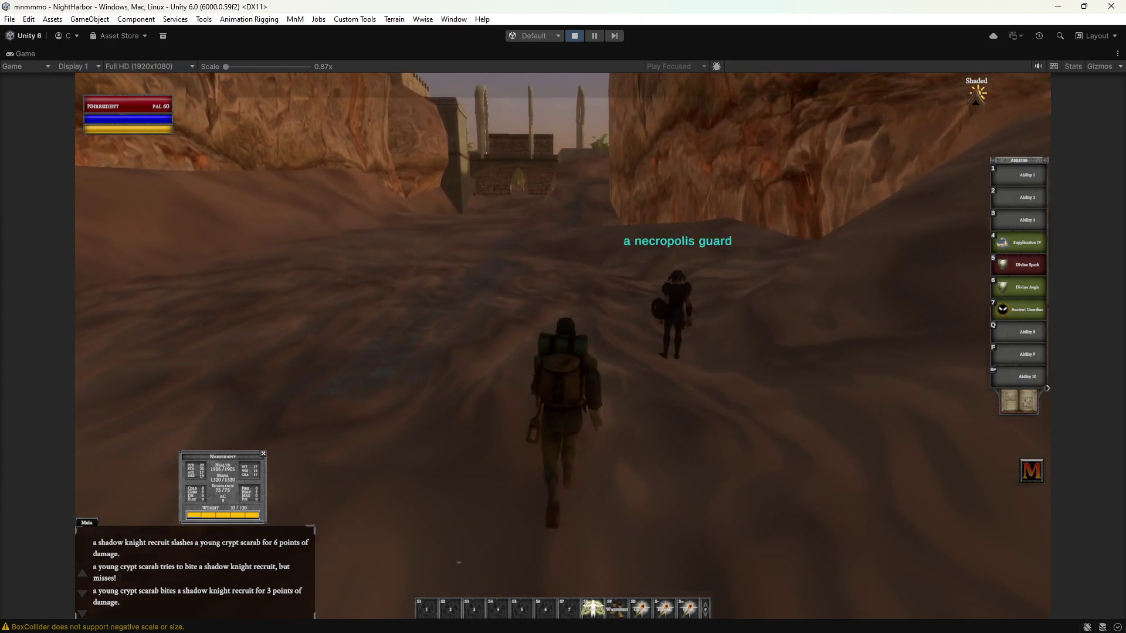
key("w")
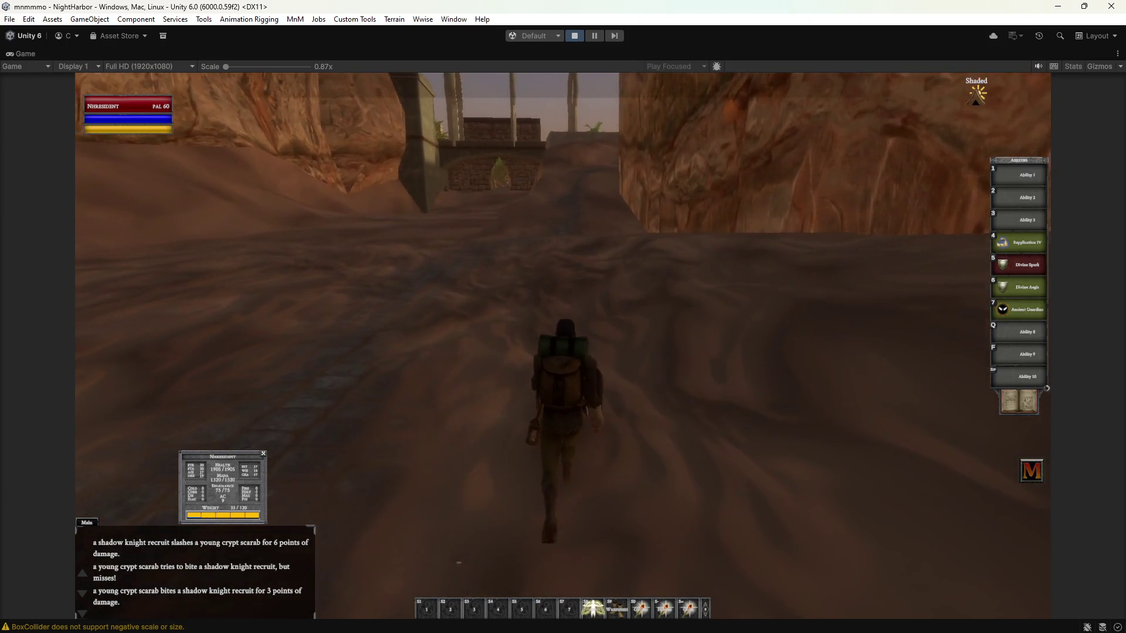
key("w")
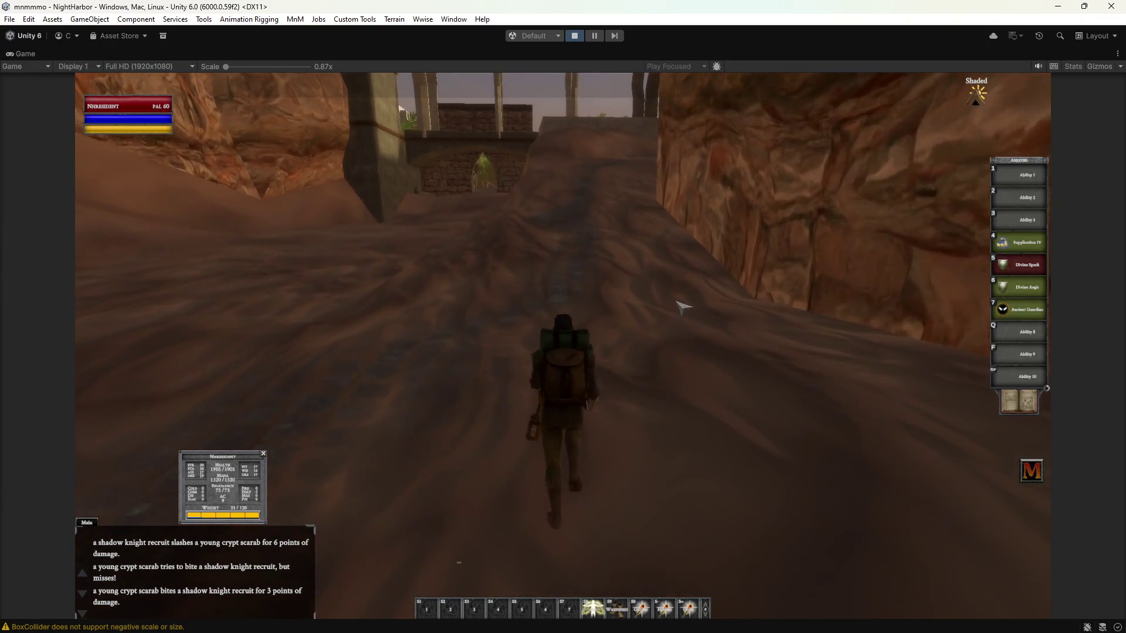
key("w")
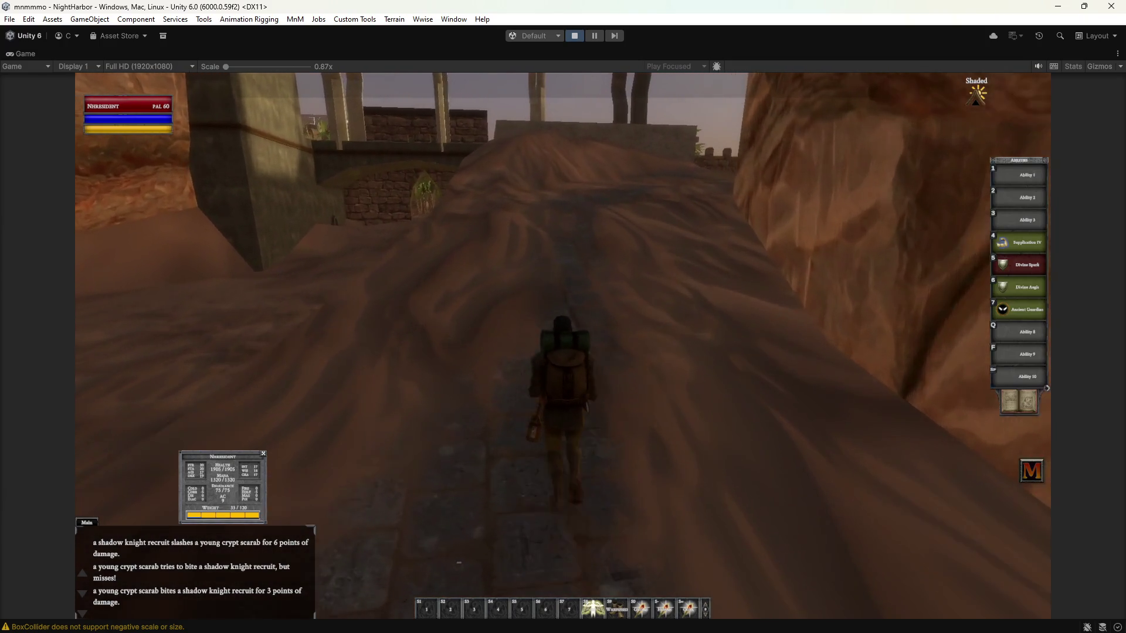
key("w")
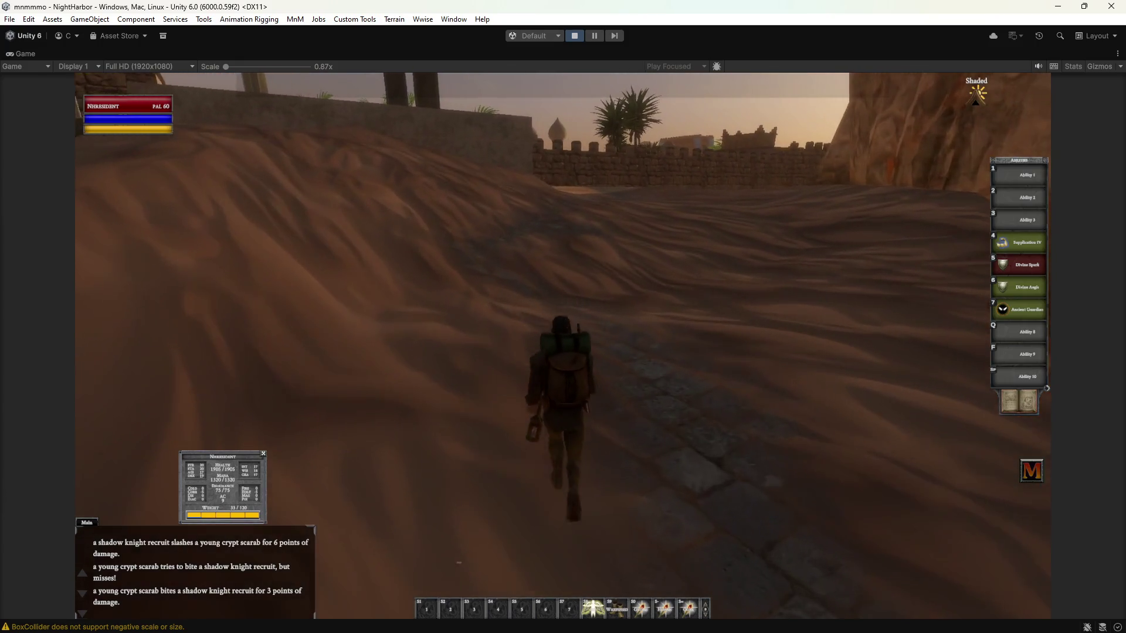
key("w")
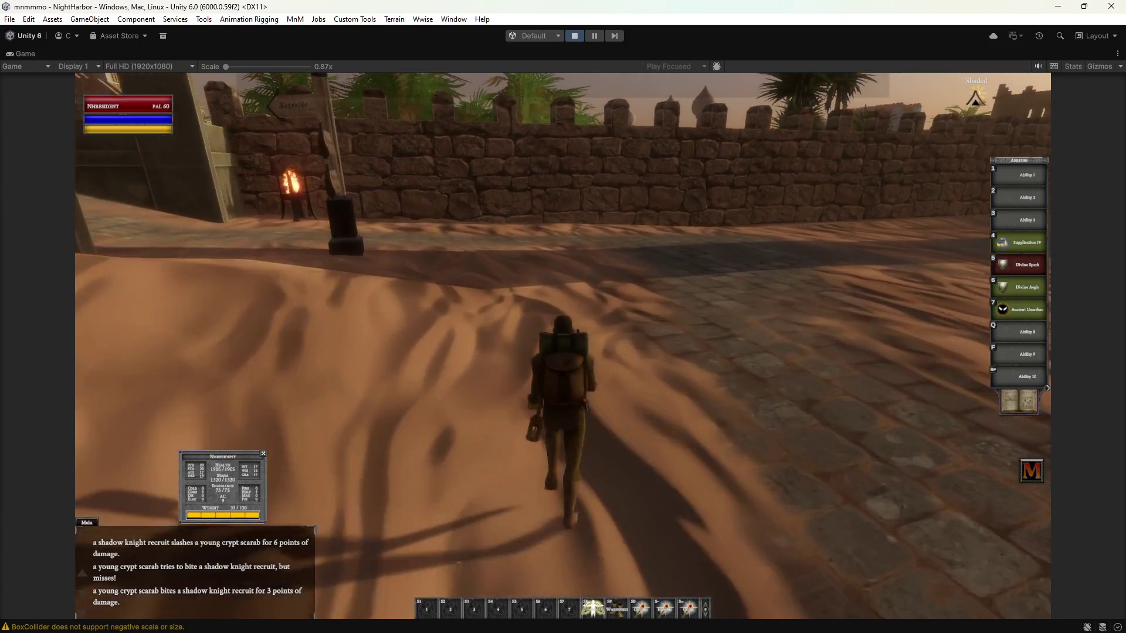
Run past the signpost, through the stone corridor and archway, up to the stair top facing the plaza.
key("a")
key("w")
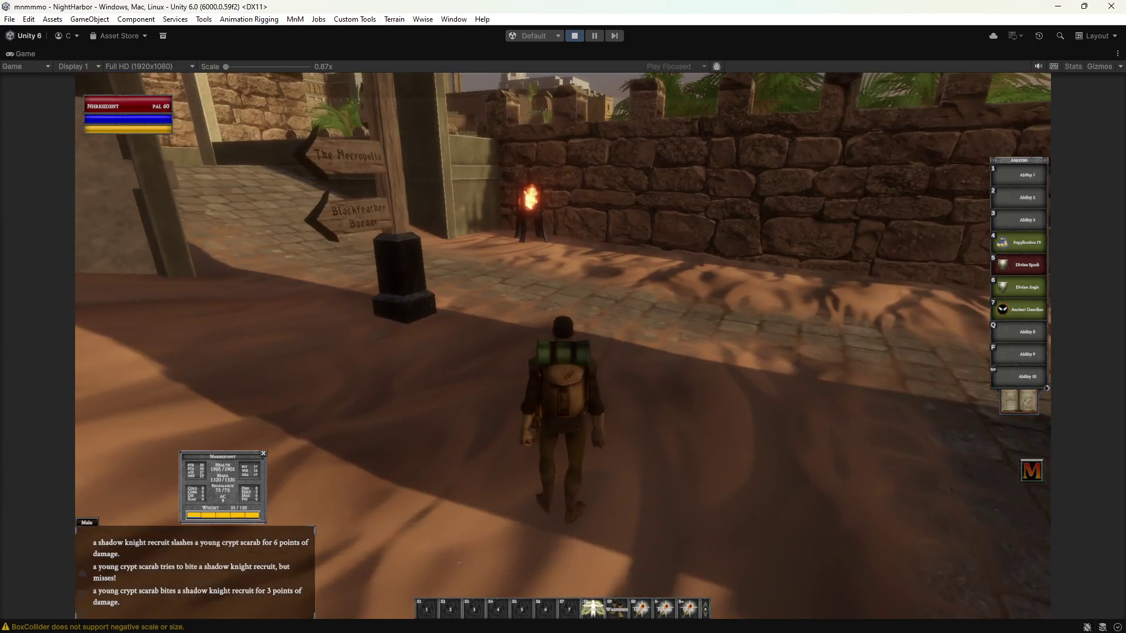
key("w")
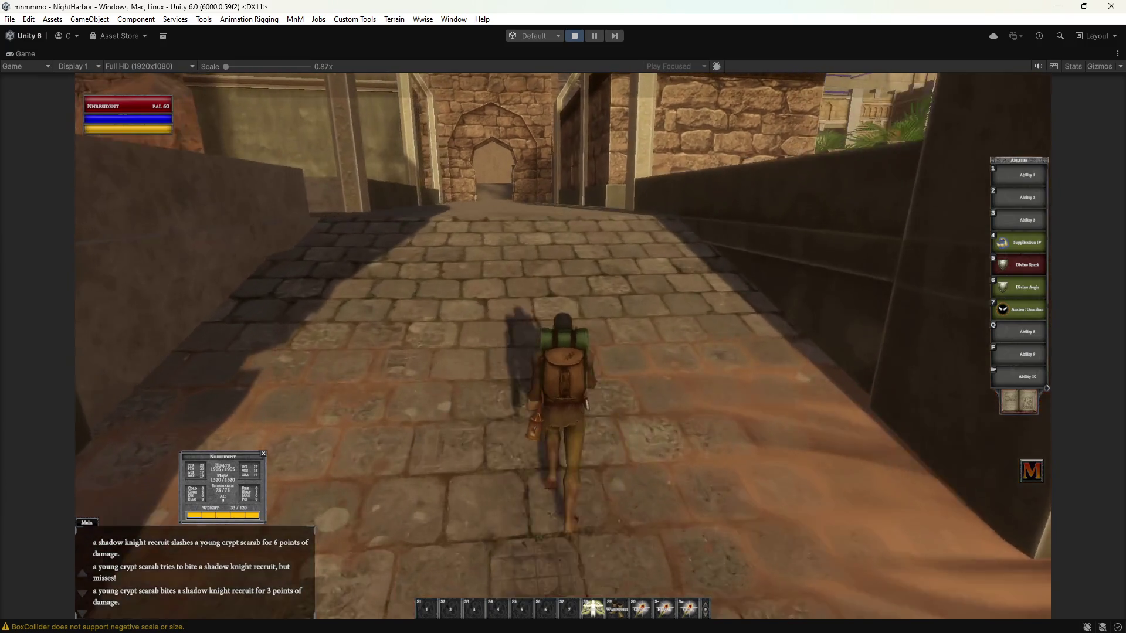
key("w")
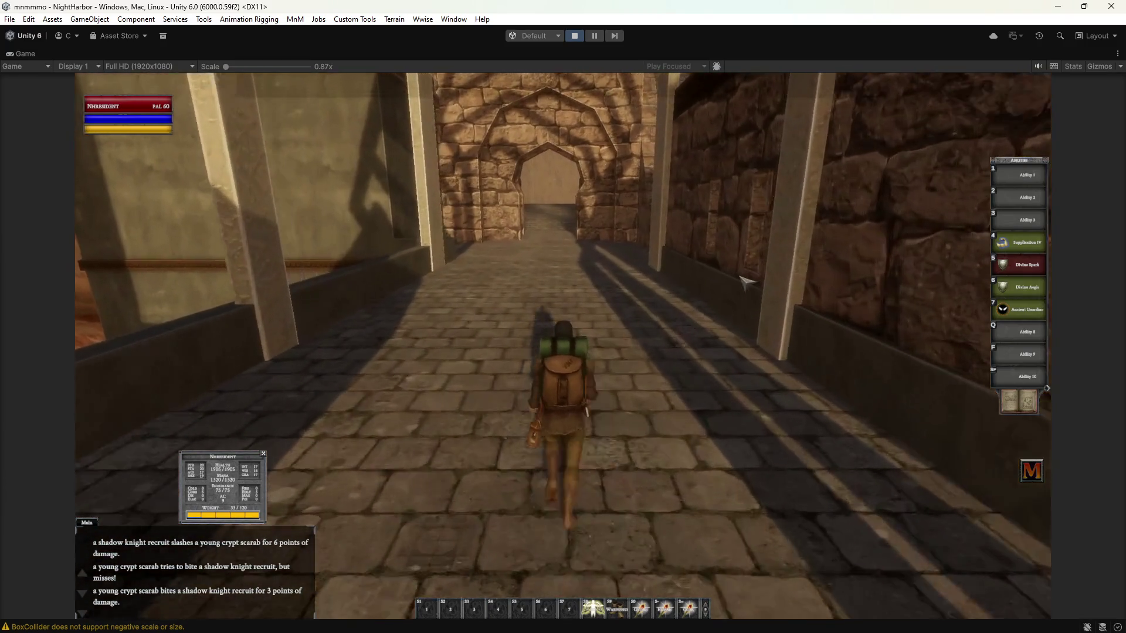
key("w")
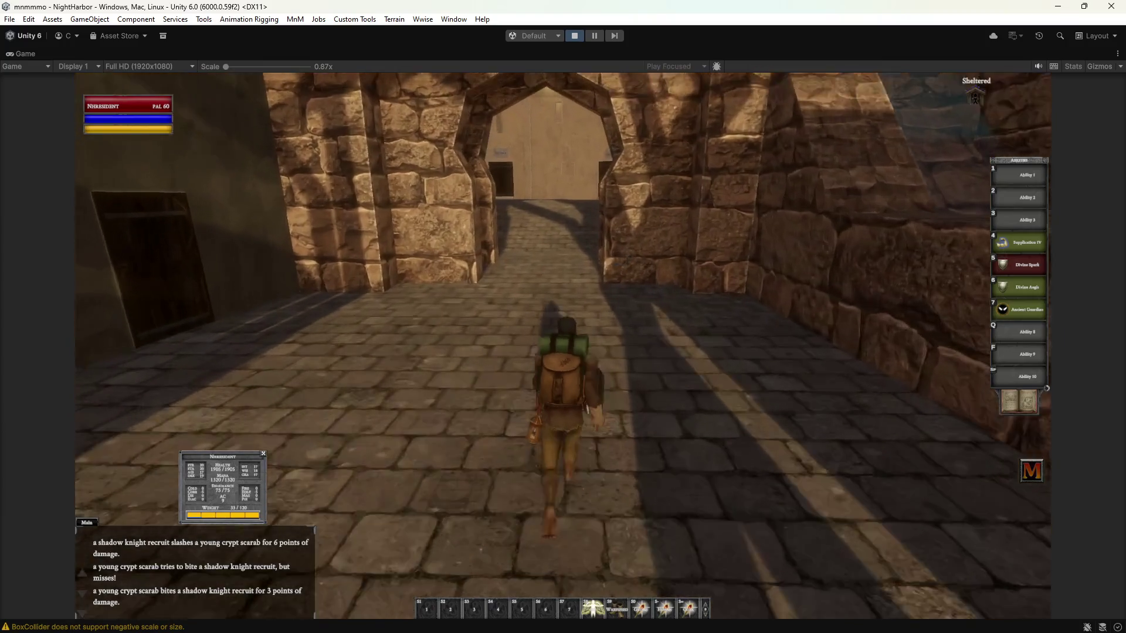
key("w")
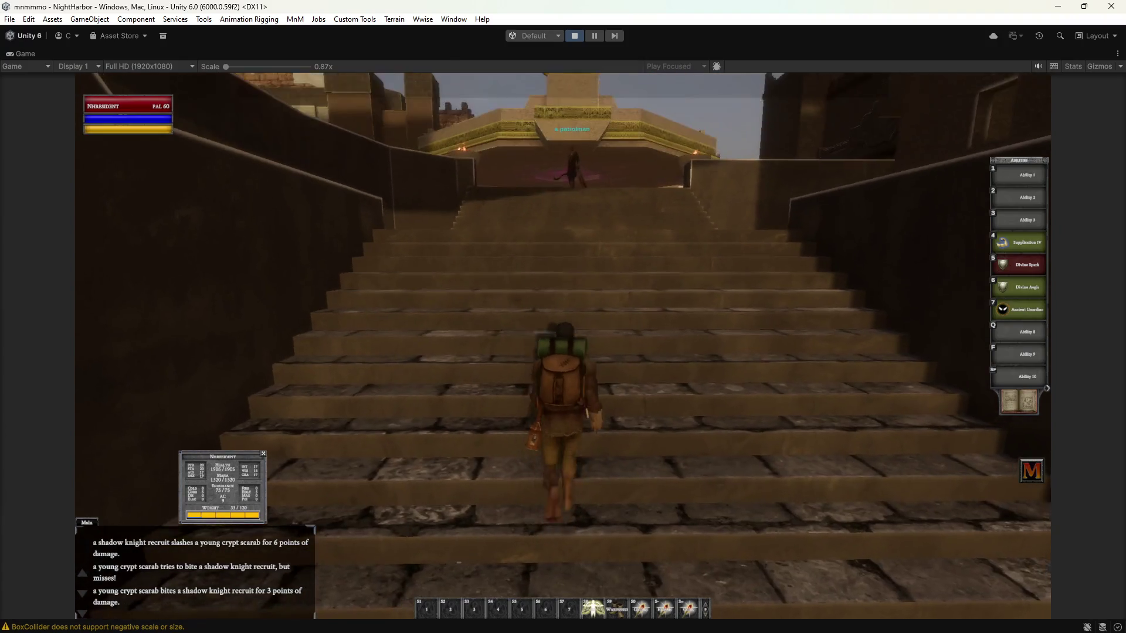
key("a")
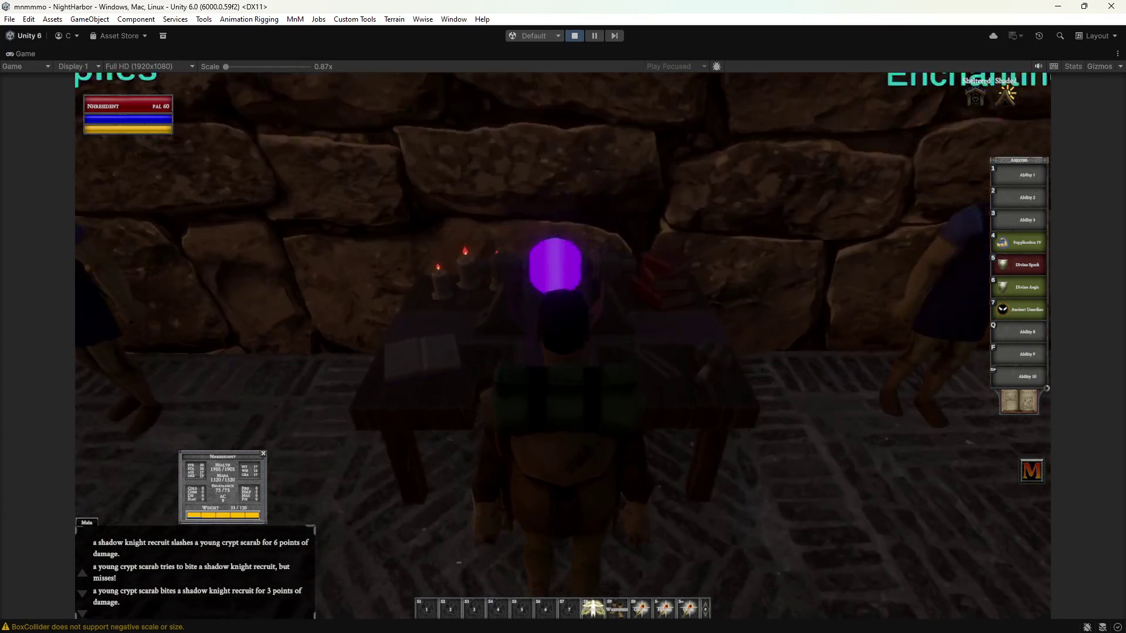
Open and close the purple orb's Enchanting window, then zoom the camera in.
left_click(567, 220)
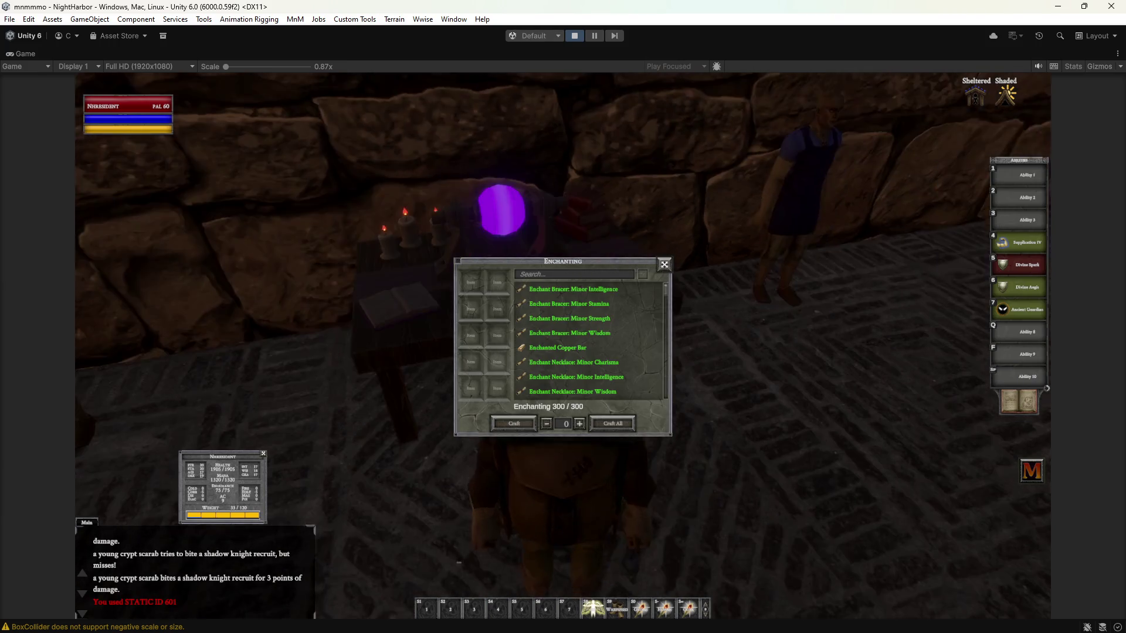
left_click(664, 265)
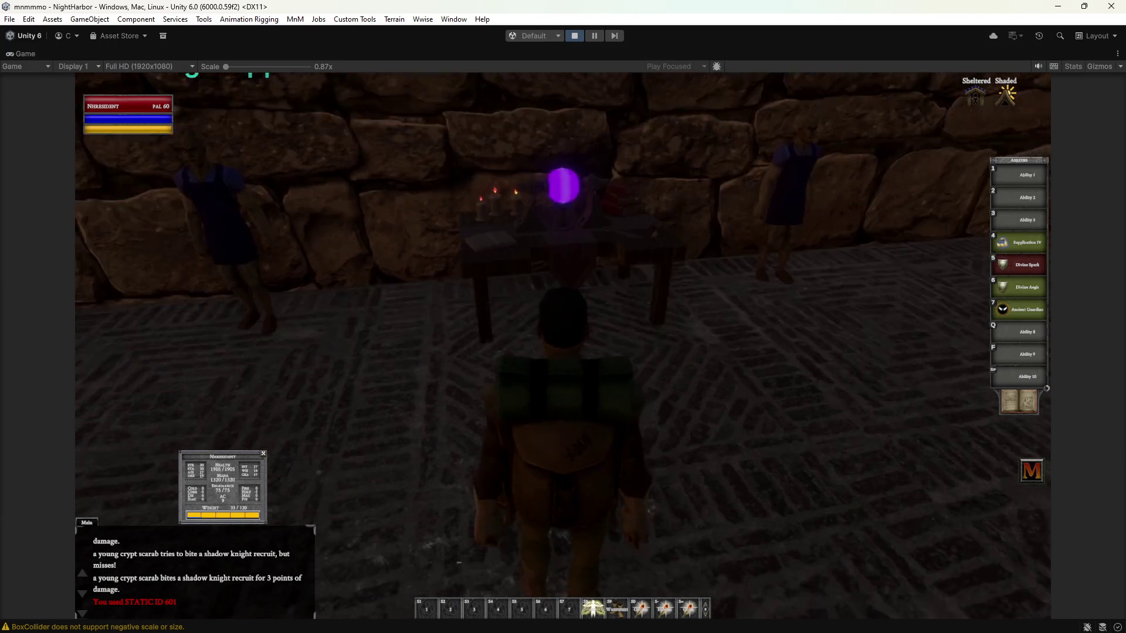
scroll(701, 249, "up", 5)
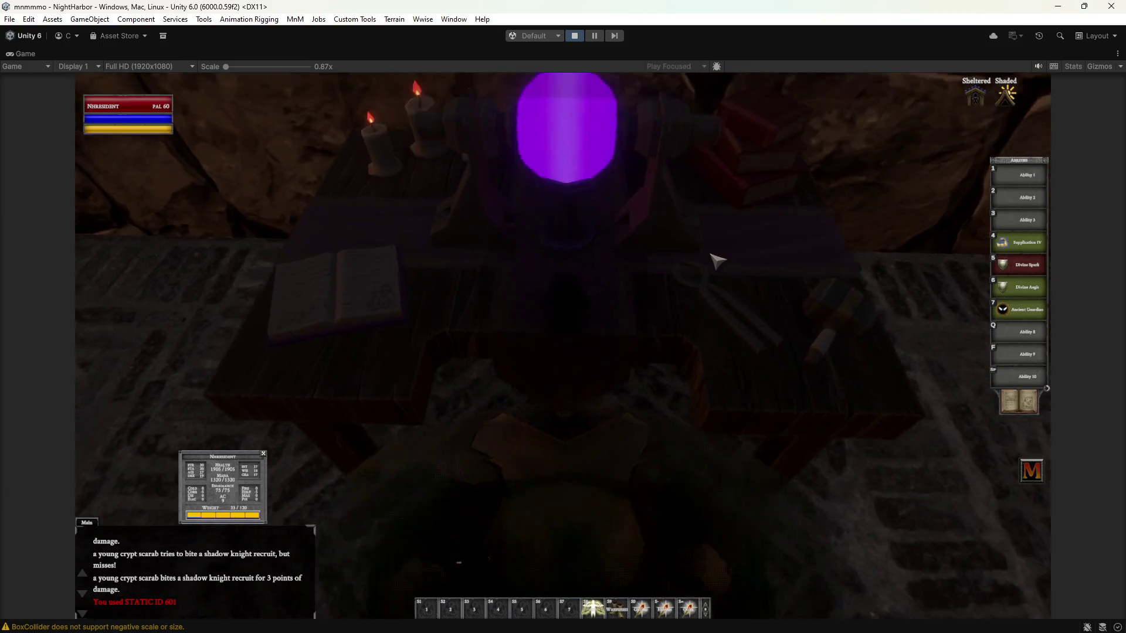
Orbit the camera around the table to inspect the candles, book and purple orb.
right_click_drag(459, 563, 717, 246)
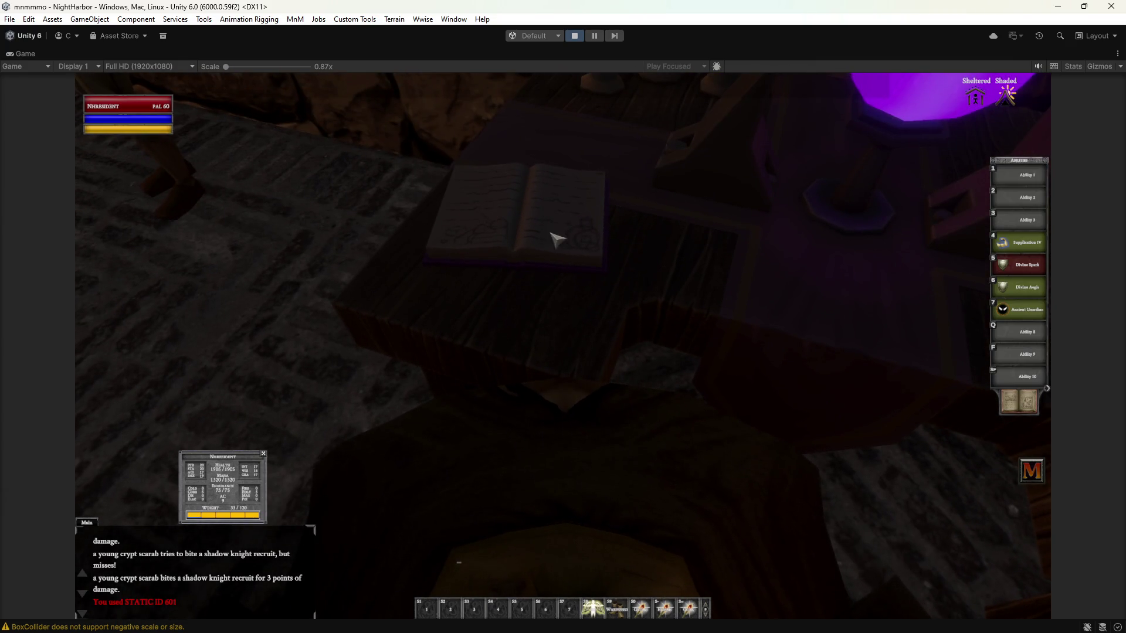
right_click_drag(654, 267, 655, 268)
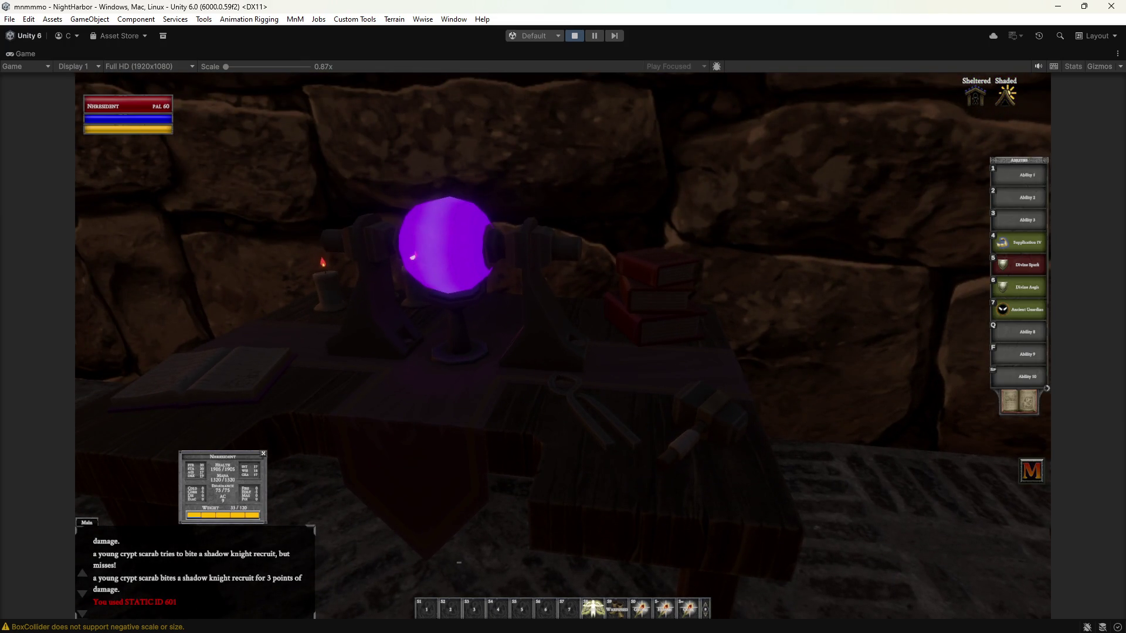
right_click_drag(459, 563, 459, 562)
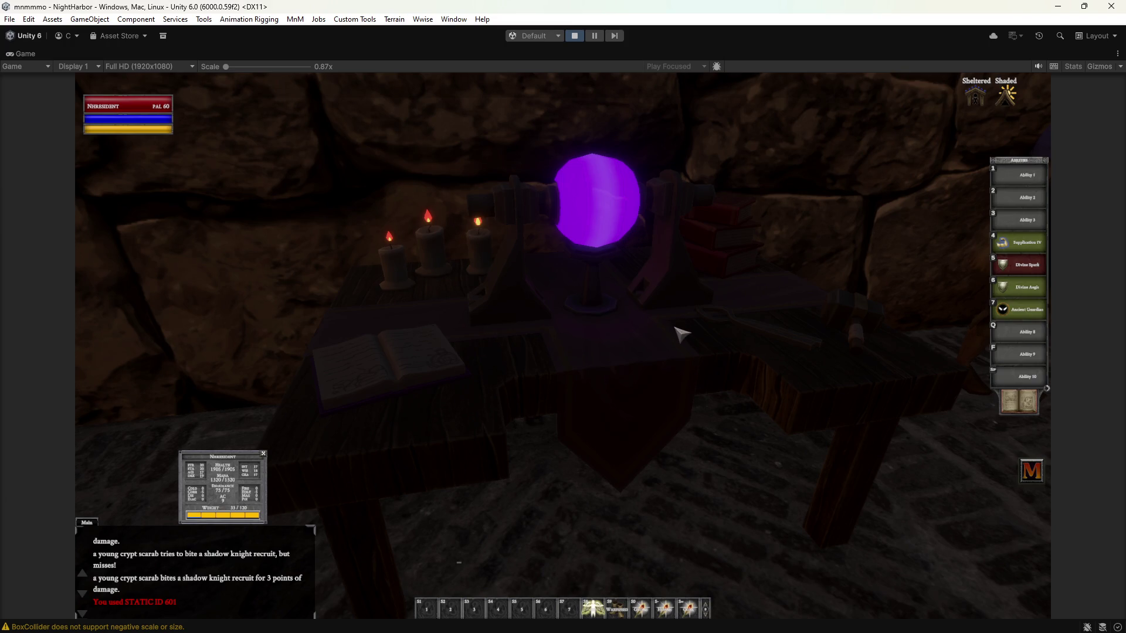
right_click_drag(459, 563, 459, 563)
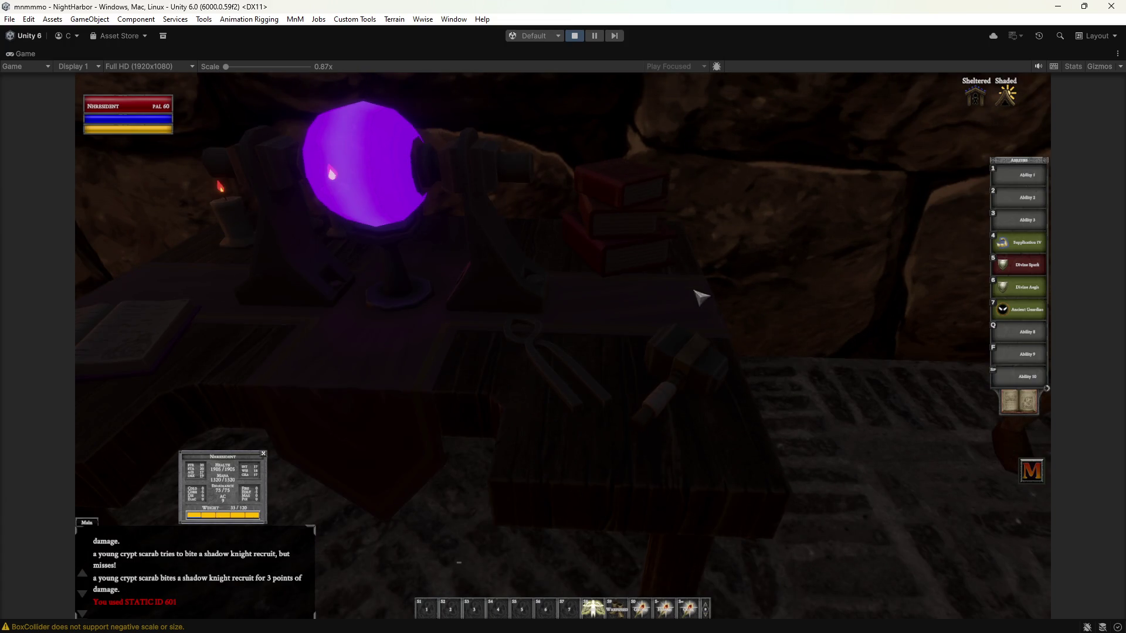
right_click_drag(640, 248, 640, 247)
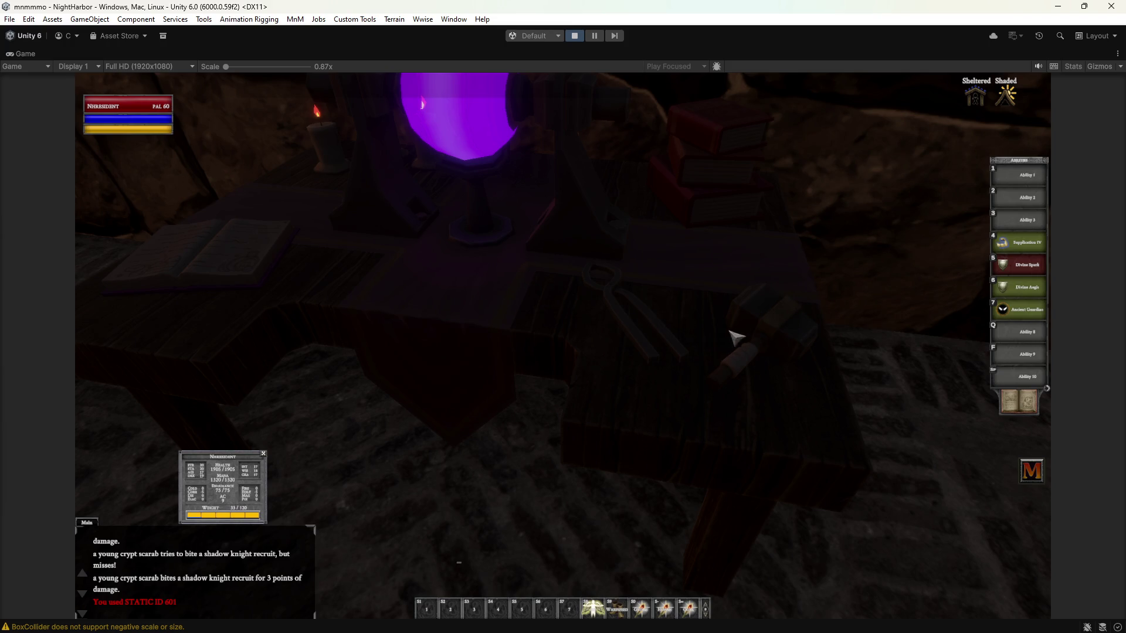
right_click_drag(459, 563, 459, 562)
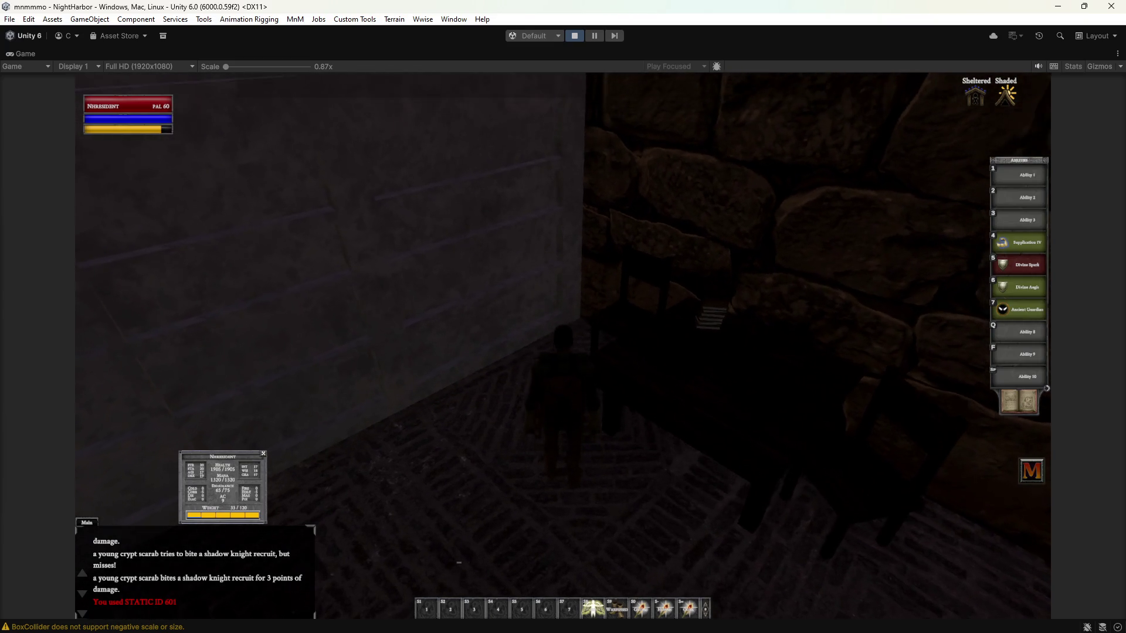
Walk into the stone passage and activate the Lantern of the Gods to light the room.
key("a")
key("w")
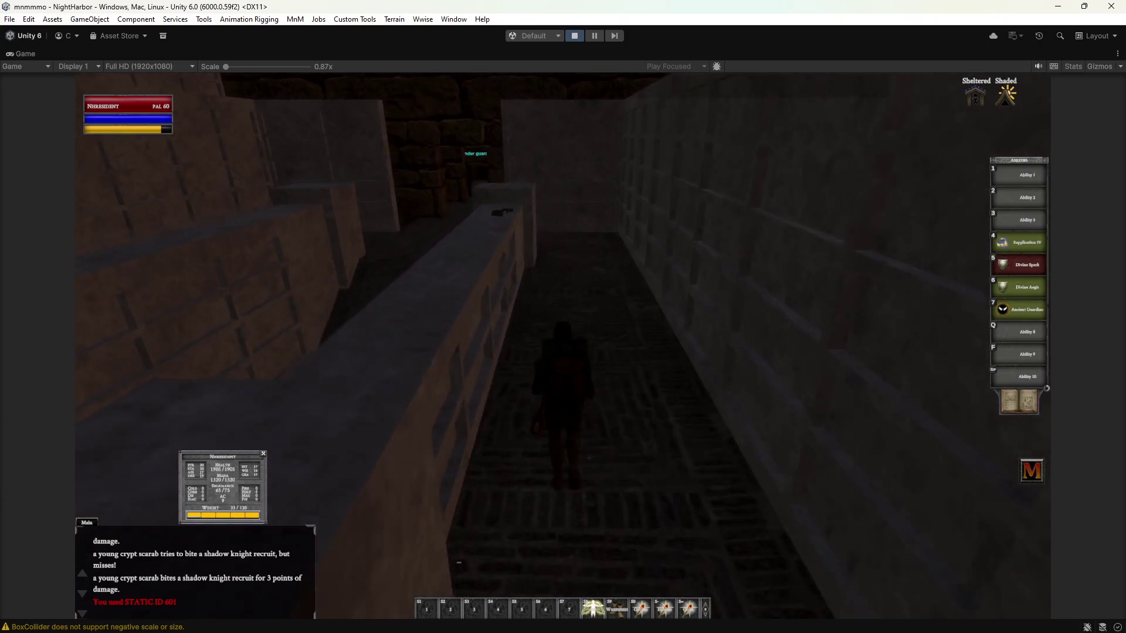
key("w")
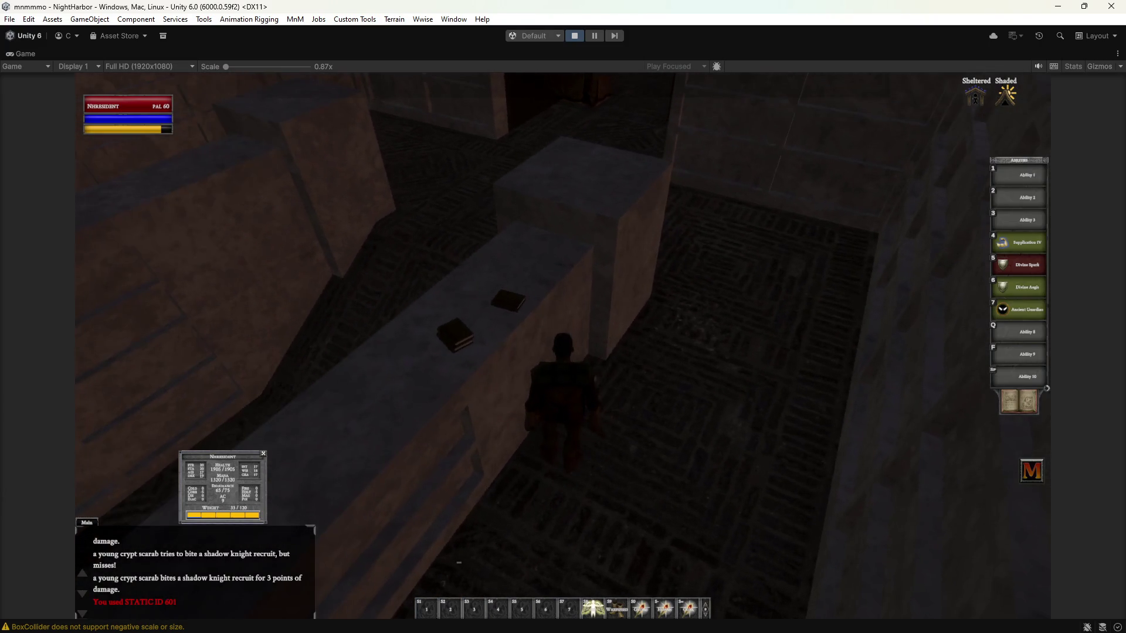
key("w")
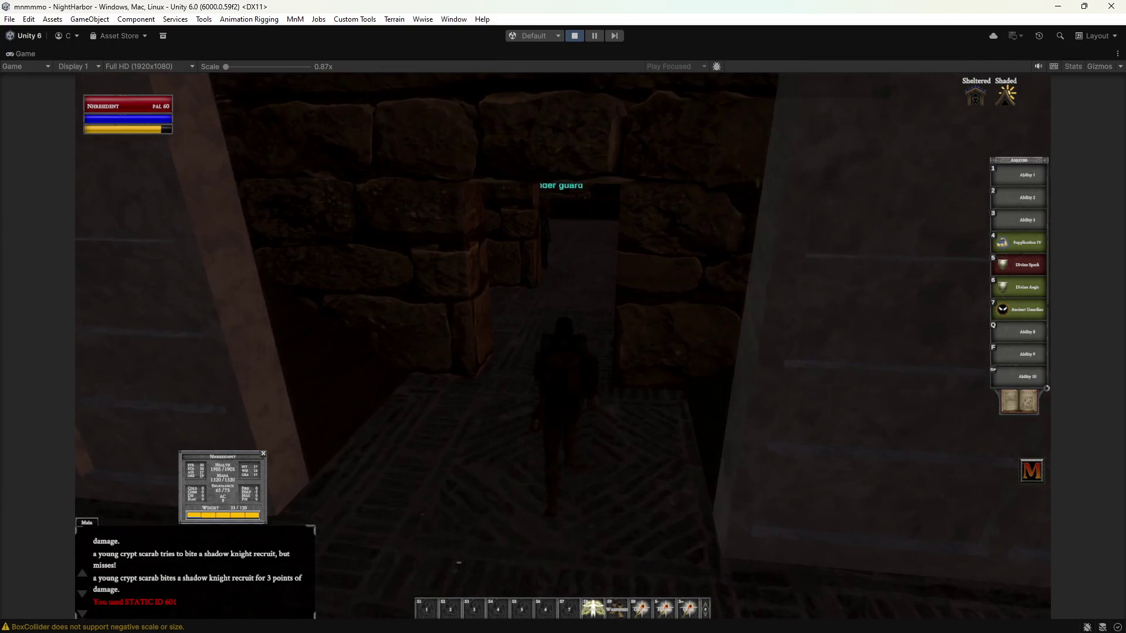
key("w")
key("w")
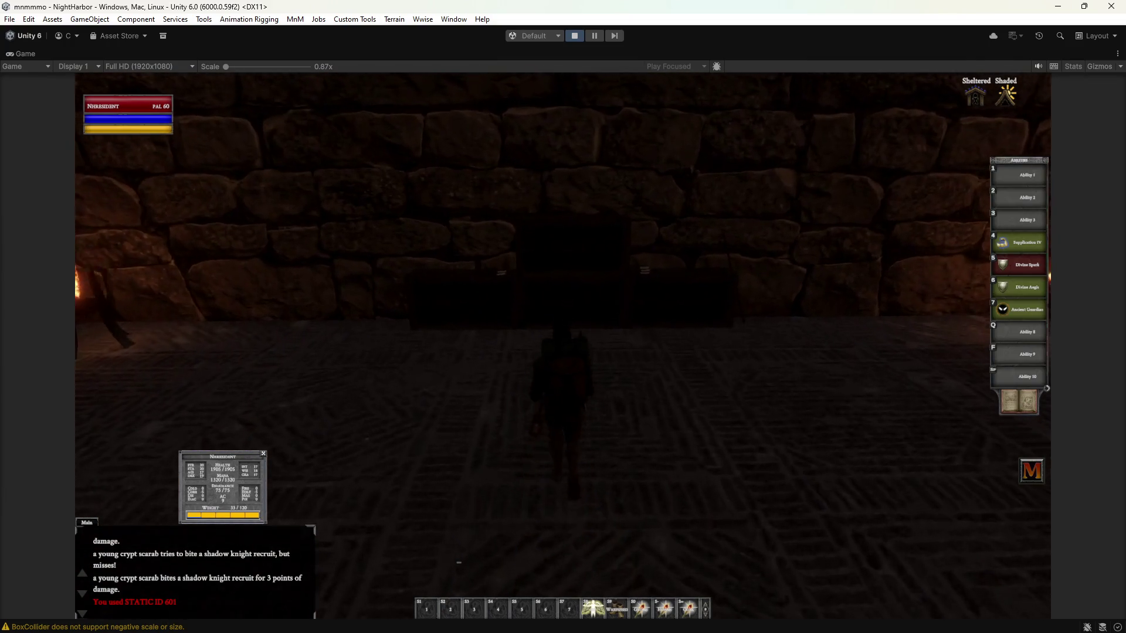
key("d")
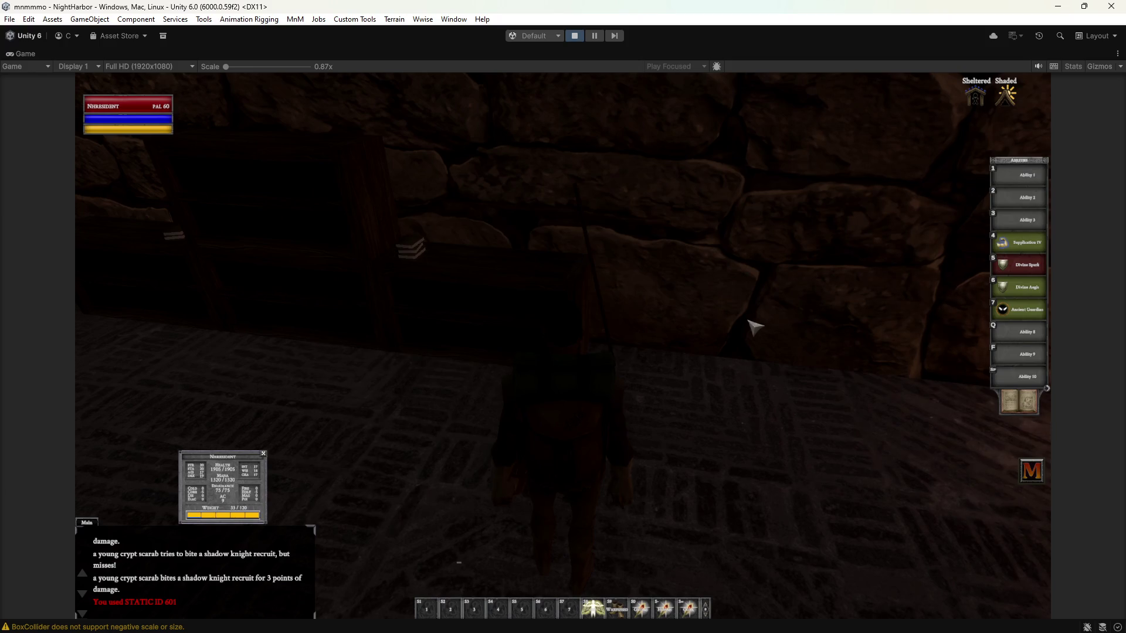
right_click(548, 485)
key("i")
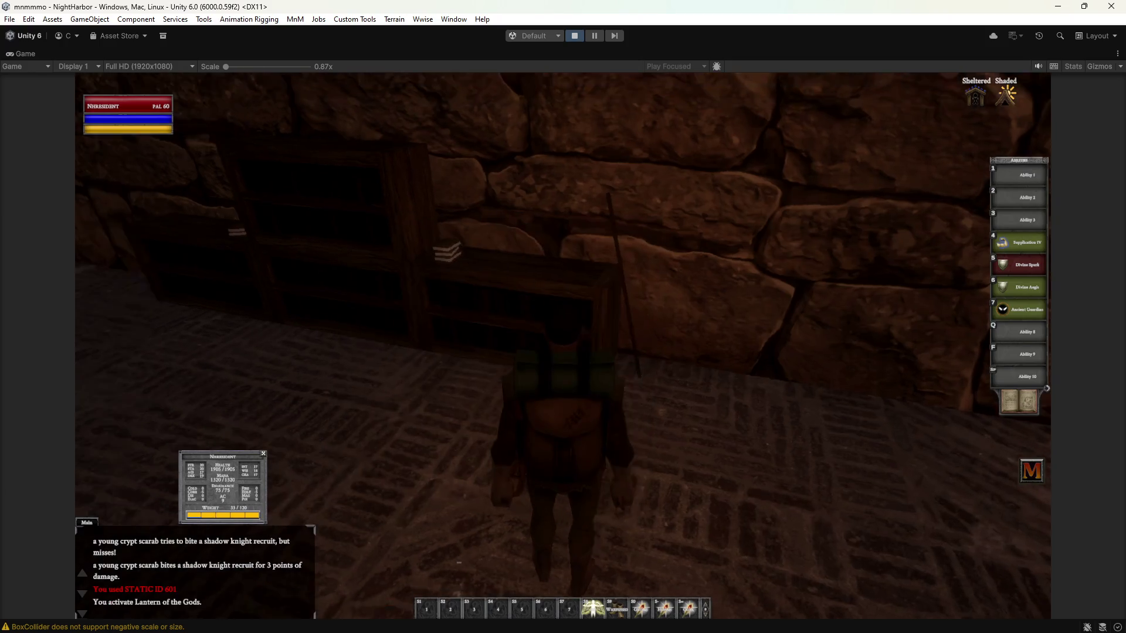
Walk to the Enchanter Reagents table and the registrar's table, looking around the torch-lit room.
key("a")
key("w")
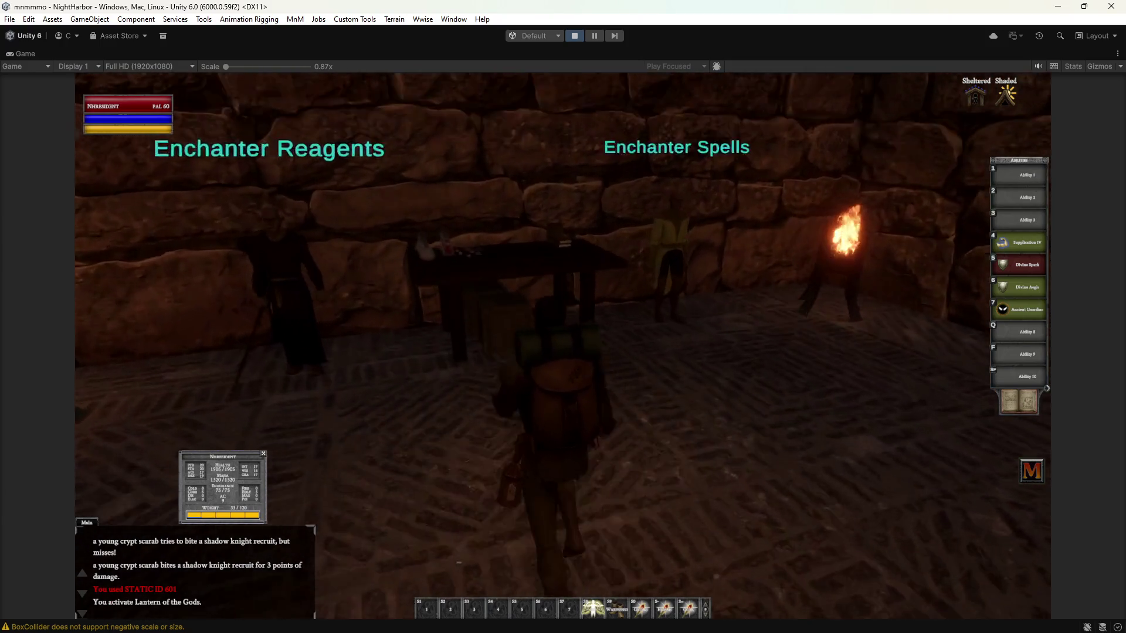
key("d")
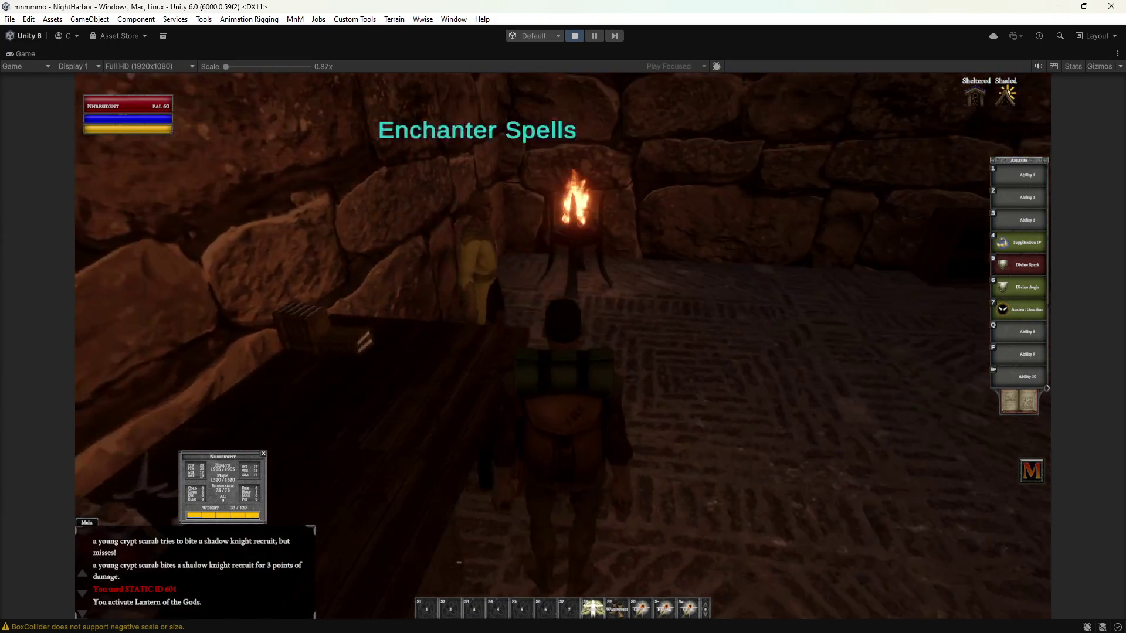
key("w")
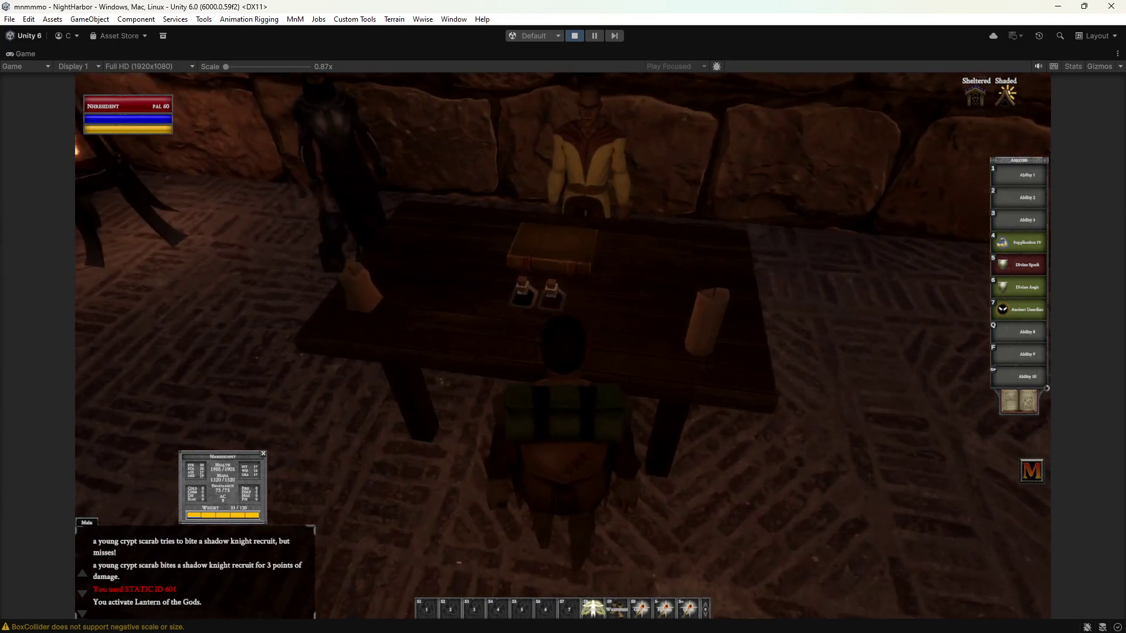
key("s")
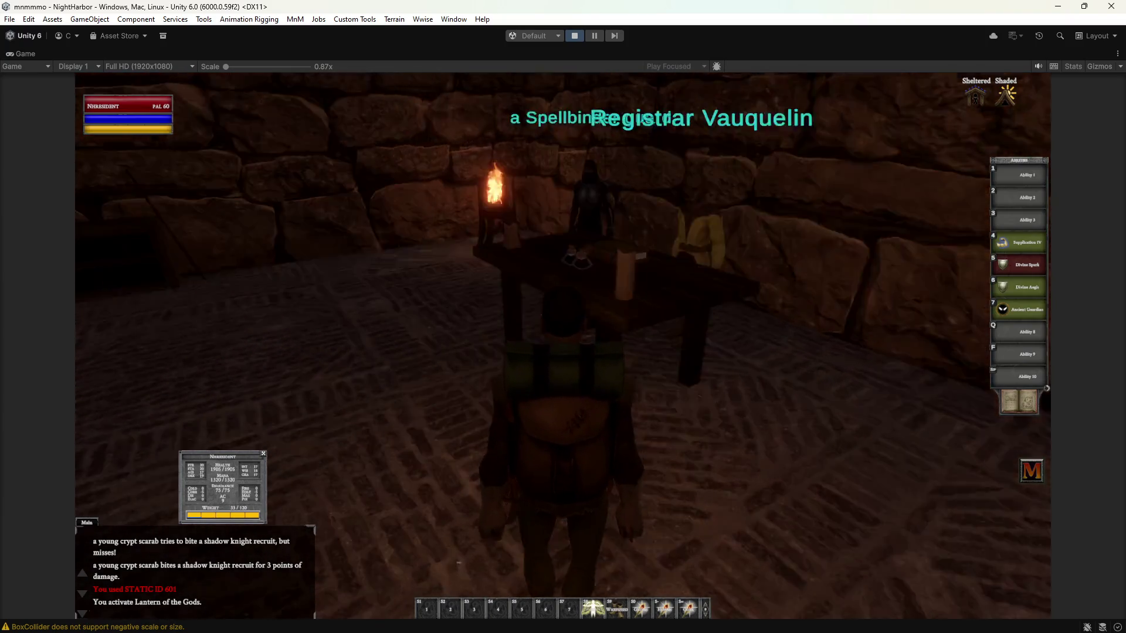
key("a")
key("d")
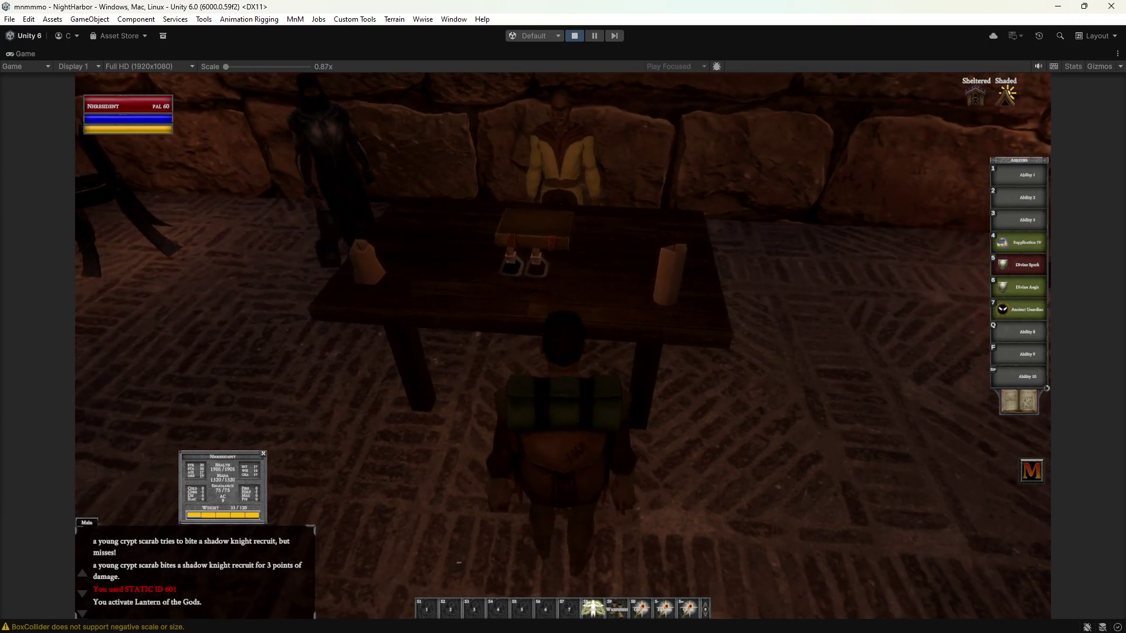
key("d")
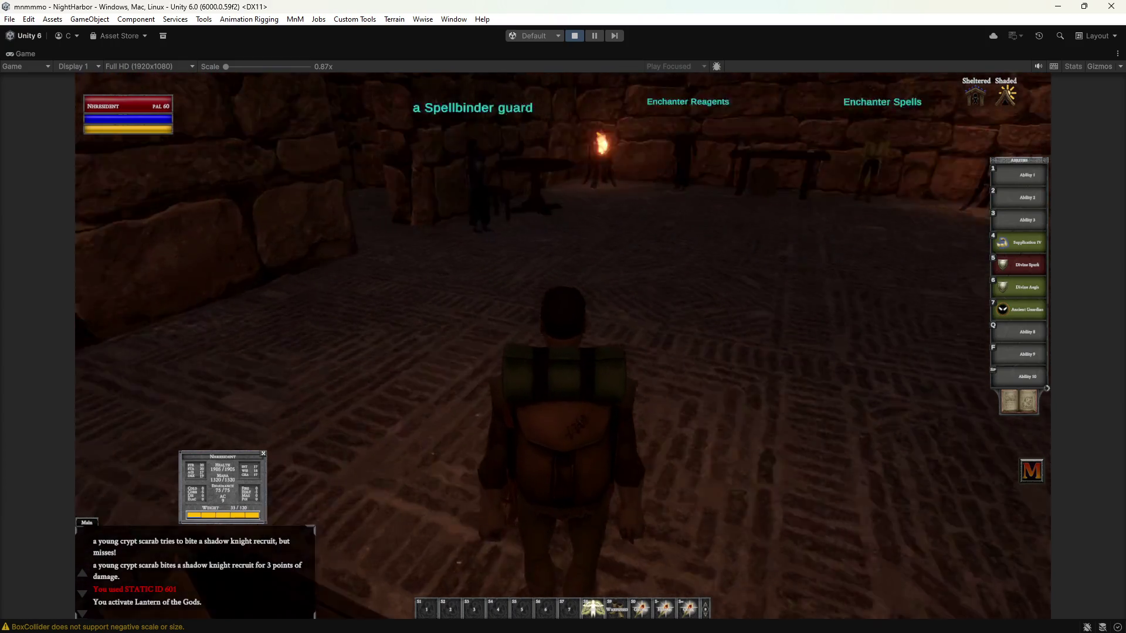
key("a")
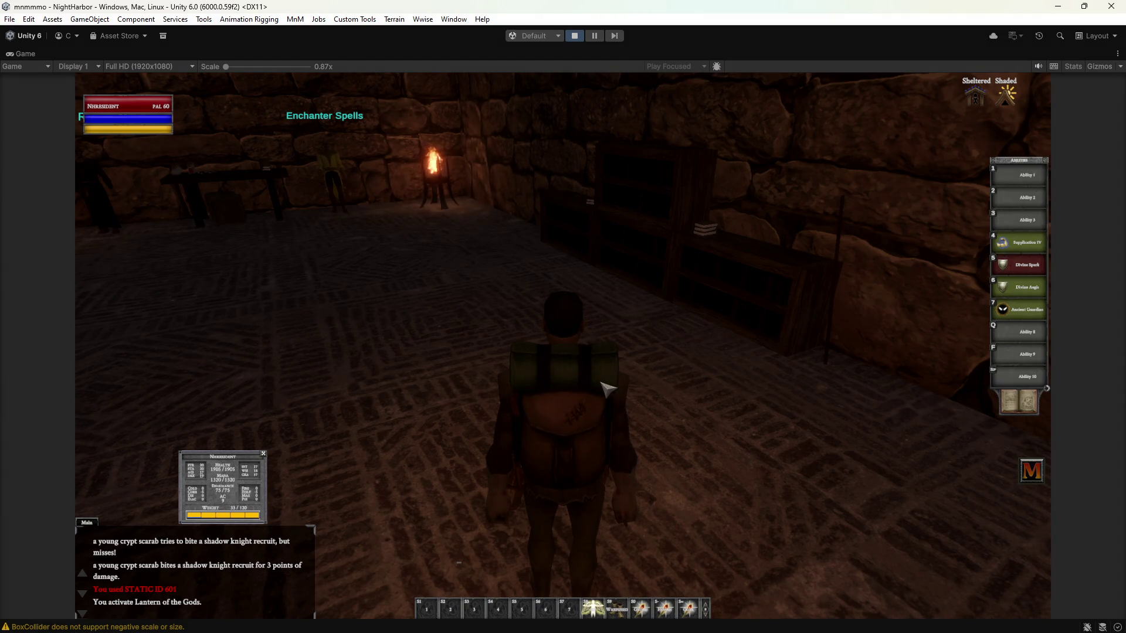
Walk to the shelf wall, then head back toward the Enchanter tables' wall.
key("d")
key("w")
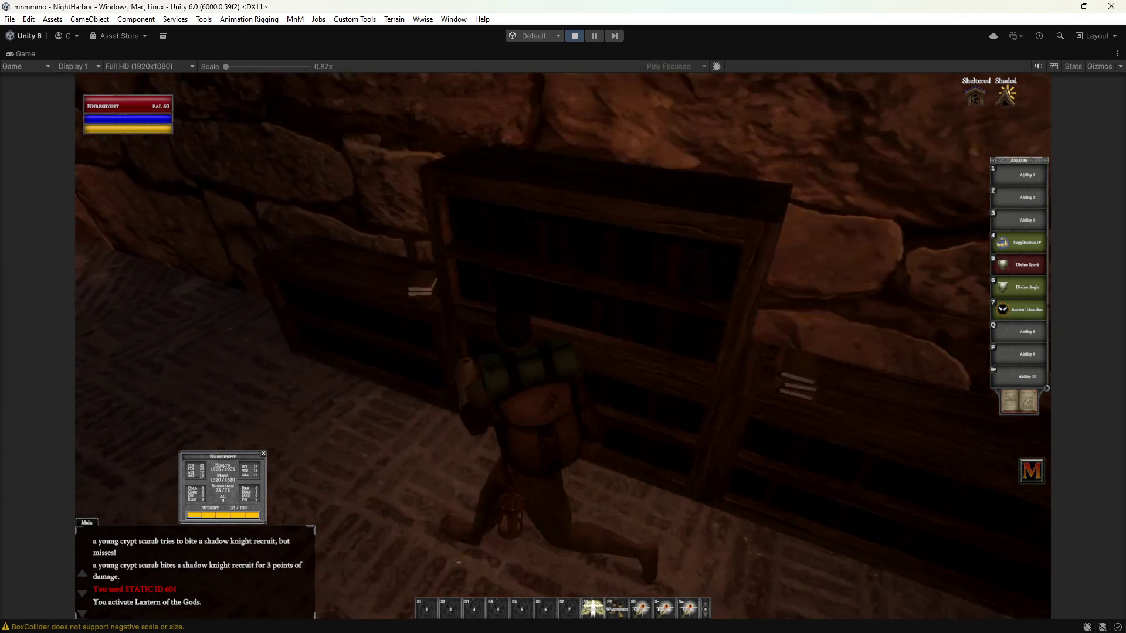
key("a")
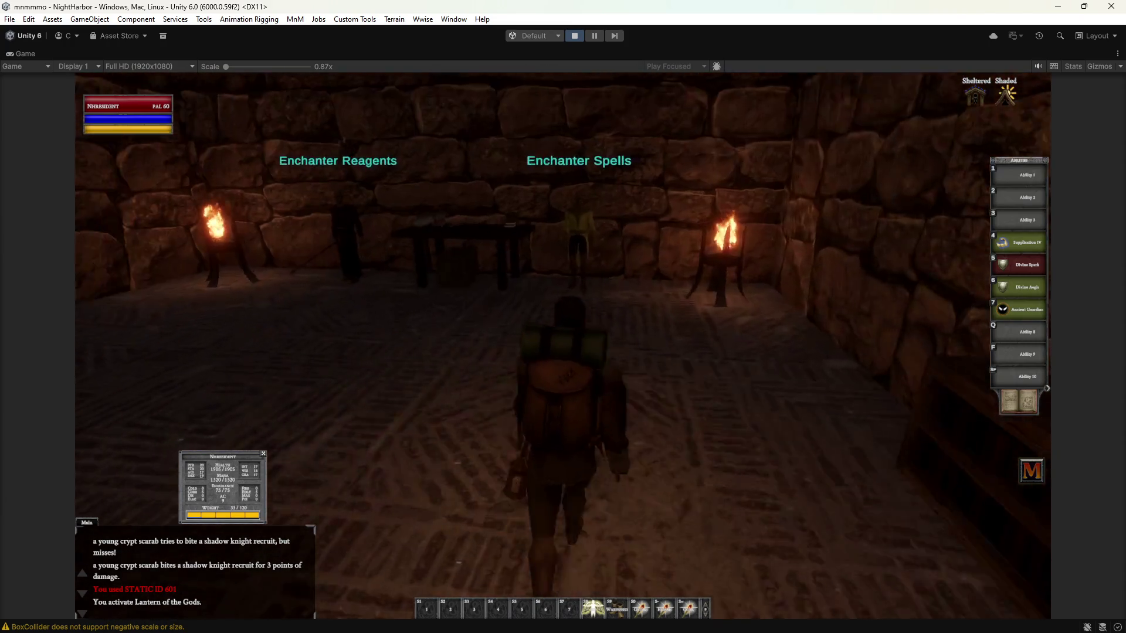
key("w")
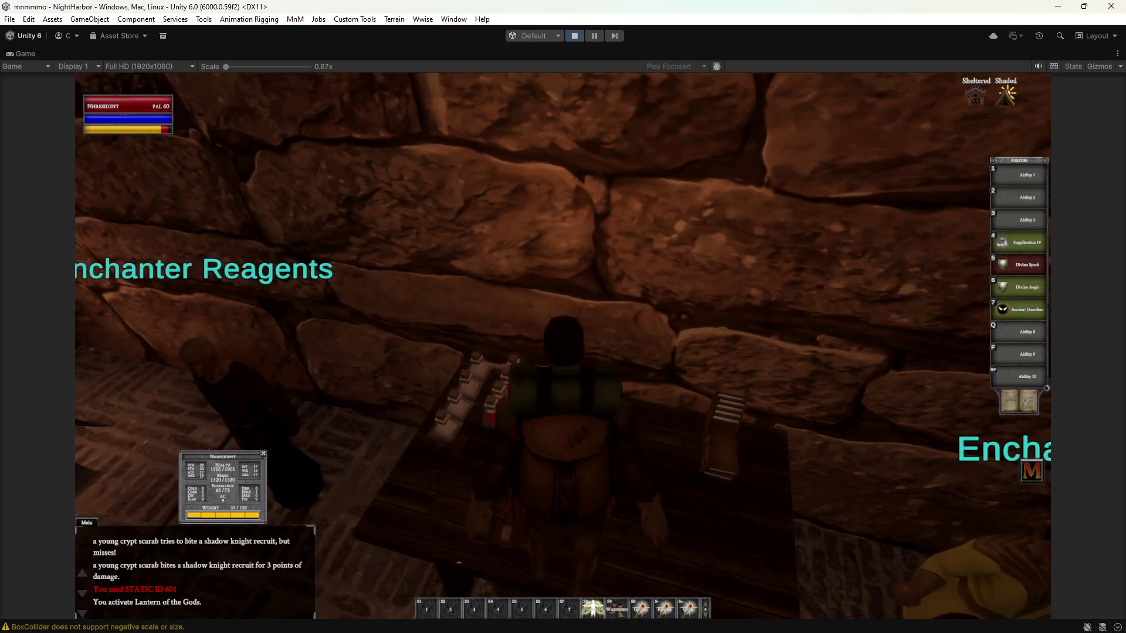
key("a")
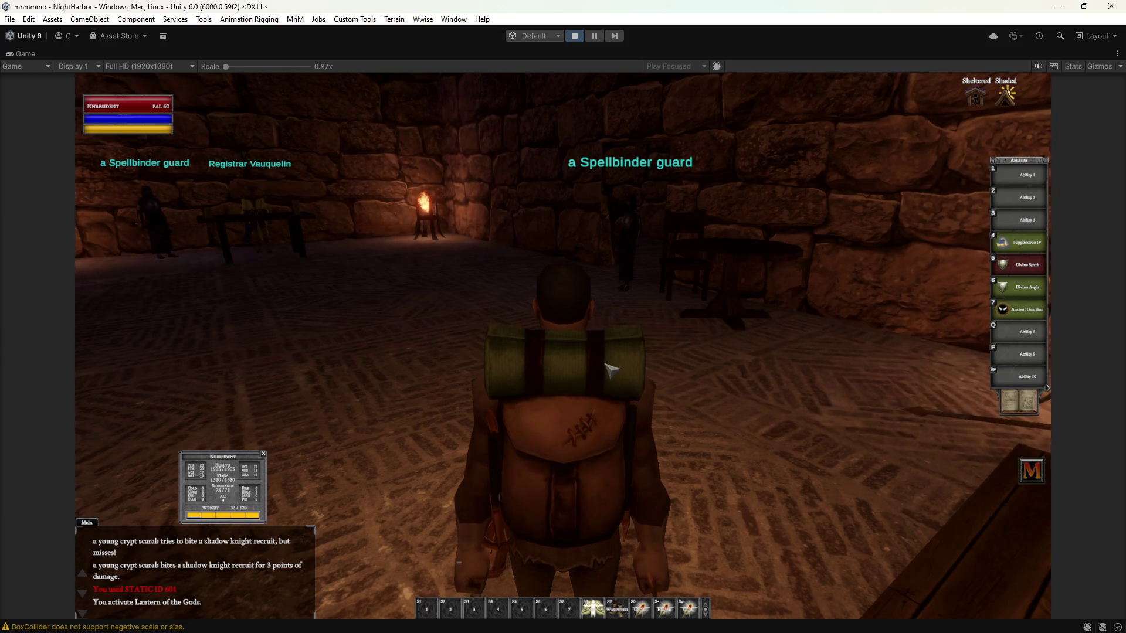
Swing the Game view camera toward the doorway of the torch-lit room.
right_click_drag(670, 314, 381, 317)
Walk the character through the doorway and down the long corridor to the ladder.
key("w")
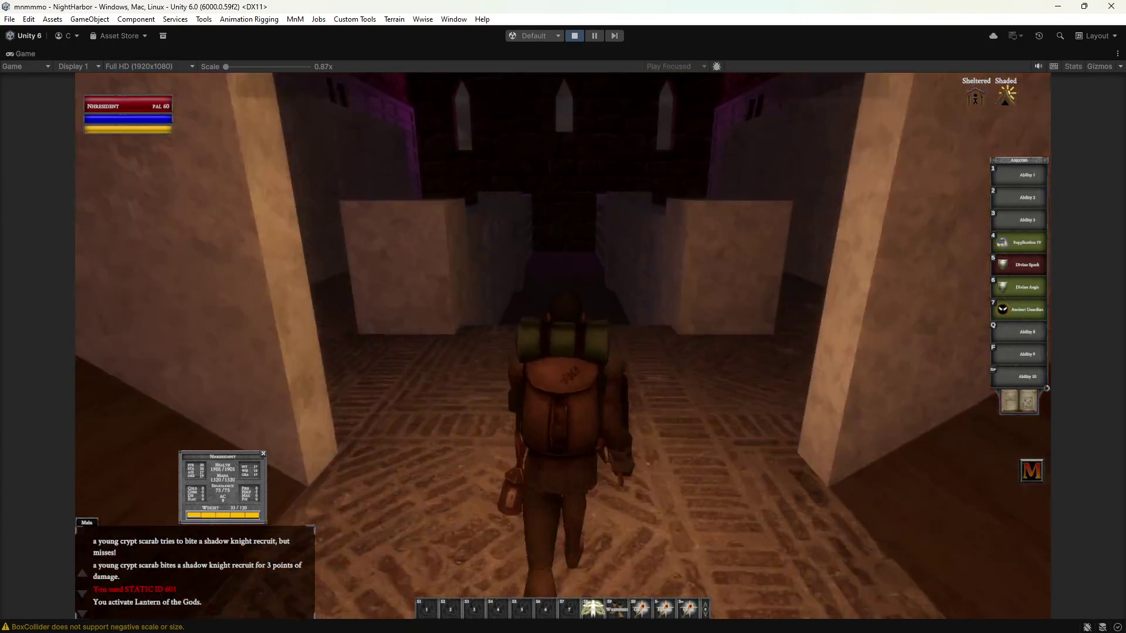
key("w")
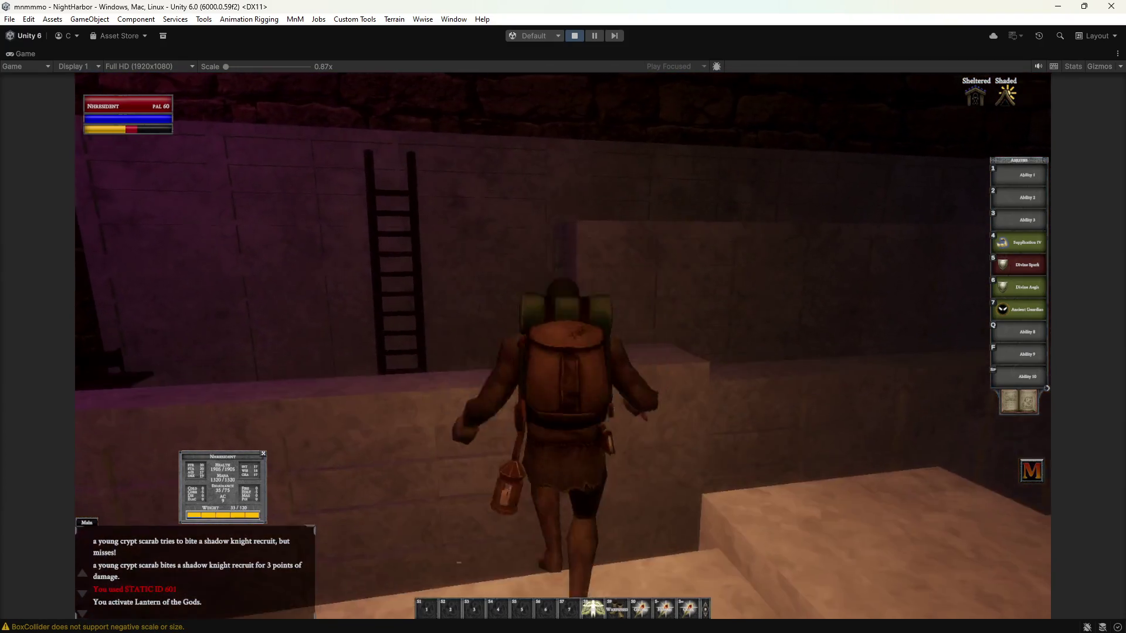
key("a")
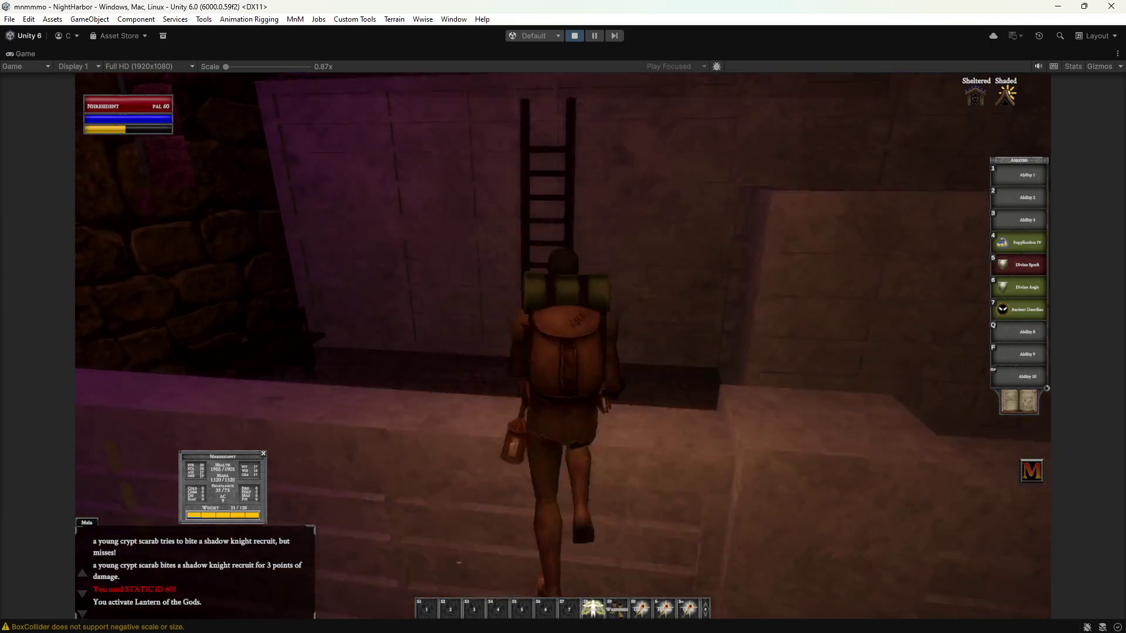
key("w")
key("a")
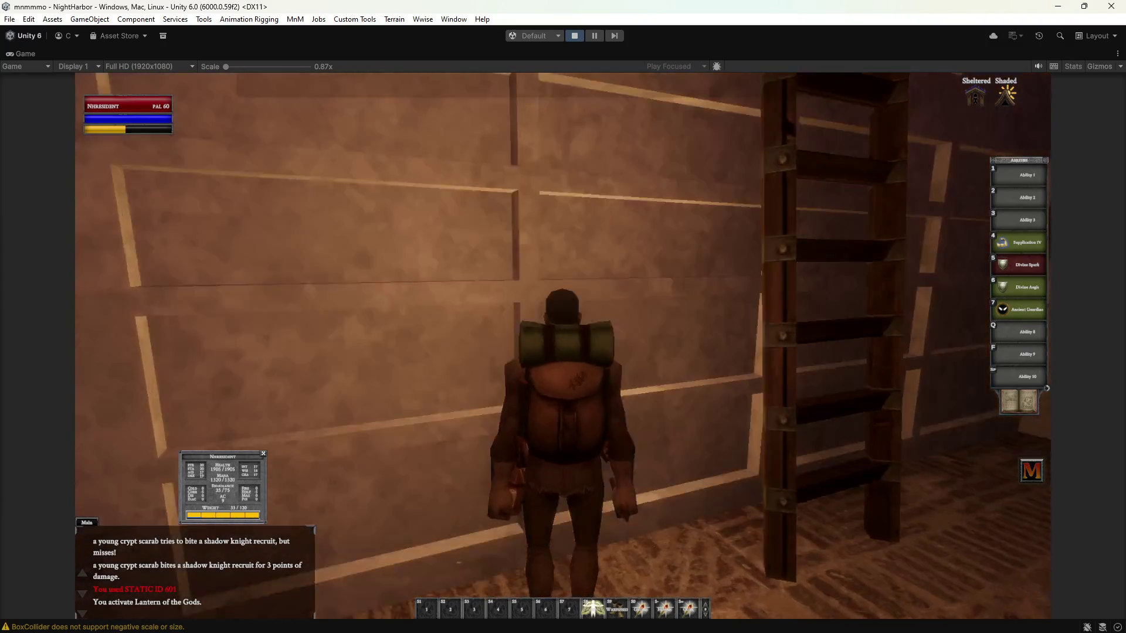
key("d")
Climb the ladder to the upper walkway, turn off fly mode, and walk to its end.
key("w")
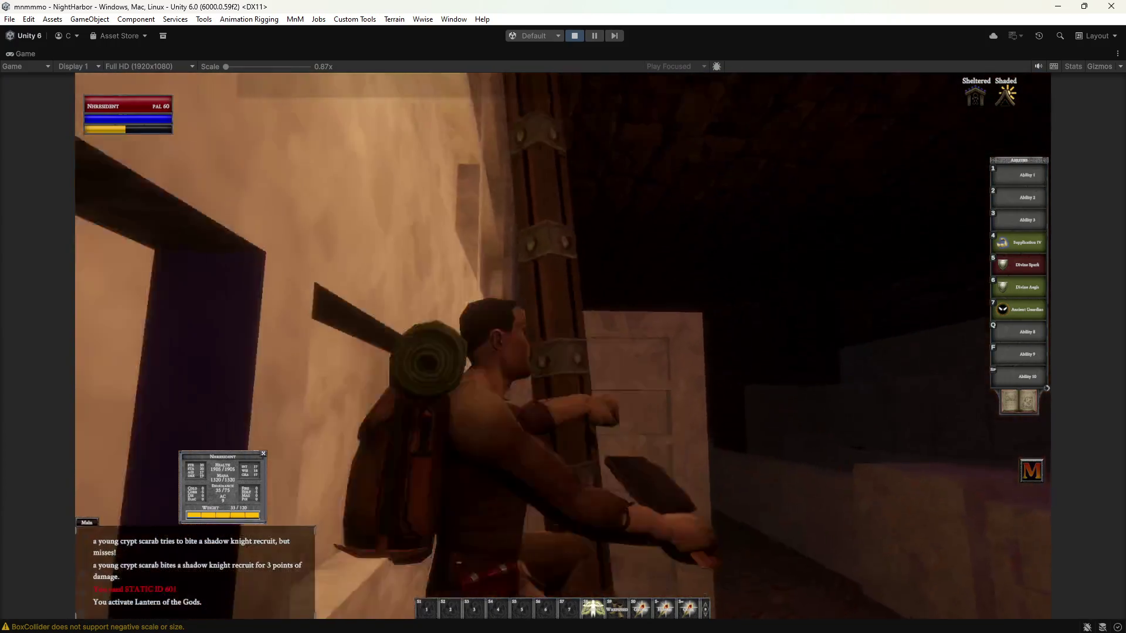
key("s")
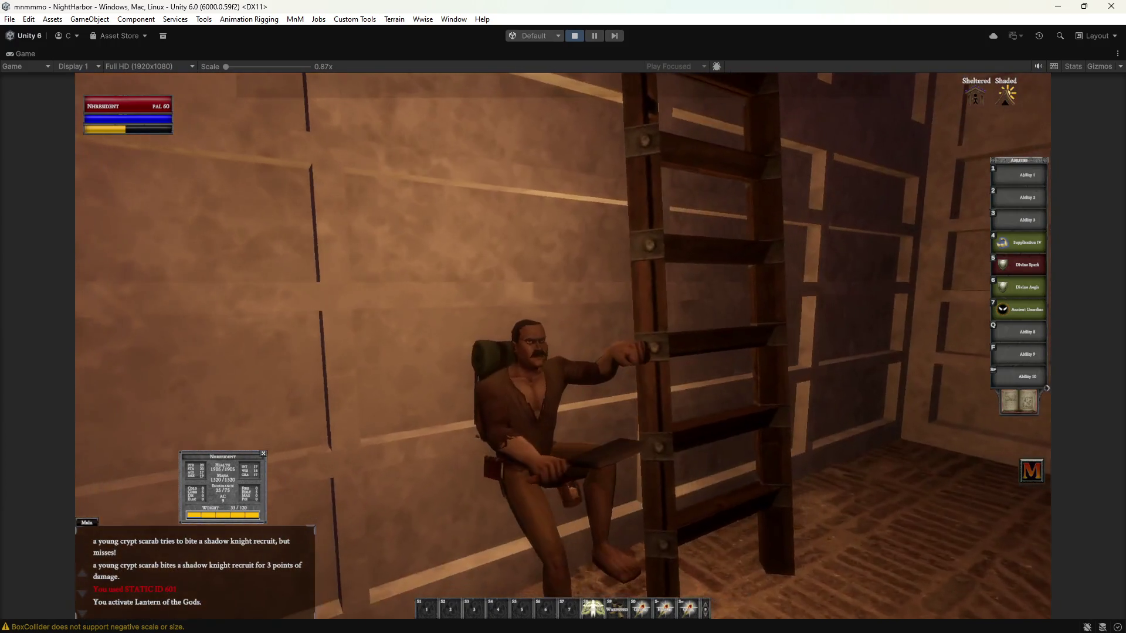
key("w")
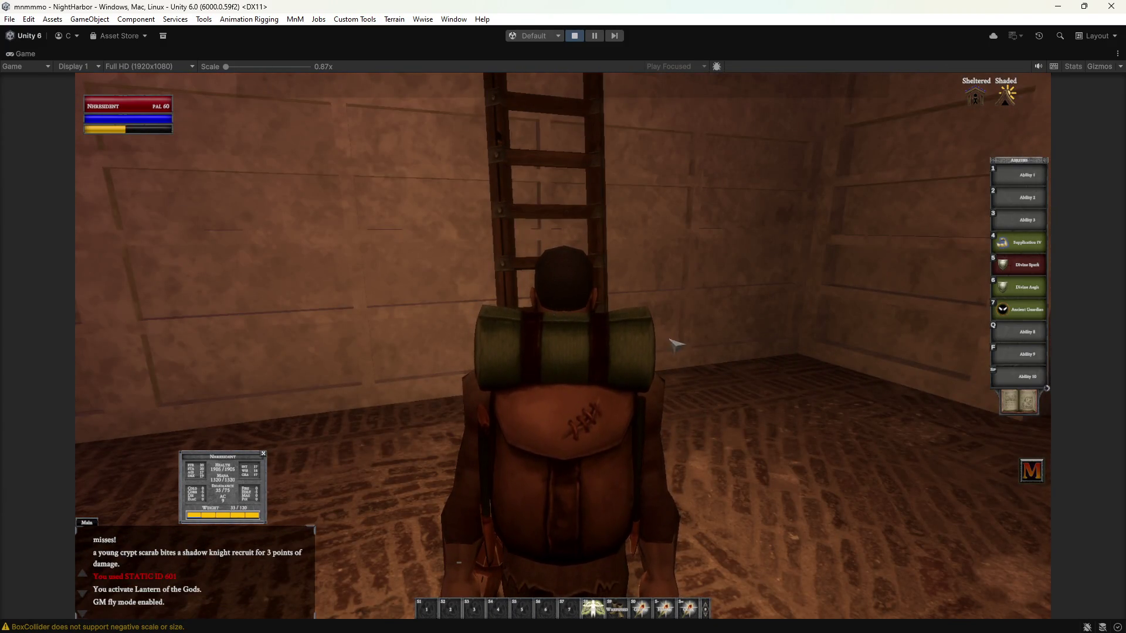
key("w")
key("w")
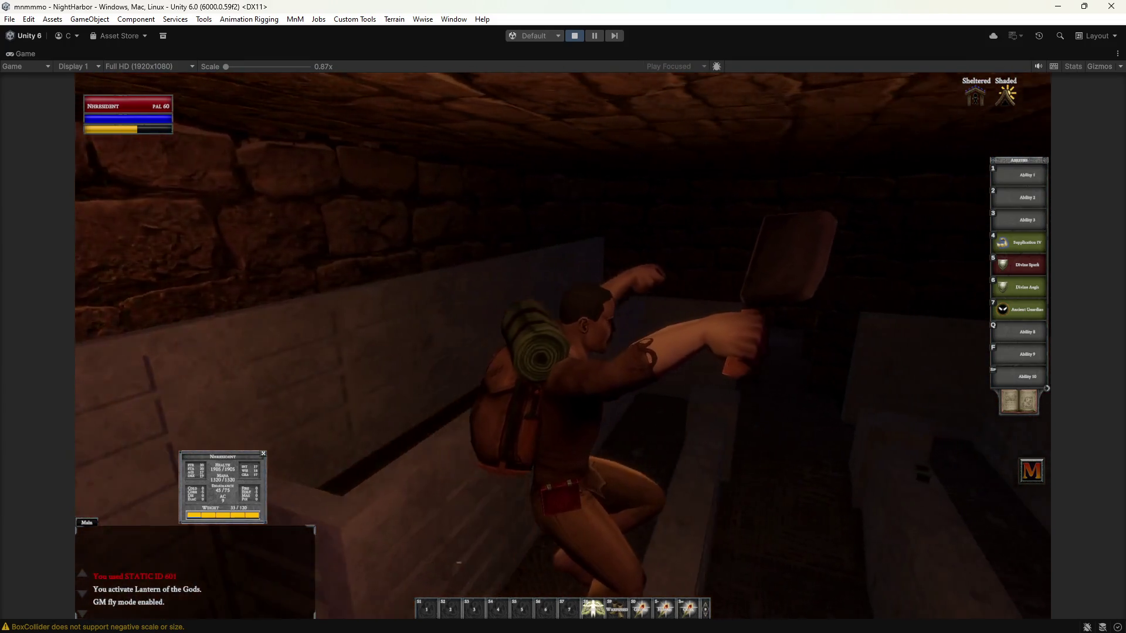
key("w")
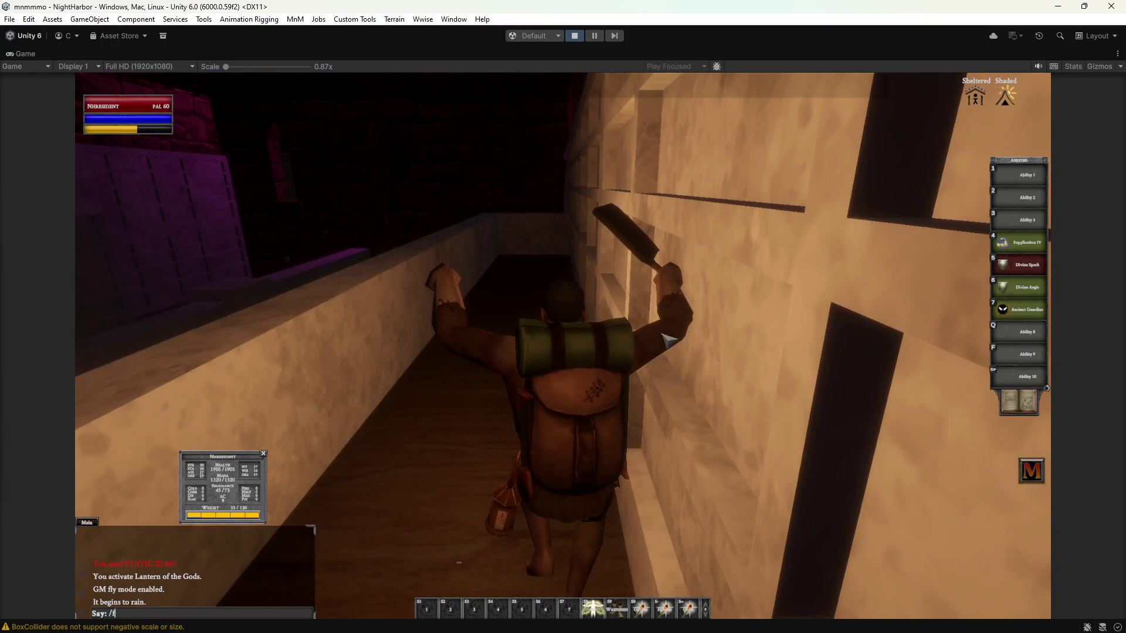
key("f")
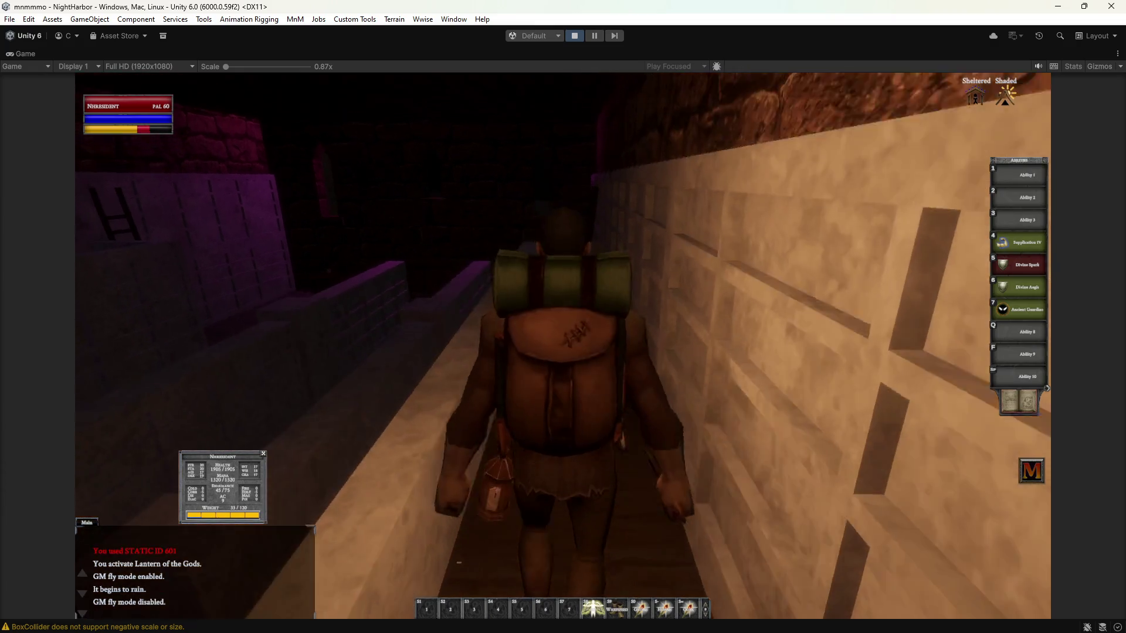
key("w")
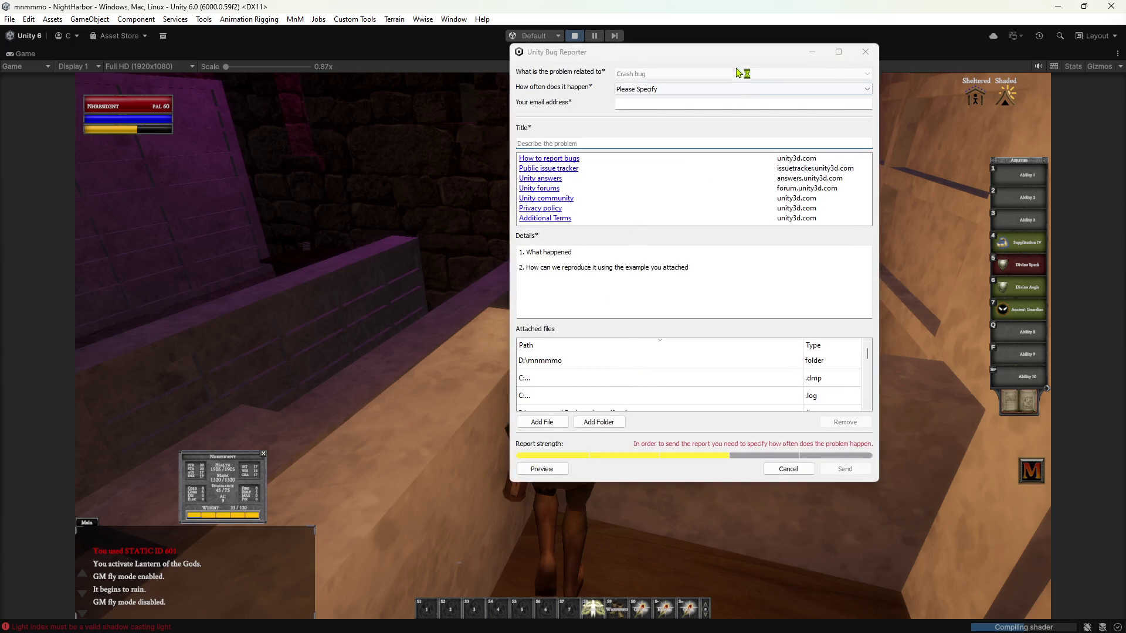
Move the Unity Bug Reporter window aside and dismiss it with Escape.
left_click_drag(742, 75, 1069, 69)
key("Escape")
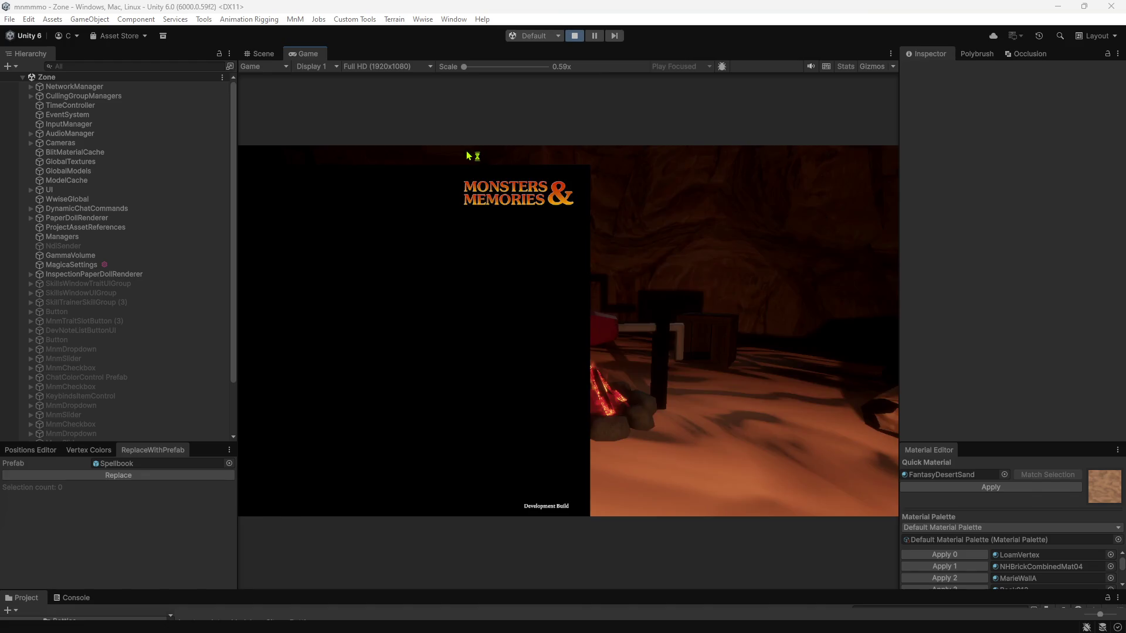
Log in through the Development Server with the existing character, then maximise the Game view.
left_click(568, 378)
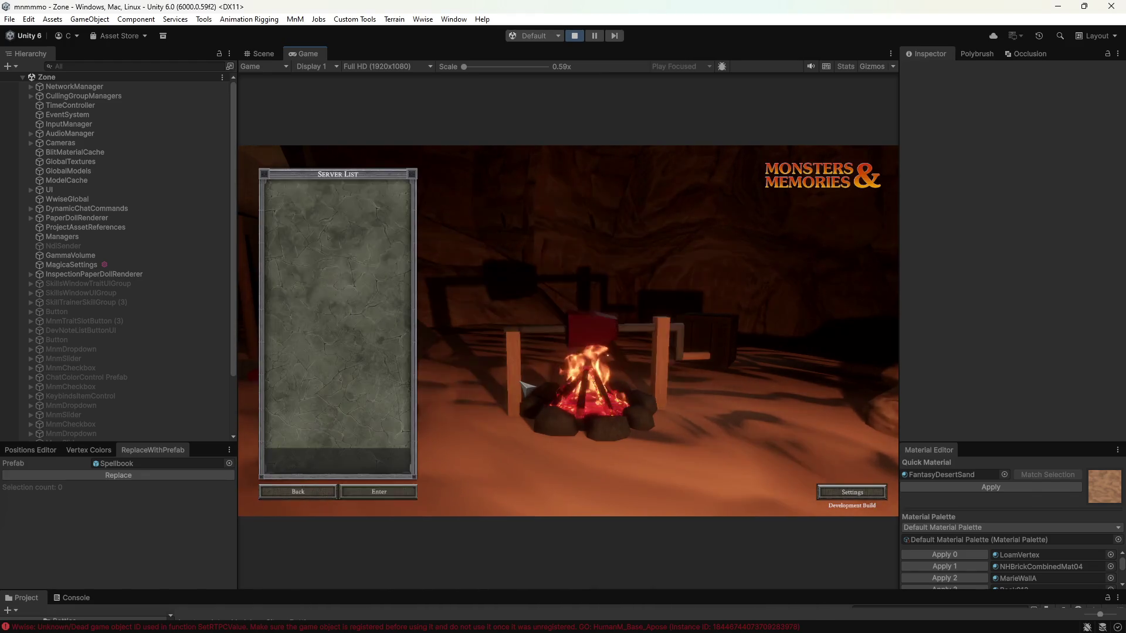
left_click(379, 491)
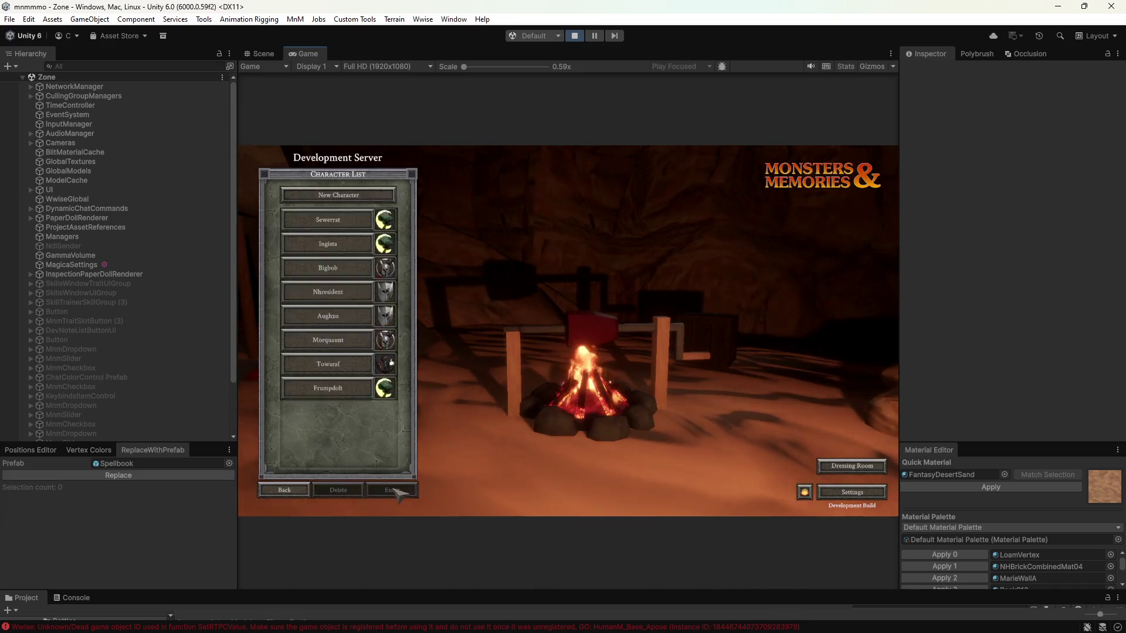
left_click(406, 491)
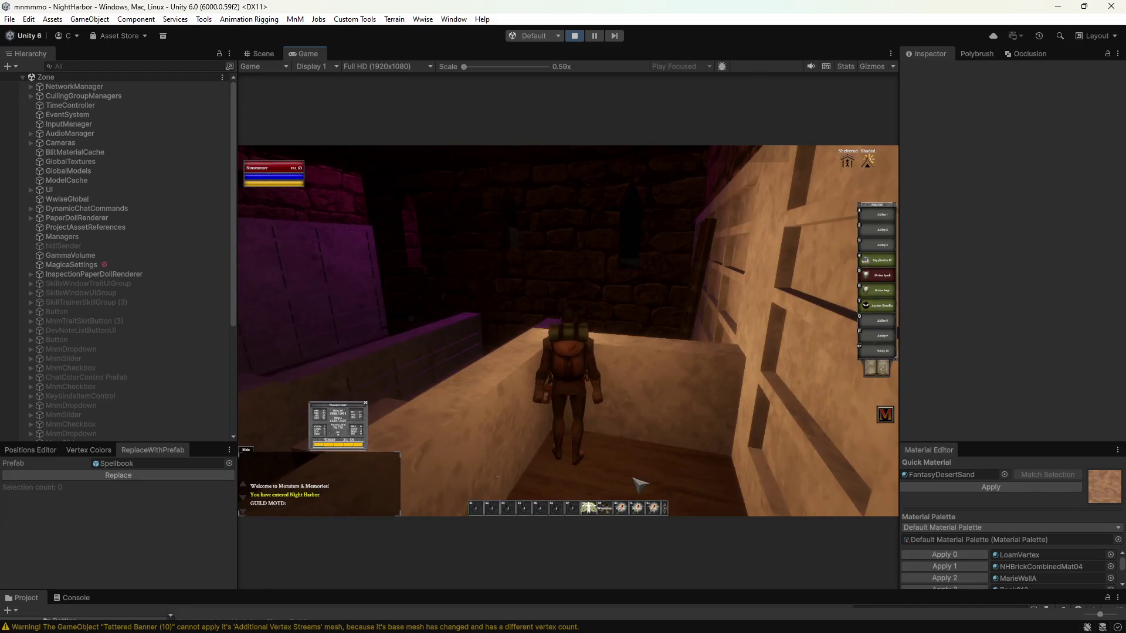
double_click(299, 59)
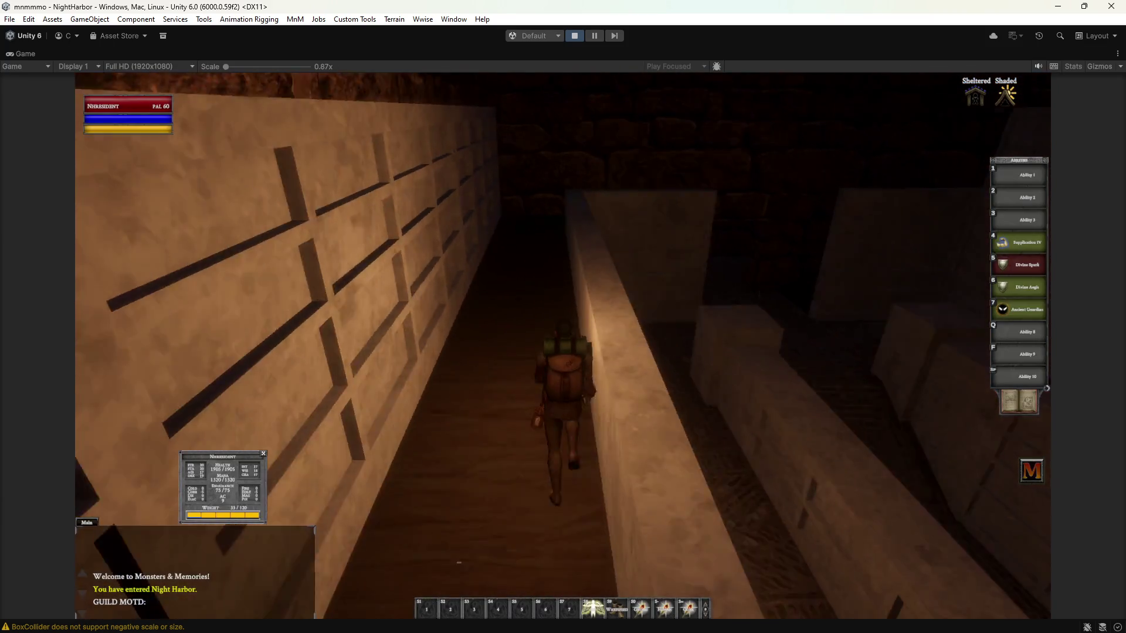
Swing the camera around the character on the dim stone walkway.
right_click_drag(580, 293, 583, 291)
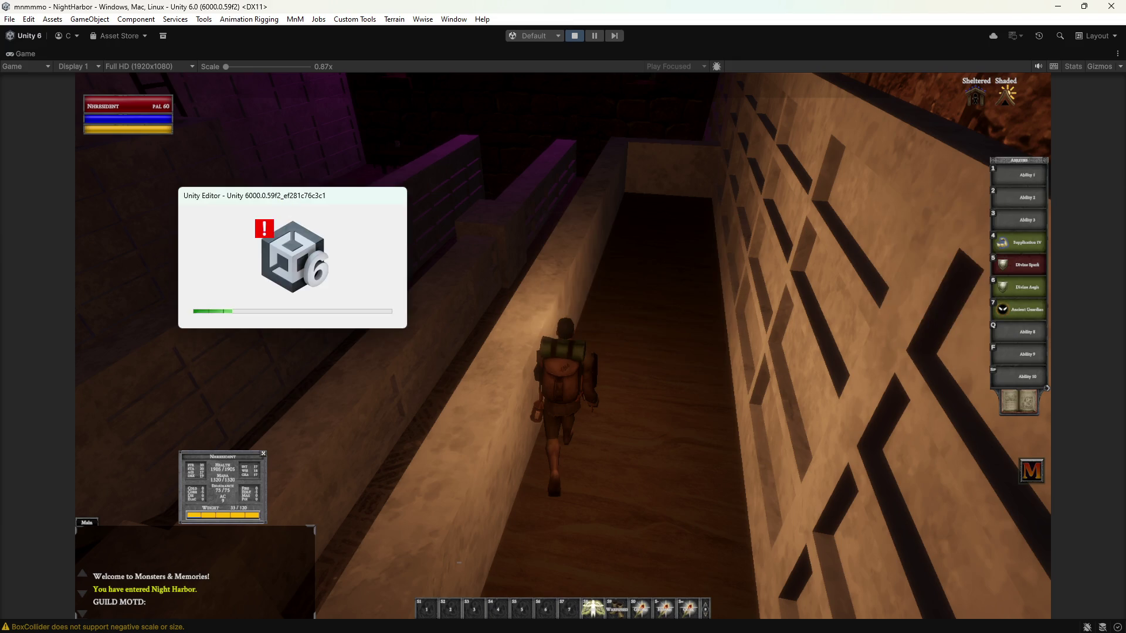
Drag the Unity Editor progress dialog to the centre of the screen.
left_click_drag(328, 197, 617, 216)
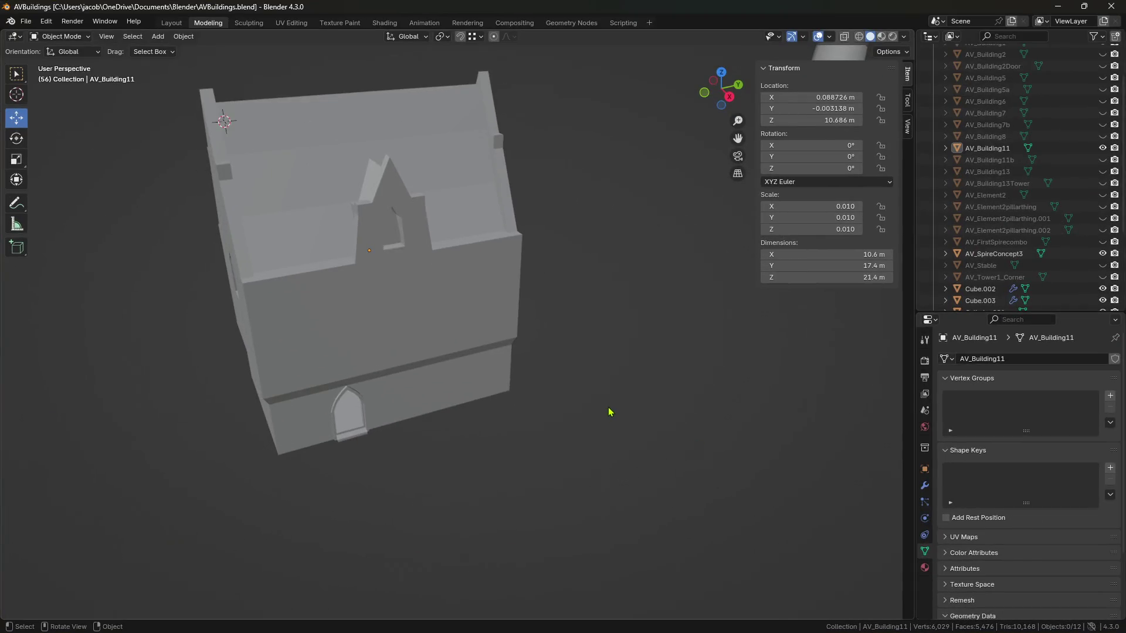
Select the house model and hide it from the viewport.
mouse_move(609, 410)
middle_mouse_down()
mouse_move(515, 404)
mouse_move(492, 418)
mouse_move(515, 347)
mouse_move(462, 299)
middle_mouse_up()
left_click(515, 347)
key("h")
Import AV_Stable.fbx through File > Import > FBX.
left_click(27, 22)
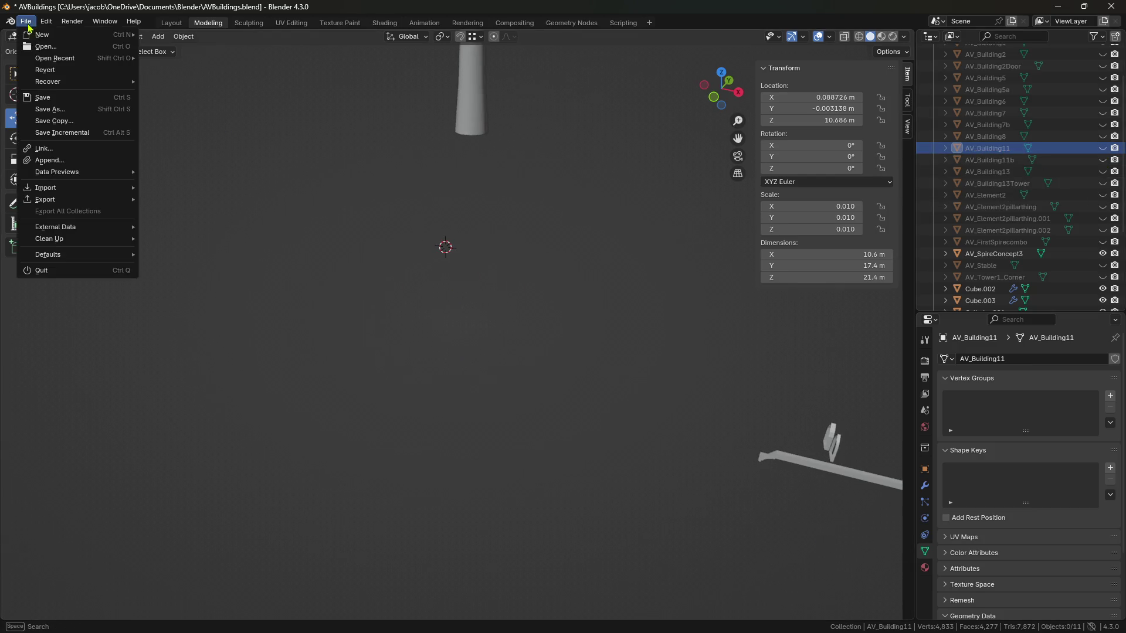
mouse_move(56, 189)
left_click(192, 293)
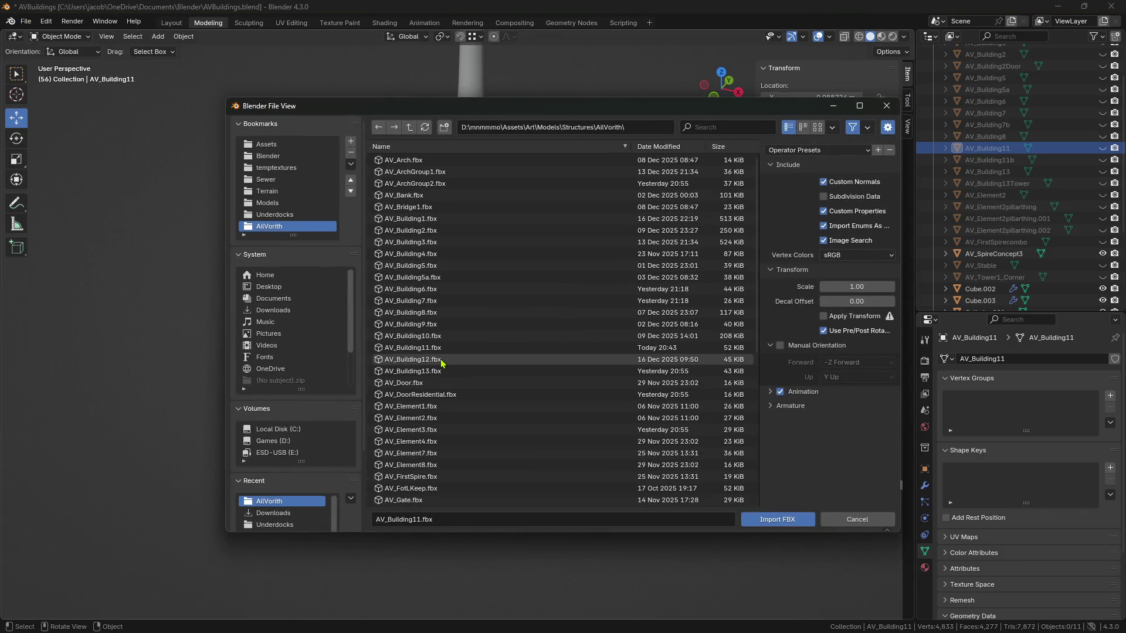
scroll(442, 363, "down", 6)
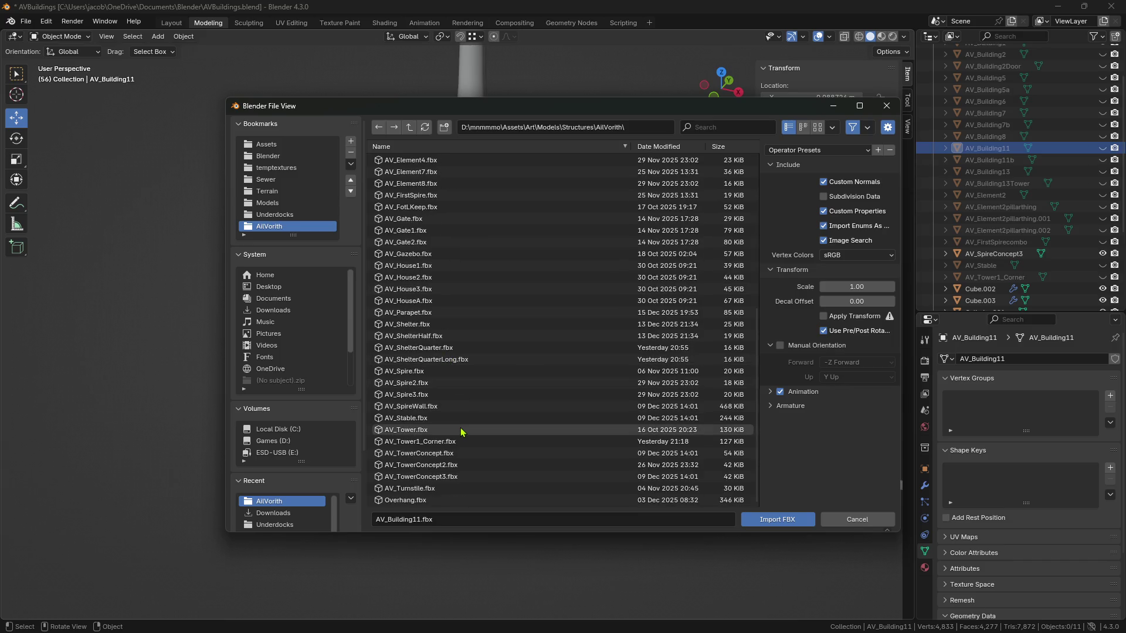
left_click(444, 422)
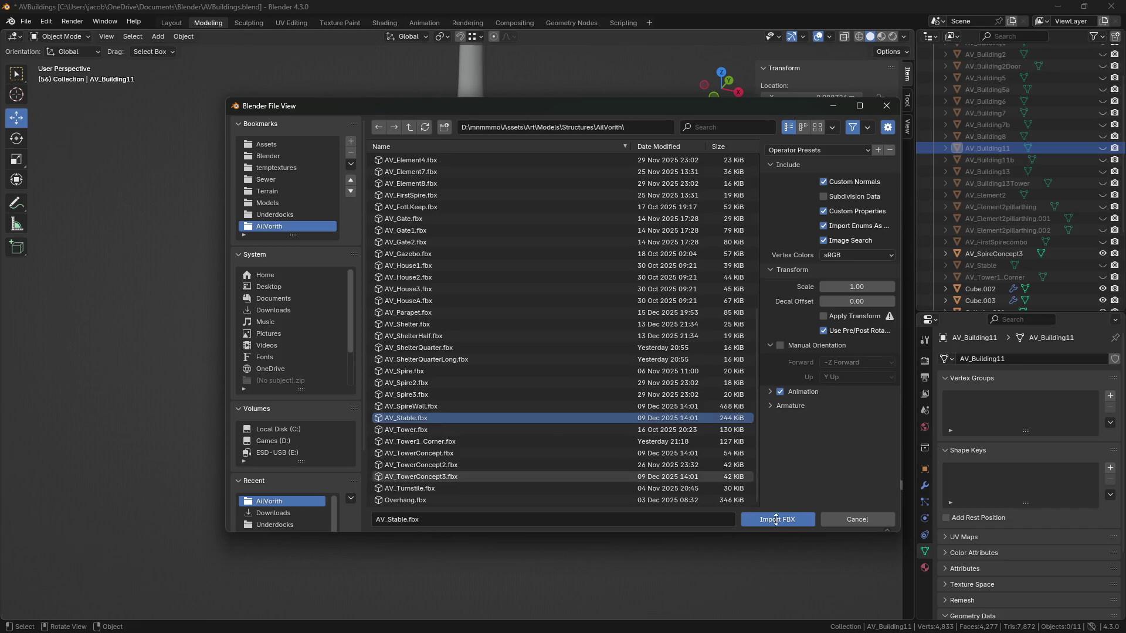
left_click(772, 527)
mouse_move(539, 414)
middle_mouse_down()
mouse_move(535, 482)
mouse_move(415, 377)
mouse_move(519, 474)
middle_mouse_up()
Walk-navigate past the rooftops to a view of the stable's arched bridge.
key("shift+grave")
key("w")
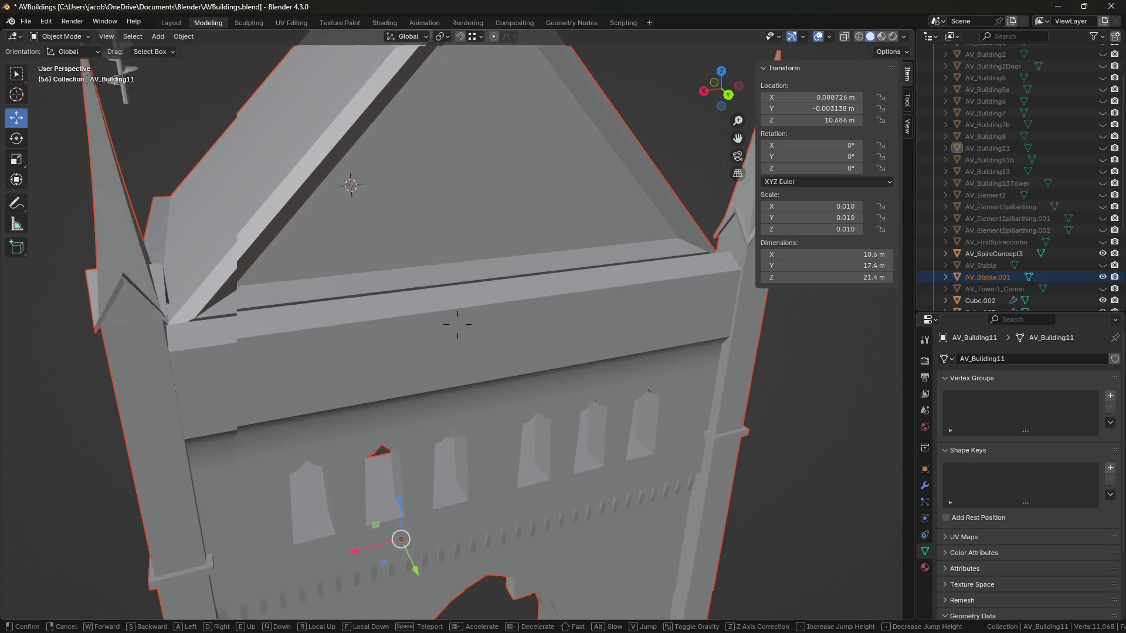
key("w")
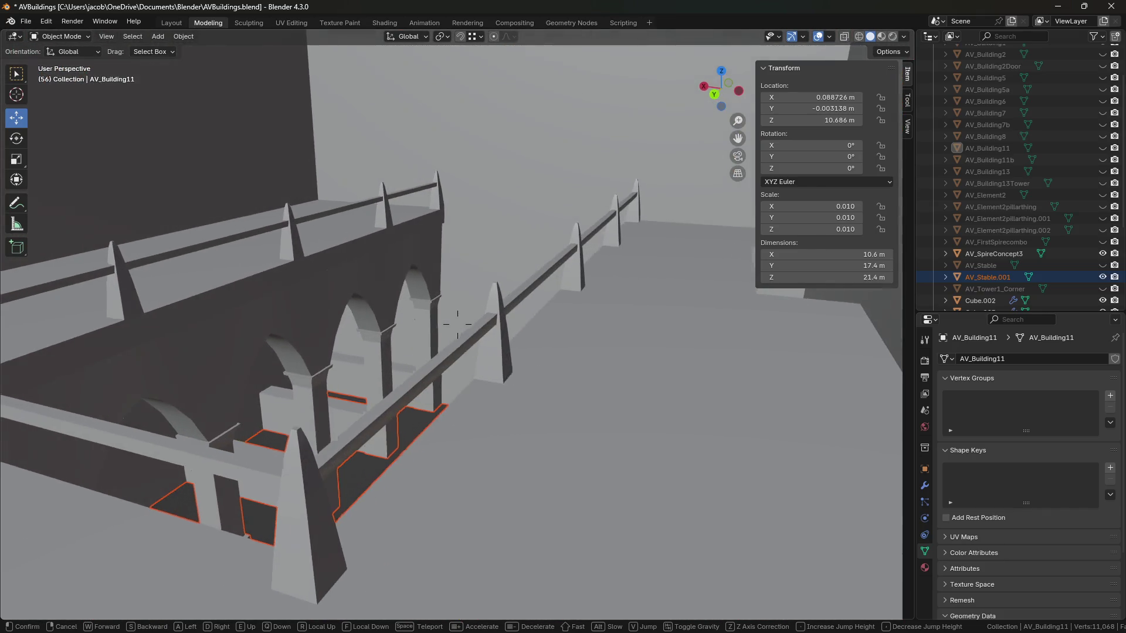
left_click(513, 396)
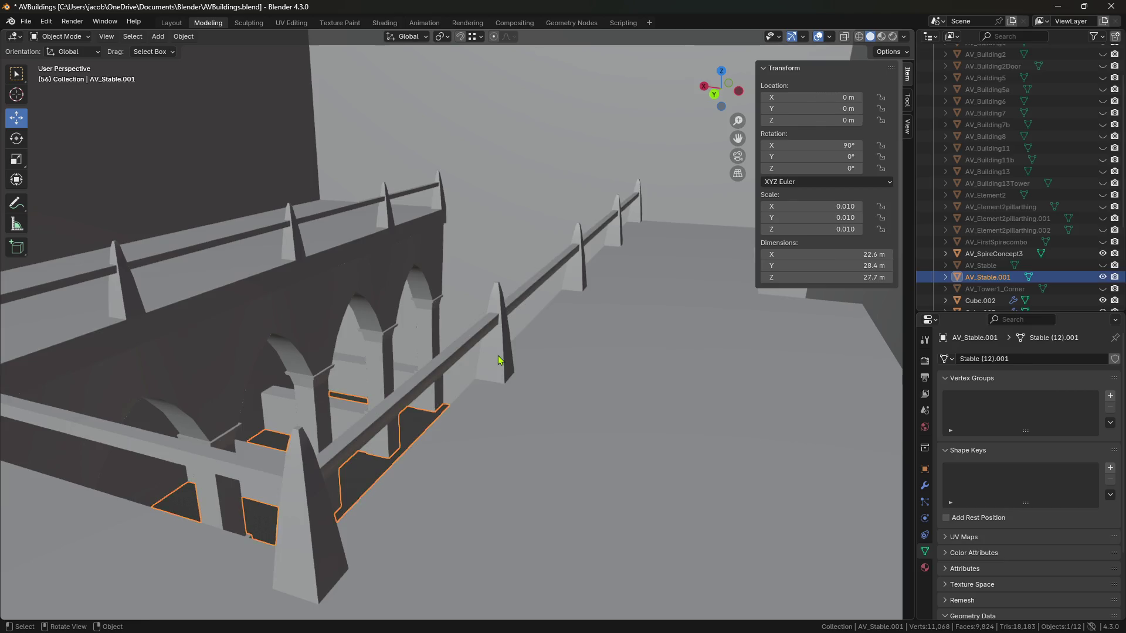
Select the linked railing beam in Edit Mode and separate it into its own object.
key("Tab")
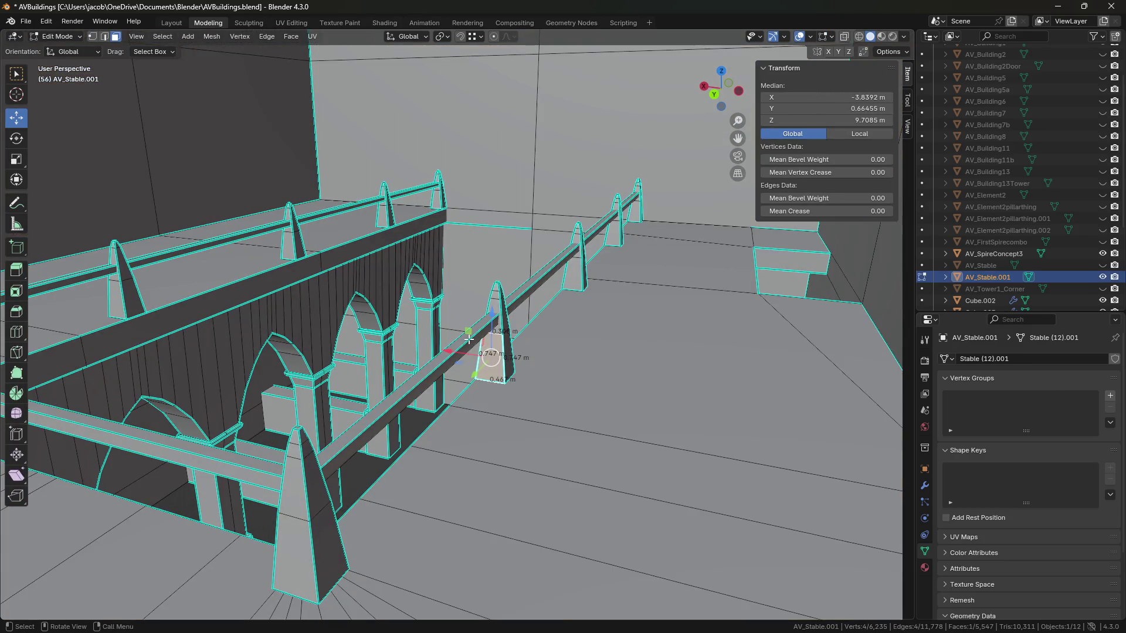
key("l")
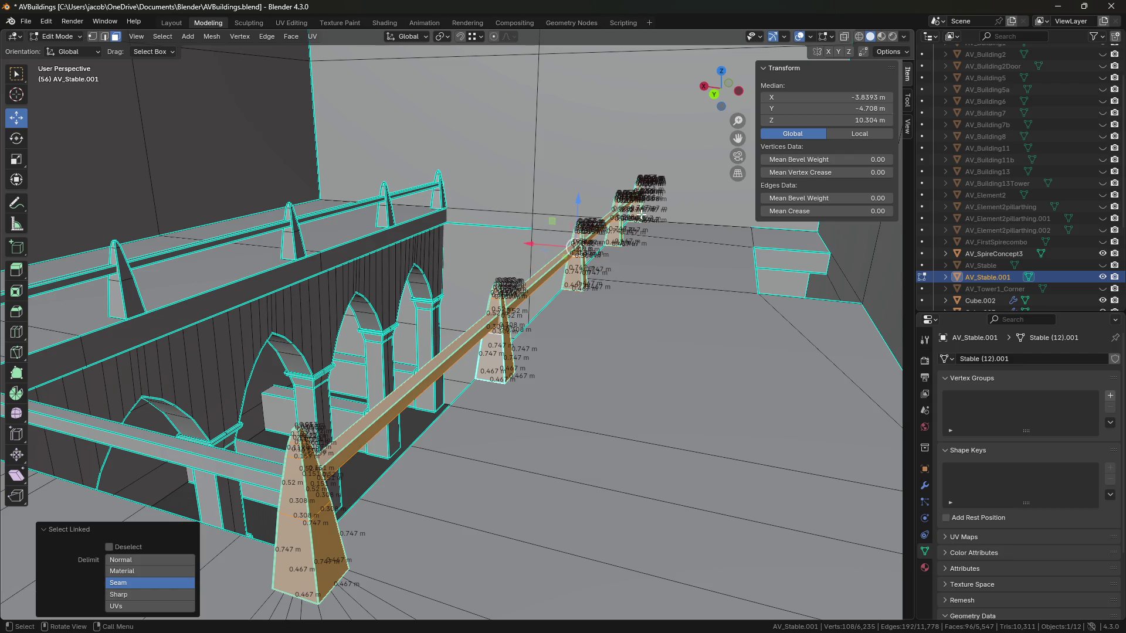
right_click(554, 481)
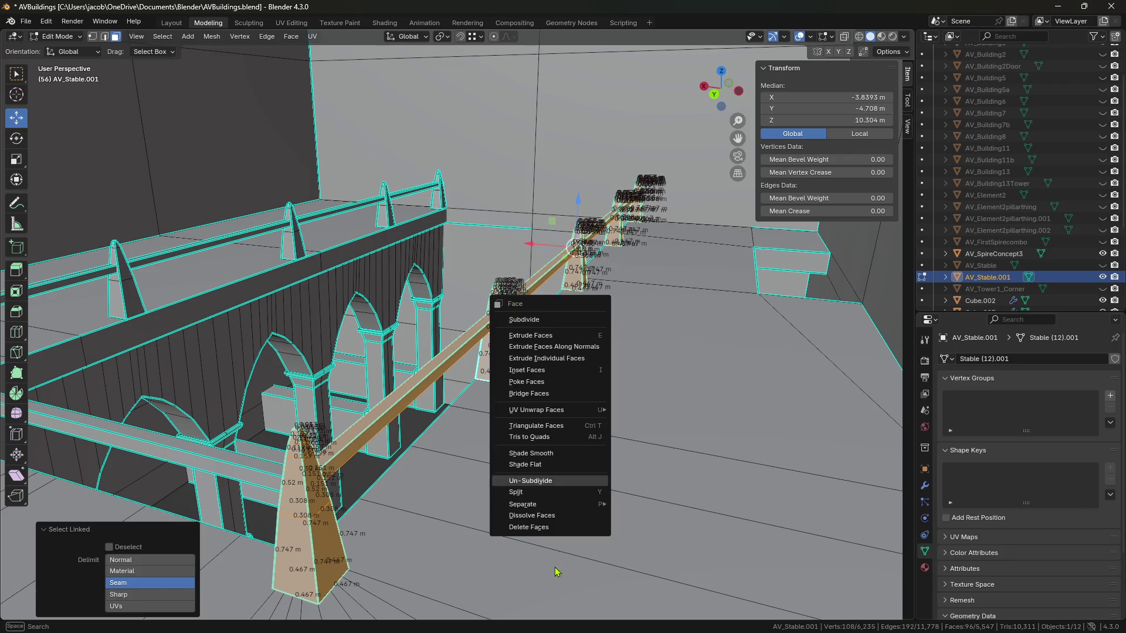
left_click(632, 507)
key("Tab")
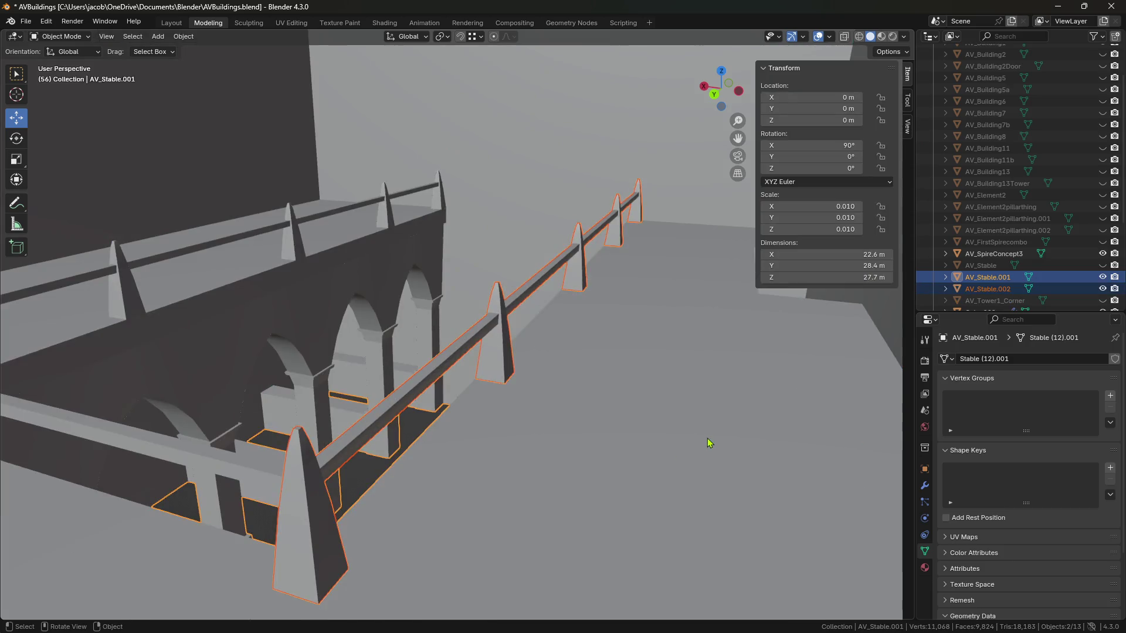
In Edit Mode, frame a pillar face and select the linked arches and pillars.
key("Tab")
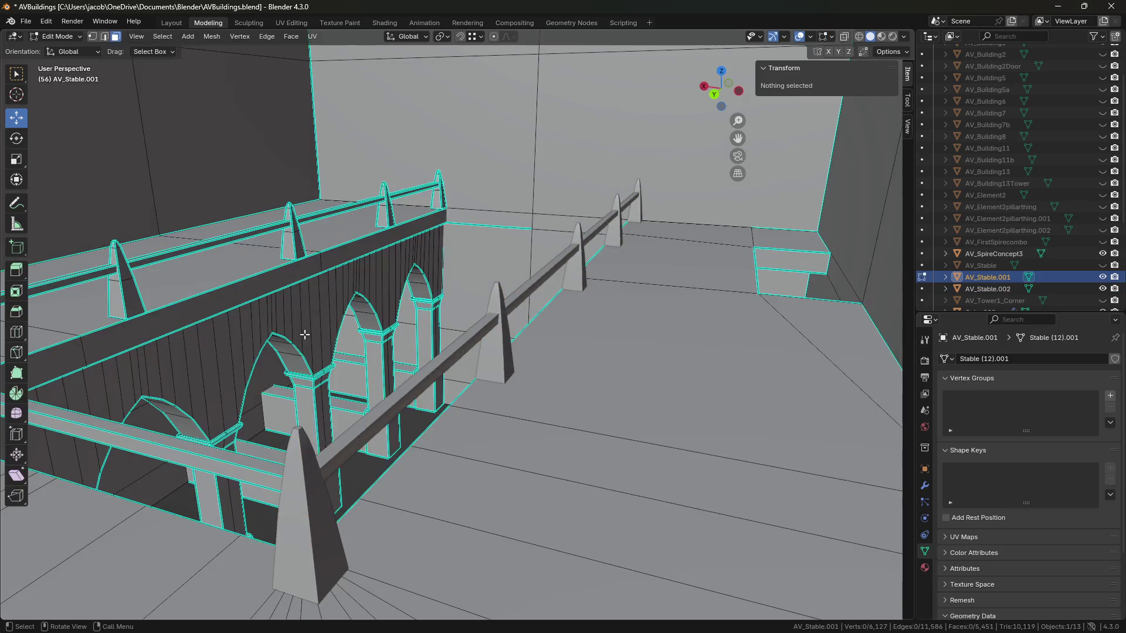
left_click(324, 389)
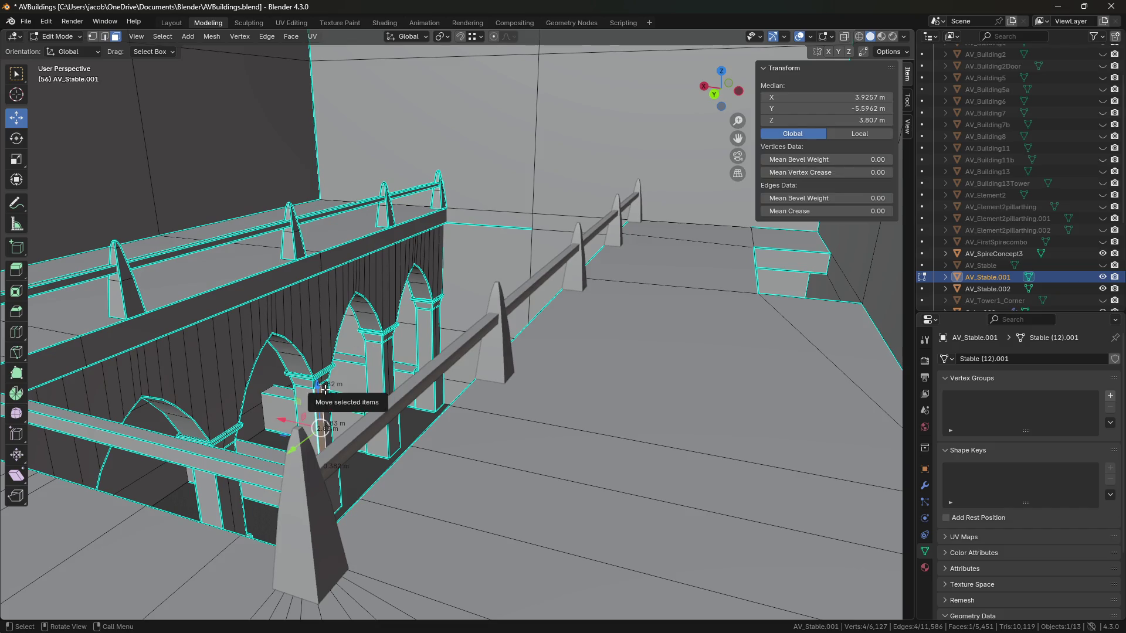
key("KP_Decimal")
middle_click_drag(324, 388, 612, 472)
scroll(529, 477, "down", 2)
scroll(504, 469, "up", 4)
scroll(499, 462, "down", 3)
middle_click_drag(500, 463, 605, 471)
key("alt+a")
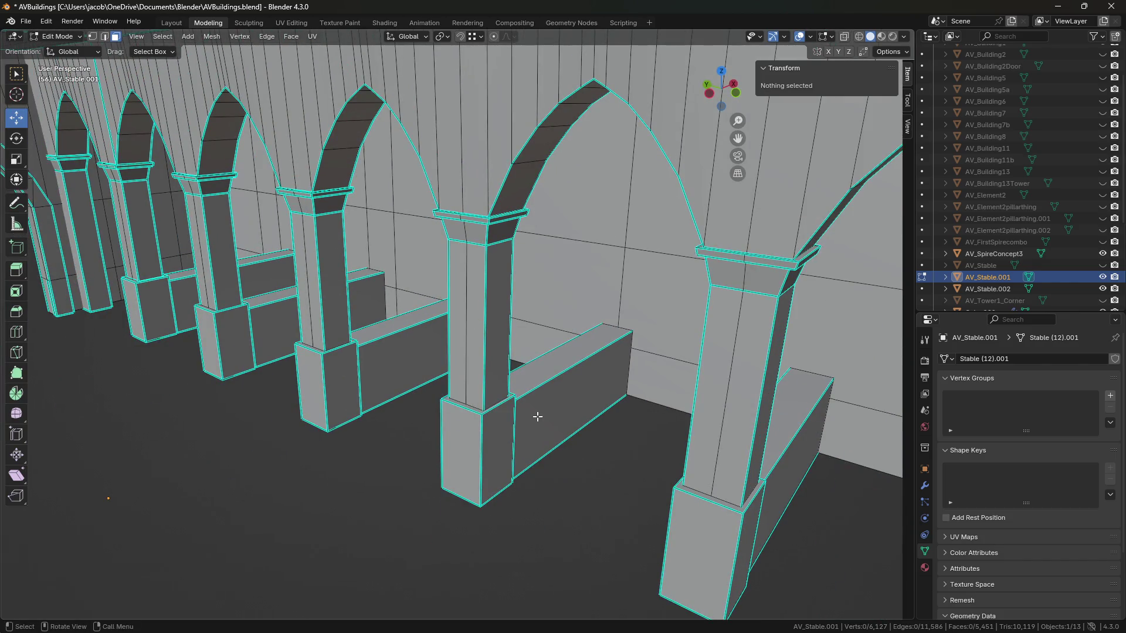
key("l")
key("l")
Check the selected arcade from several angles and separate it into a new object.
middle_click_drag(470, 325, 585, 353)
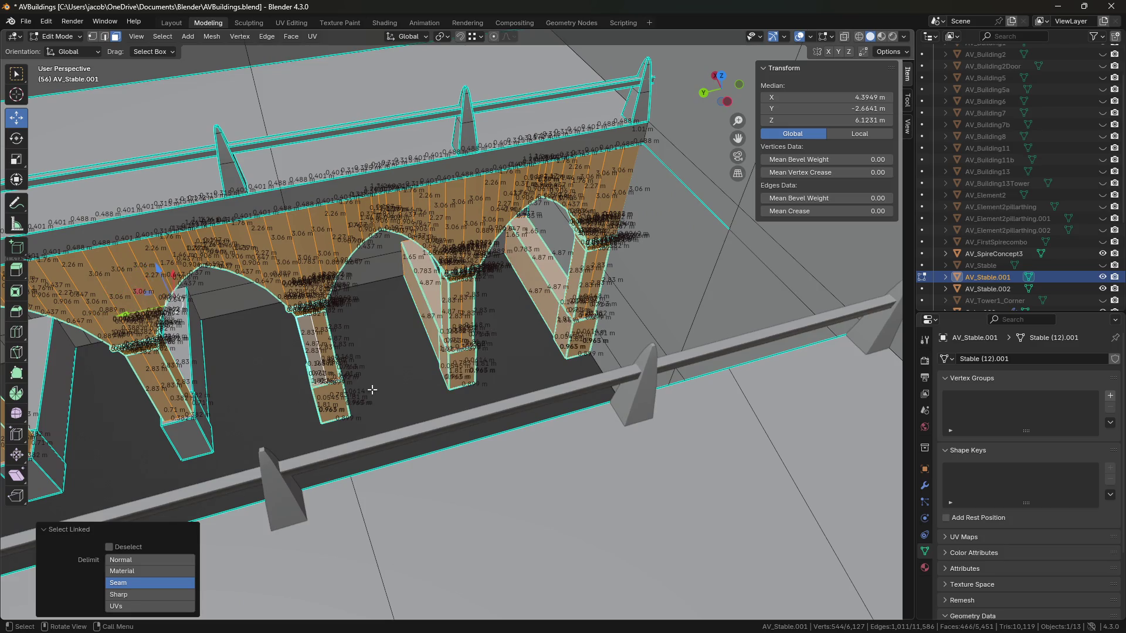
middle_click_drag(373, 390, 191, 380)
mouse_move(231, 337)
middle_mouse_down()
mouse_move(558, 327)
mouse_move(311, 319)
mouse_move(403, 314)
middle_mouse_up()
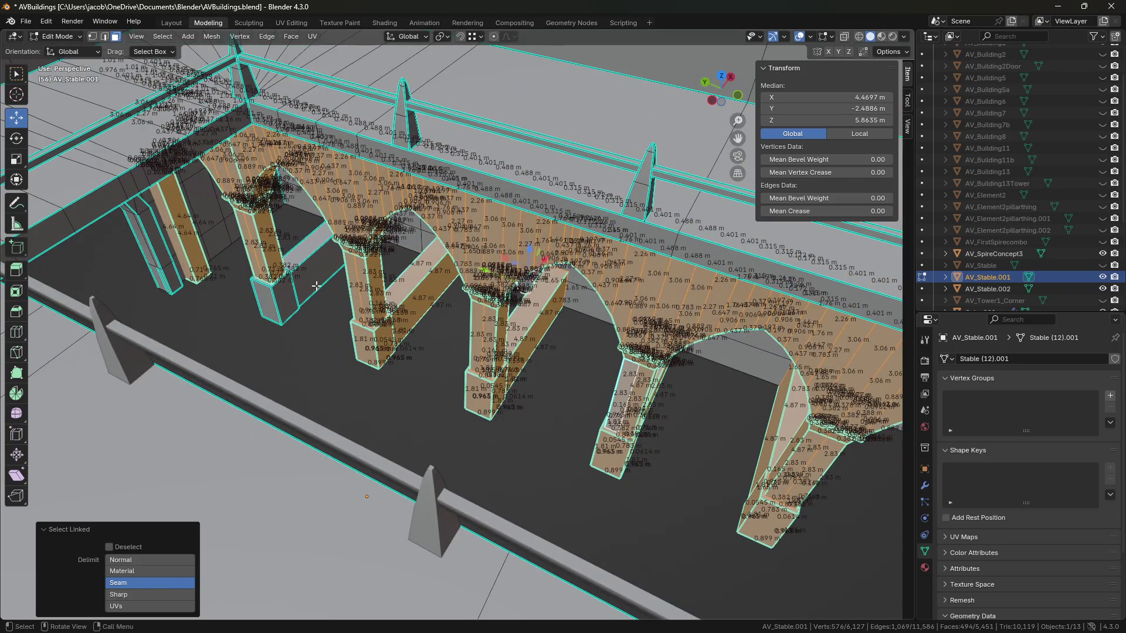
mouse_move(323, 310)
middle_mouse_down()
mouse_move(256, 281)
mouse_move(252, 266)
mouse_move(418, 333)
middle_mouse_up()
right_click(418, 333)
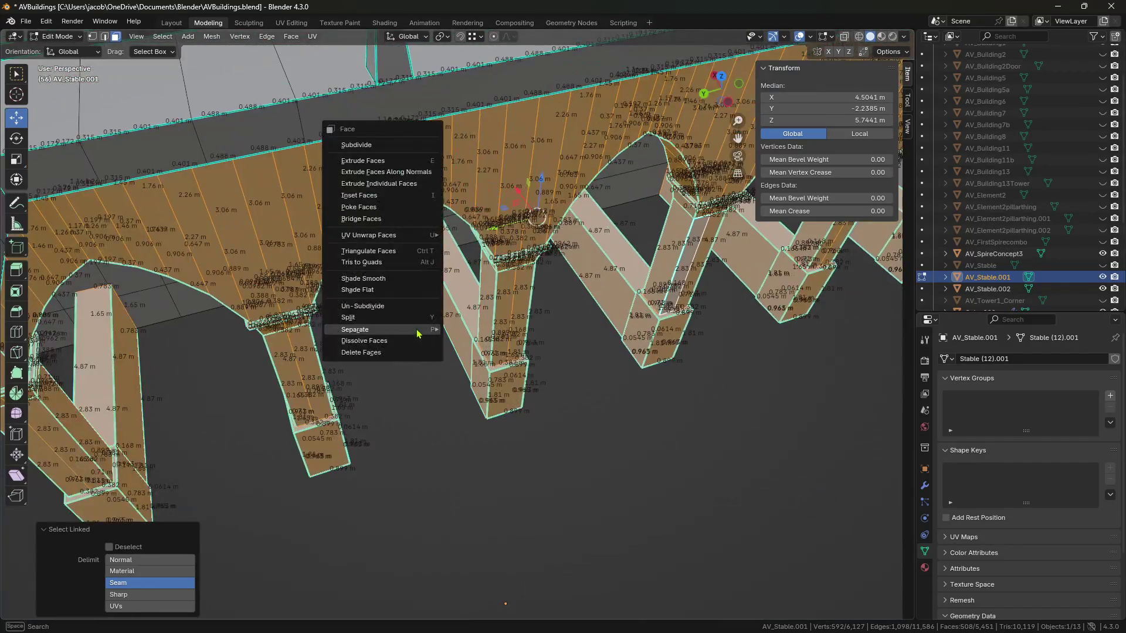
left_click(467, 331)
Delete the leftover AV_Stable.001 building, then select the spiked railing.
left_click(567, 427)
scroll(609, 392, "down", 6)
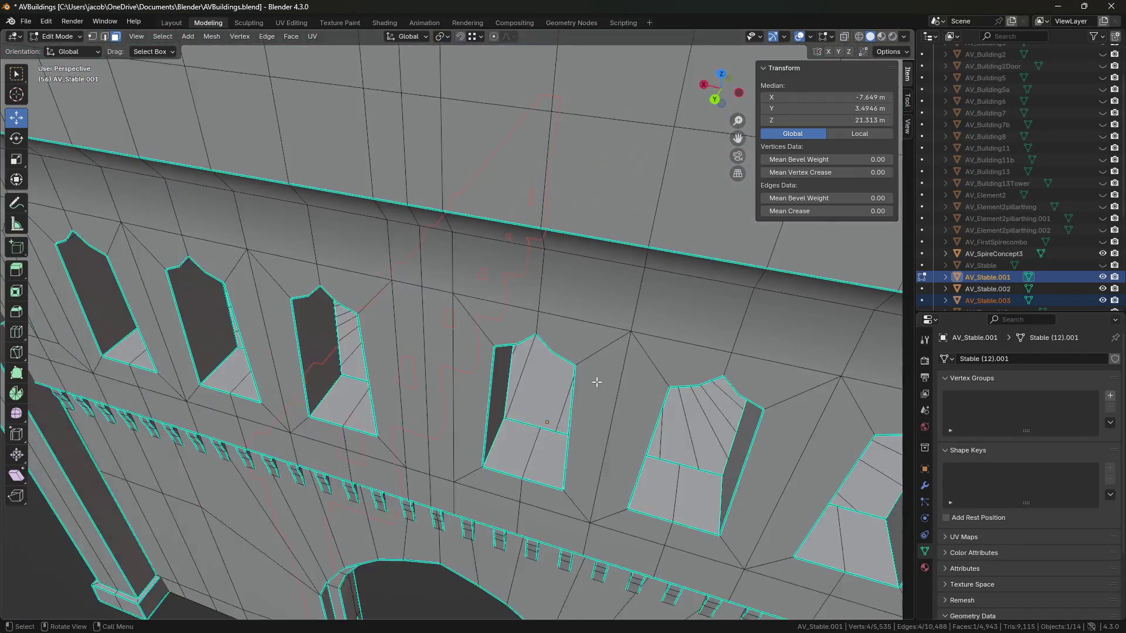
key("Tab")
key("Delete")
mouse_move(540, 371)
middle_mouse_down()
mouse_move(510, 372)
mouse_move(585, 359)
middle_mouse_up()
left_click(589, 264)
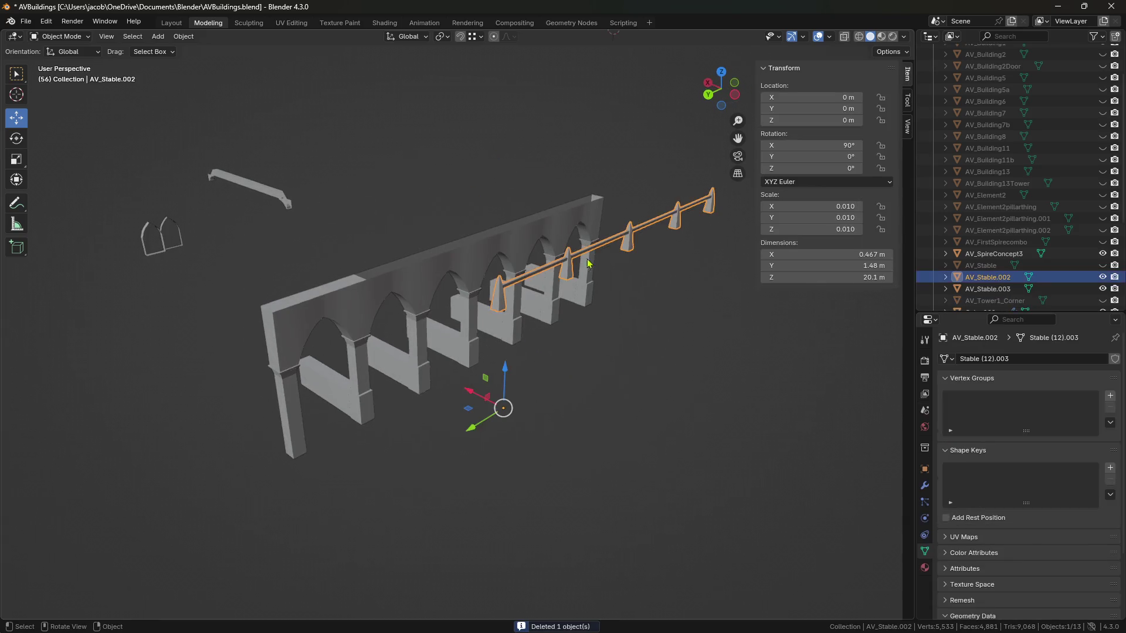
Set the railing's and arched wall's origins to Center of Mass (Surface).
left_click(183, 36)
mouse_move(211, 61)
left_click(356, 98)
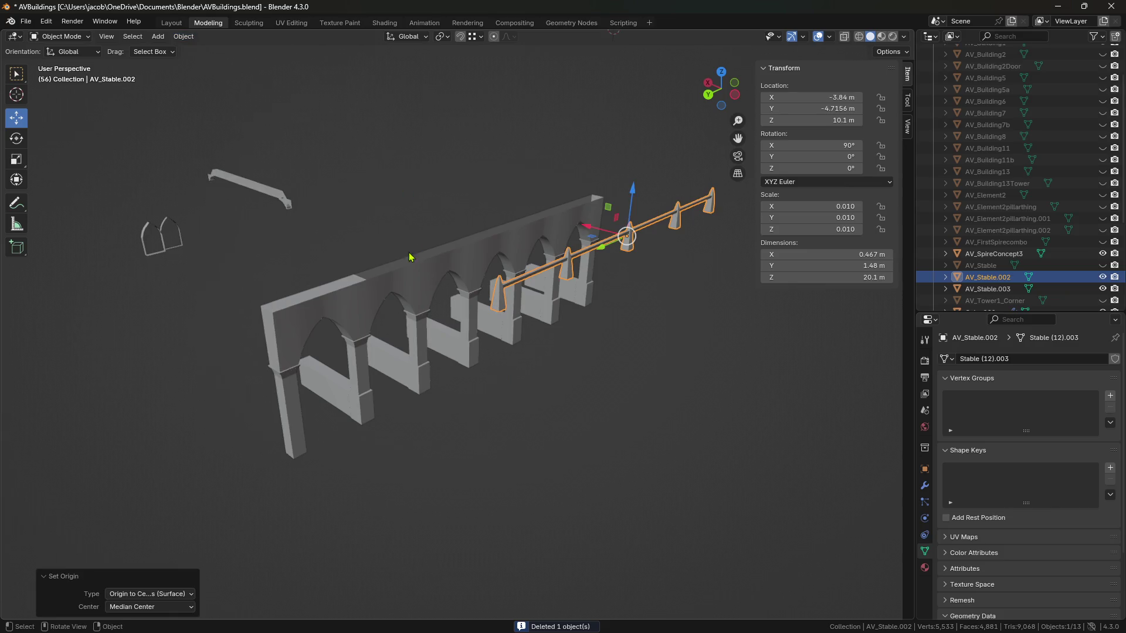
left_click(409, 257)
mouse_move(403, 209)
middle_mouse_down()
mouse_move(437, 200)
mouse_move(324, 153)
mouse_move(287, 191)
mouse_move(410, 179)
mouse_move(408, 193)
mouse_move(557, 236)
middle_mouse_up()
middle_click_drag(599, 327, 263, 176)
left_click(184, 37)
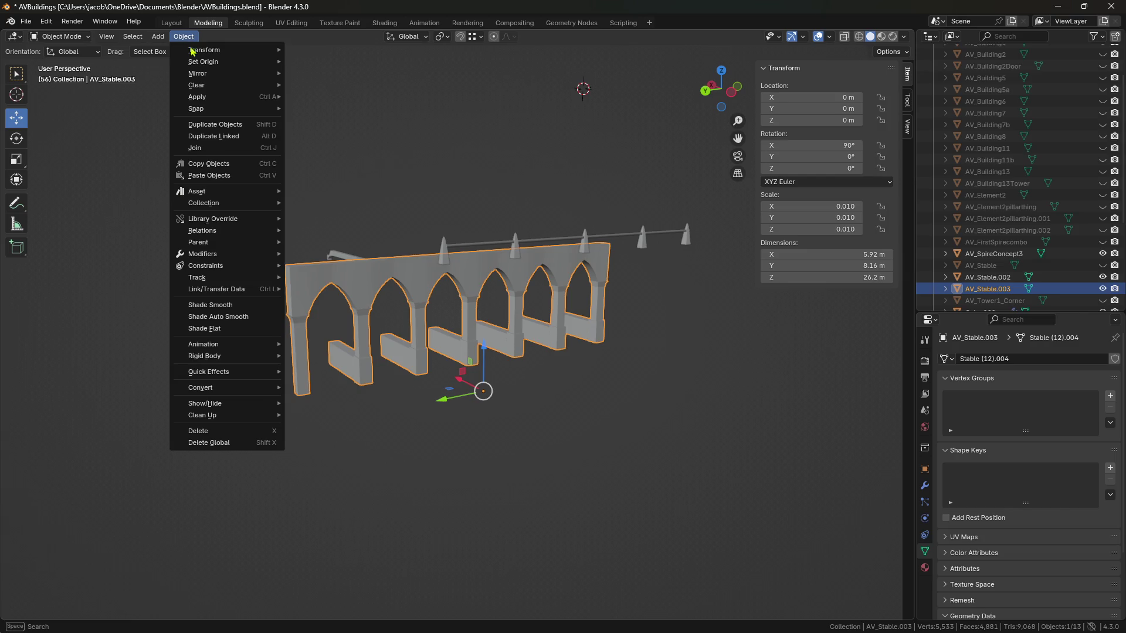
mouse_move(234, 61)
left_click(358, 100)
Save AVBuildings.blend with Ctrl+S and deselect the wall.
mouse_move(532, 299)
middle_mouse_down()
mouse_move(497, 289)
mouse_move(617, 354)
middle_mouse_up()
key("ctrl+s")
scroll(497, 289, "down", 5)
left_click(616, 352)
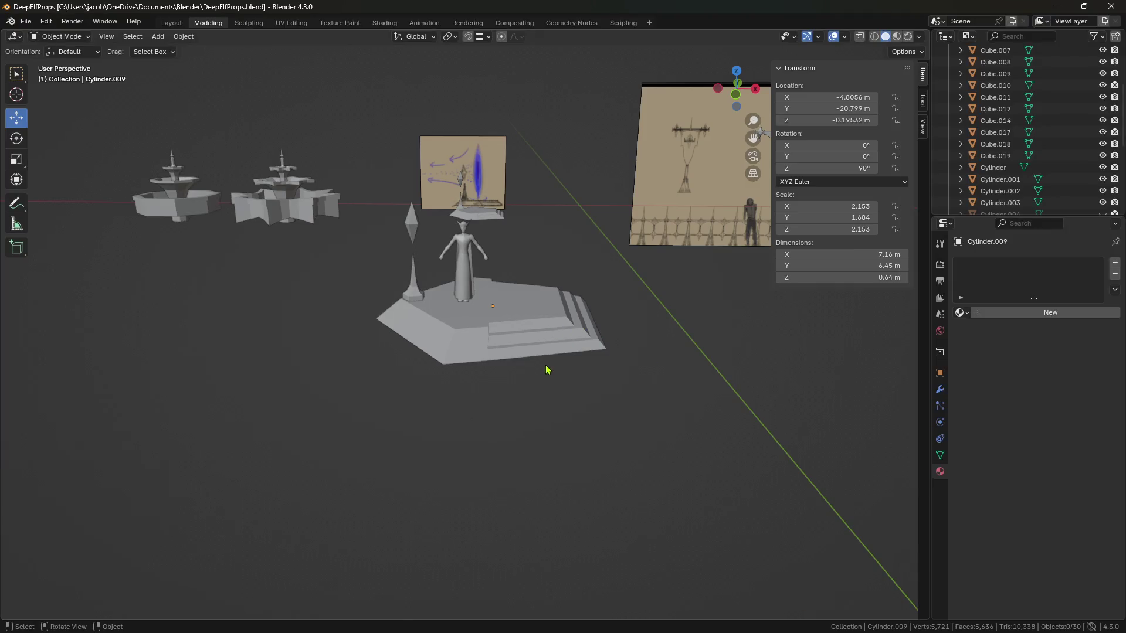
In DeepElfProps.blend, pan across the props, select Cube.011, and frame the bench.
mouse_move(583, 348)
middle_mouse_down()
mouse_move(428, 371)
mouse_move(571, 289)
mouse_move(616, 349)
mouse_move(374, 354)
middle_mouse_up()
mouse_move(653, 349)
middle_mouse_down("shift")
mouse_move(449, 367)
mouse_move(588, 350)
mouse_move(527, 354)
mouse_move(525, 338)
middle_mouse_up("shift")
left_click(621, 322)
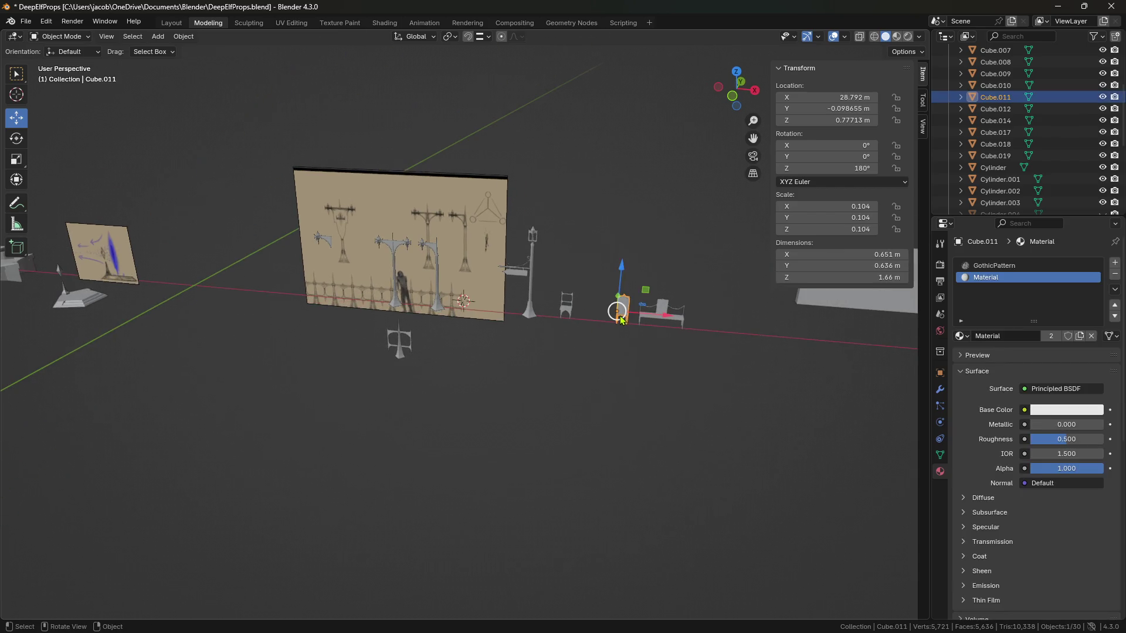
left_click(659, 330)
key("KP_Decimal")
scroll(435, 448, "down", 3)
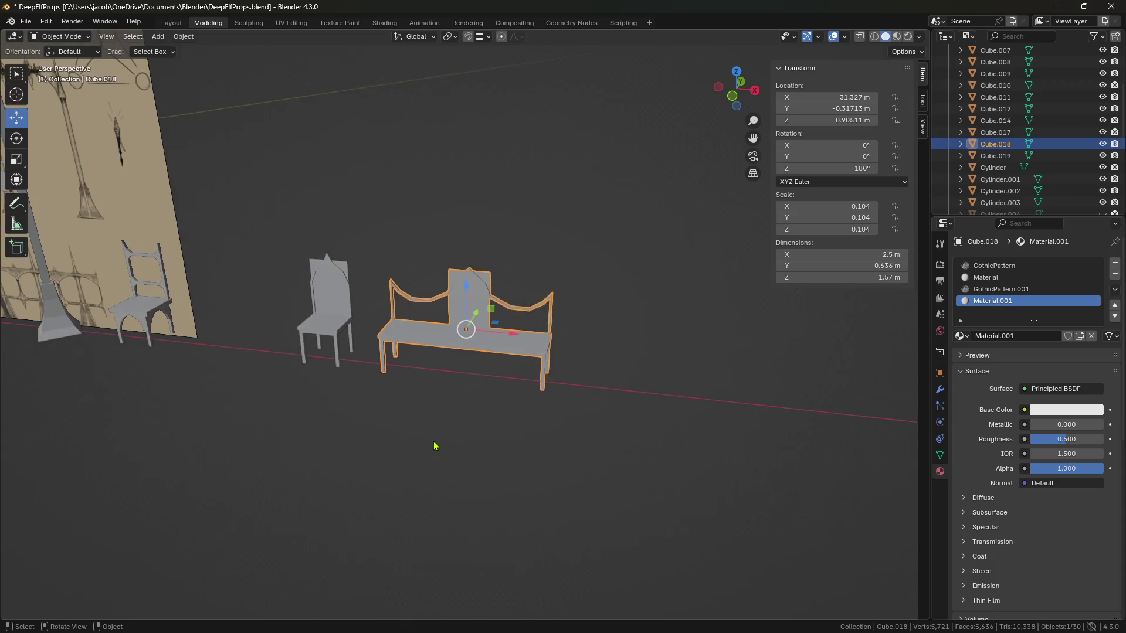
left_click(428, 444)
scroll(427, 442, "up", 1)
Orbit toward the chairs and select the lamp post to inspect it.
mouse_move(427, 443)
middle_mouse_down()
mouse_move(535, 397)
mouse_move(566, 402)
middle_mouse_up()
mouse_move(476, 427)
middle_mouse_down()
mouse_move(630, 425)
mouse_move(613, 462)
middle_mouse_up()
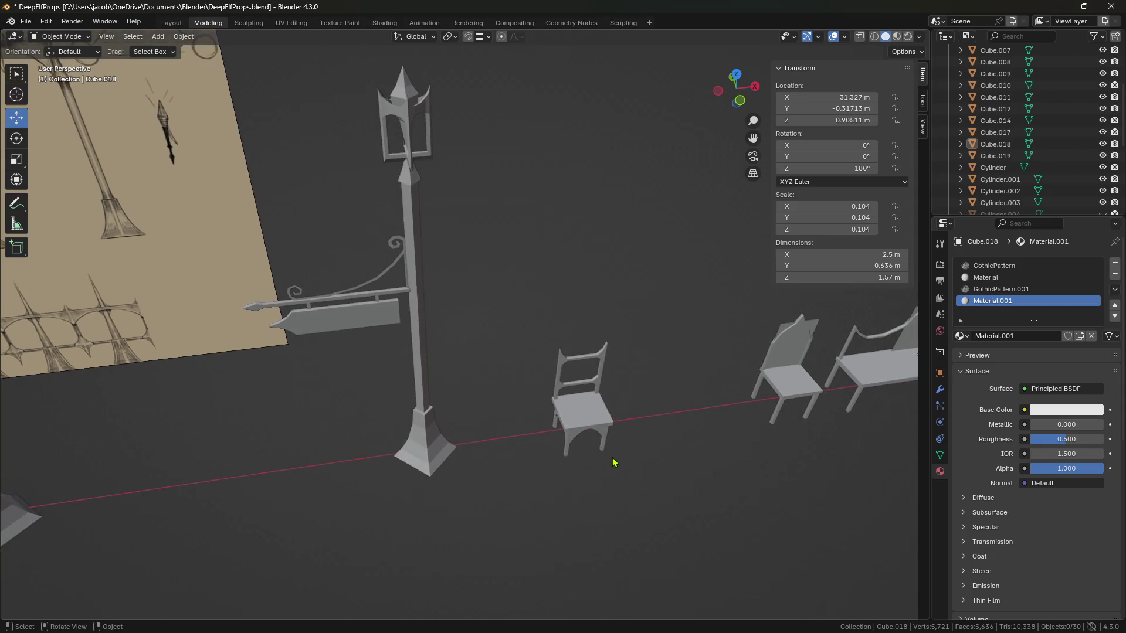
scroll(614, 463, "down", 2)
left_click(444, 373)
mouse_move(450, 367)
middle_mouse_down()
mouse_move(565, 292)
mouse_move(595, 312)
mouse_move(540, 326)
mouse_move(582, 342)
mouse_move(653, 420)
mouse_move(597, 387)
mouse_move(701, 374)
mouse_move(663, 393)
mouse_move(627, 434)
mouse_move(671, 428)
mouse_move(628, 410)
mouse_move(591, 417)
mouse_move(641, 445)
mouse_move(586, 442)
mouse_move(604, 425)
mouse_move(594, 411)
mouse_move(377, 415)
mouse_move(615, 405)
mouse_move(670, 432)
mouse_move(648, 440)
mouse_move(666, 431)
mouse_move(668, 451)
mouse_move(658, 510)
mouse_move(643, 515)
mouse_move(605, 432)
mouse_move(628, 432)
middle_mouse_up()
Select the cross prop's frame piece, Cube.010 and Cube.009, and frame them in front orthographic view.
scroll(614, 415, "up", 4)
left_click(676, 468)
mouse_move(676, 467)
middle_mouse_down()
mouse_move(636, 455)
mouse_move(574, 478)
middle_mouse_up()
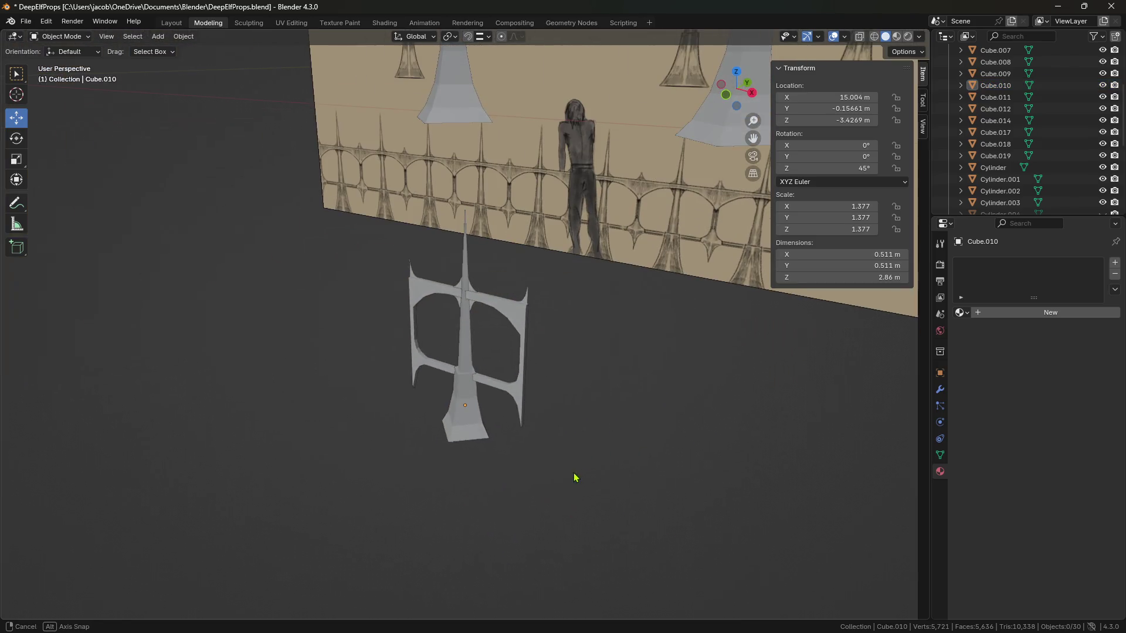
left_click(503, 312)
middle_click_drag(503, 312, 543, 334)
scroll(478, 281, "up", 3)
left_click(465, 235, "shift")
left_click(484, 241, "shift")
scroll(528, 377, "down", 5)
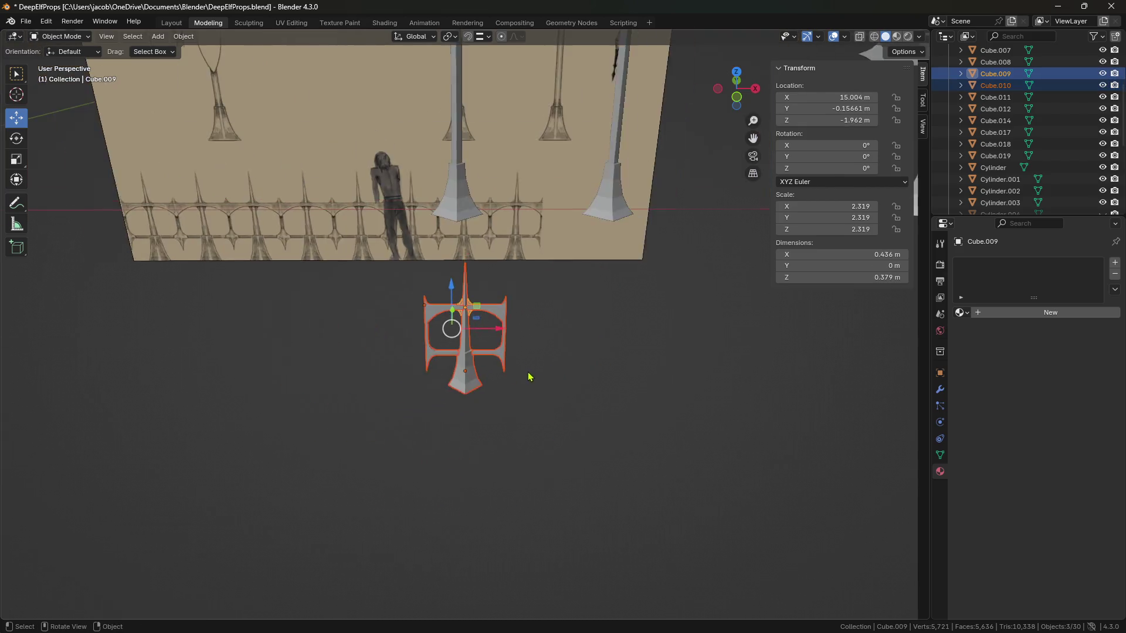
scroll(551, 383, "down", 5)
key("KP_Decimal")
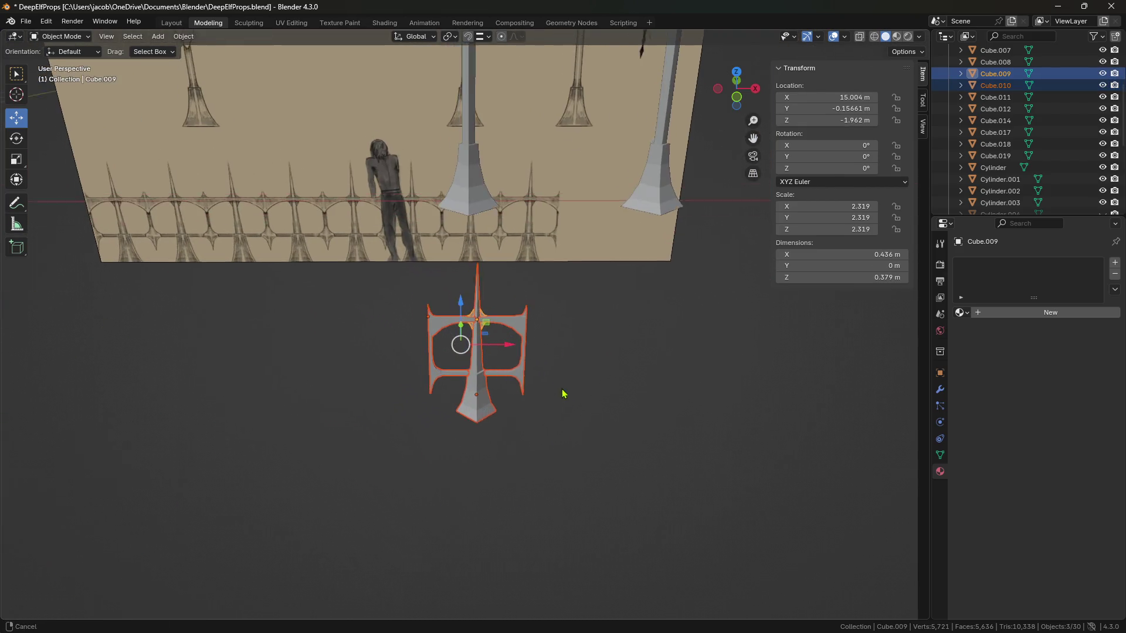
left_click(740, 95)
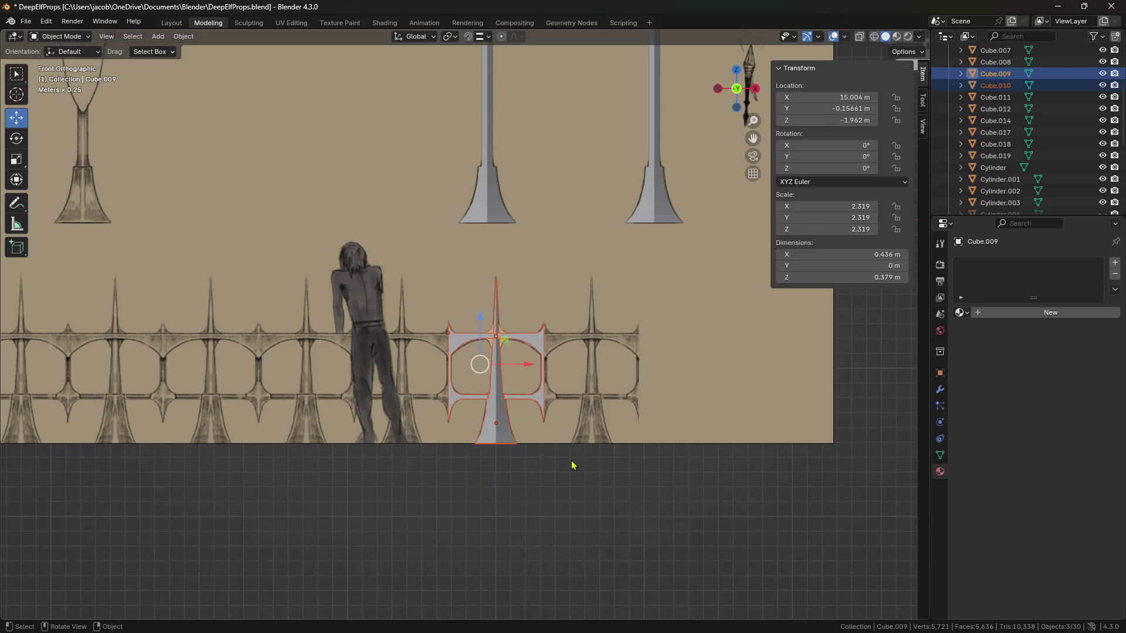
Orbit around the spiked cross prop against the reference wall and delete Cube.009.
mouse_move(571, 471)
middle_mouse_down()
mouse_move(582, 510)
mouse_move(684, 502)
mouse_move(635, 485)
mouse_move(668, 502)
mouse_move(671, 490)
middle_mouse_up()
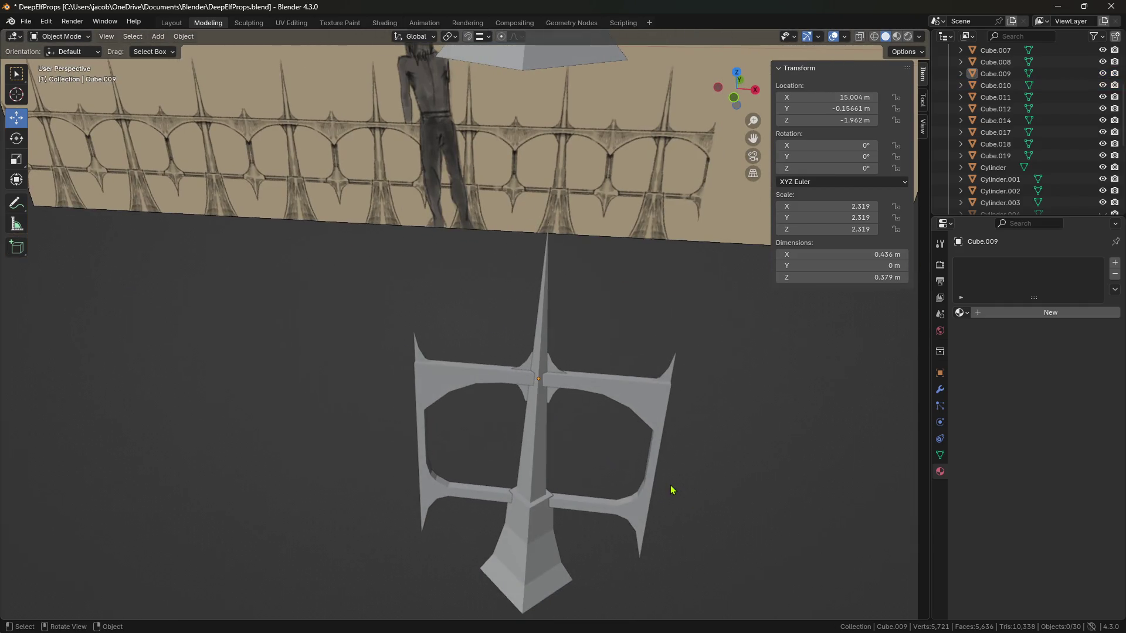
mouse_move(493, 468)
middle_mouse_down()
mouse_move(606, 447)
mouse_move(535, 455)
mouse_move(434, 438)
mouse_move(509, 444)
mouse_move(528, 462)
middle_mouse_up()
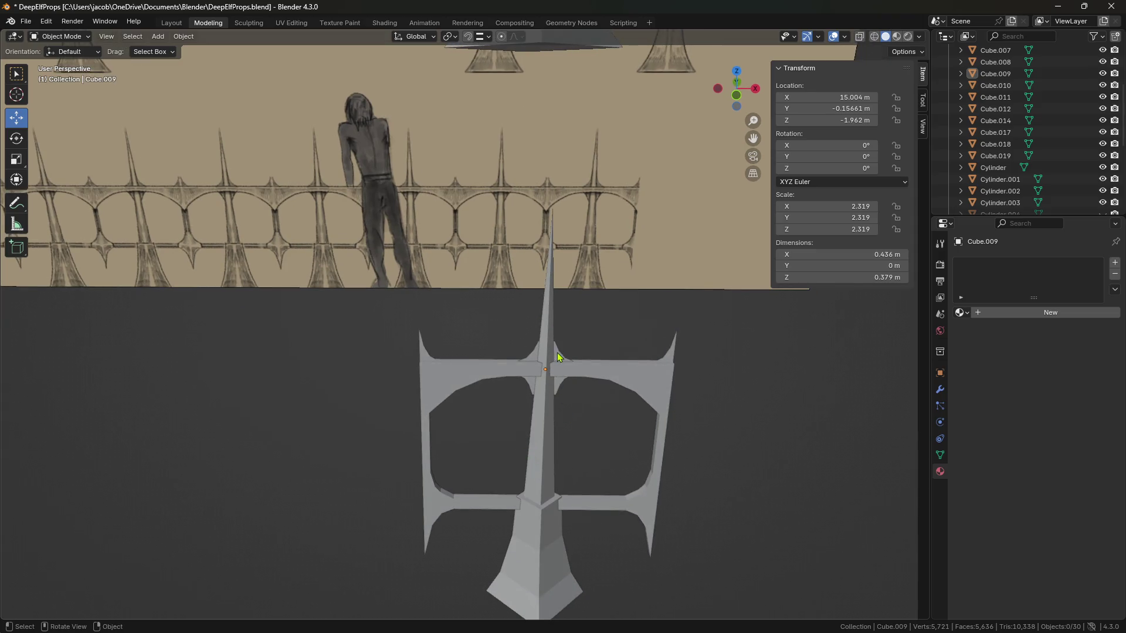
mouse_move(633, 460)
middle_mouse_down()
mouse_move(555, 448)
mouse_move(615, 447)
middle_mouse_up()
key("Delete")
mouse_move(683, 448)
middle_mouse_down()
mouse_move(600, 463)
mouse_move(575, 479)
mouse_move(656, 443)
mouse_move(673, 458)
middle_mouse_up()
mouse_move(656, 509)
middle_mouse_down()
mouse_move(724, 505)
mouse_move(668, 508)
mouse_move(706, 518)
mouse_move(575, 507)
mouse_move(673, 520)
mouse_move(645, 500)
mouse_move(596, 498)
middle_mouse_up()
Select a cross prop piece and toggle into Edit Mode and back to inspect its mesh.
left_click(673, 520)
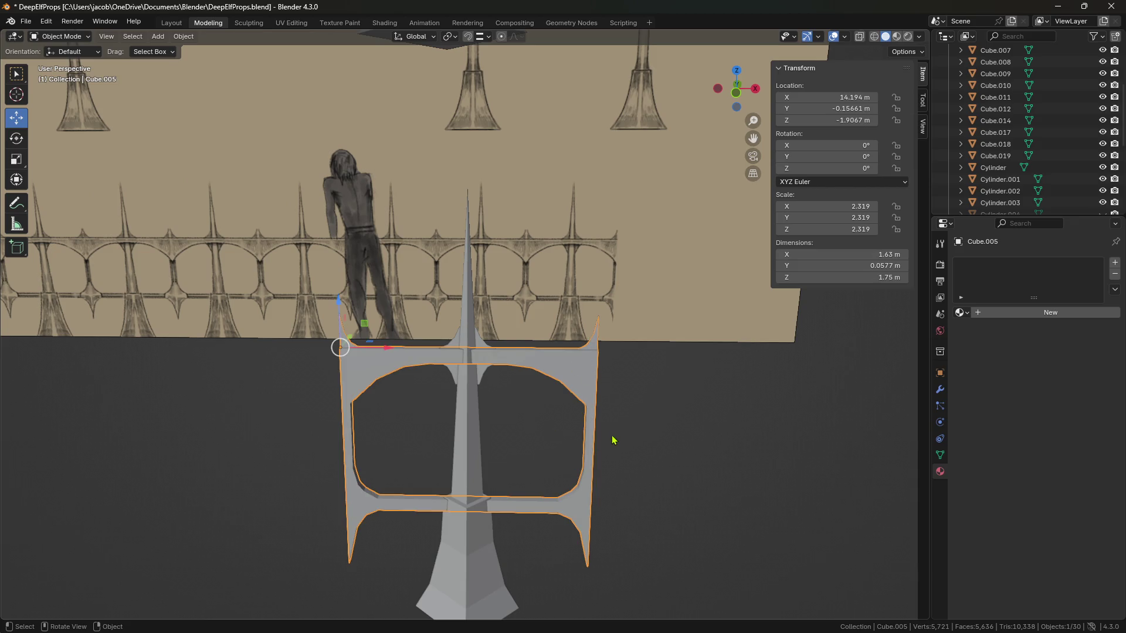
middle_click_drag(672, 441, 670, 452)
scroll(672, 447, "up", 4)
mouse_move(584, 207)
middle_mouse_down()
mouse_move(691, 490)
mouse_move(698, 465)
middle_mouse_up()
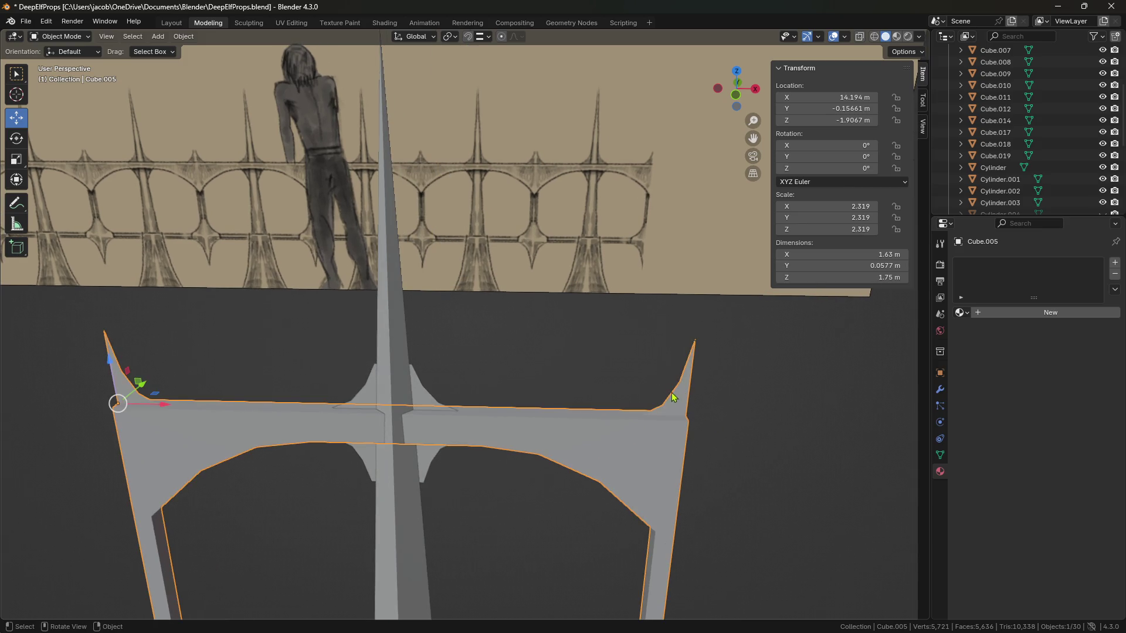
key("Tab")
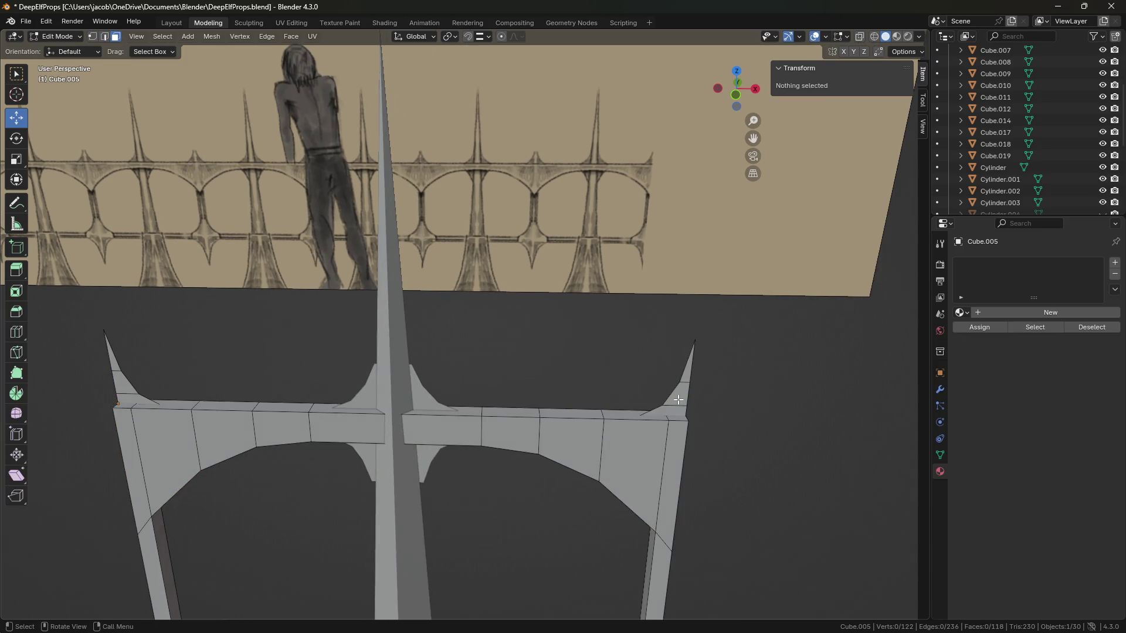
scroll(678, 399, "down", 6)
scroll(595, 437, "up", 3)
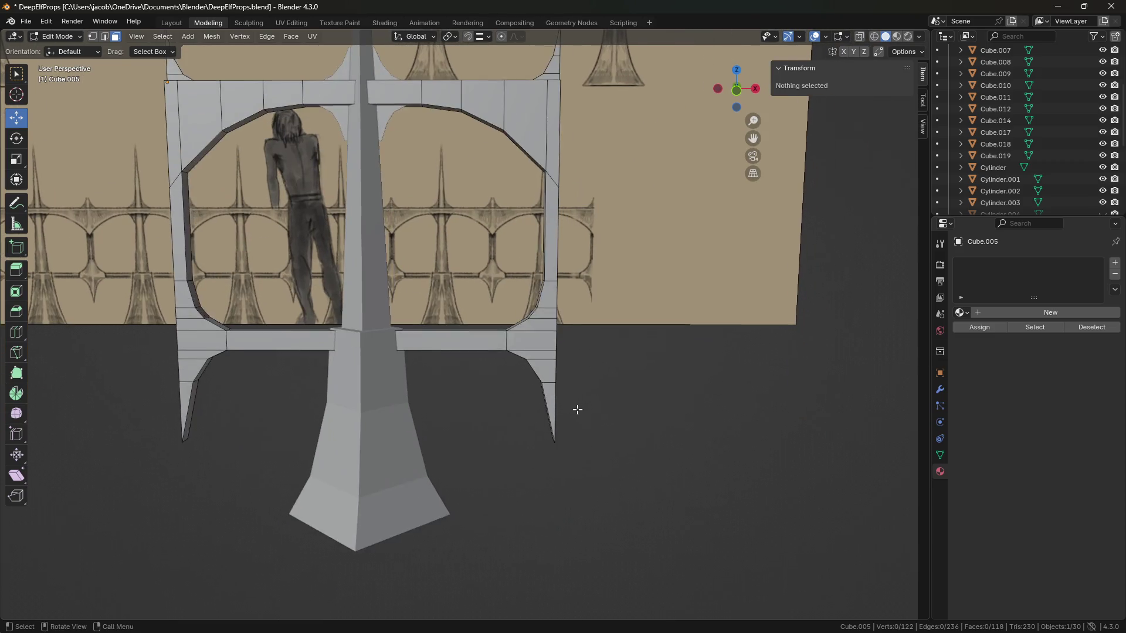
key("Tab")
Clear the selection and save DeepElfProps.blend.
scroll(458, 382, "down", 5)
left_click(380, 409)
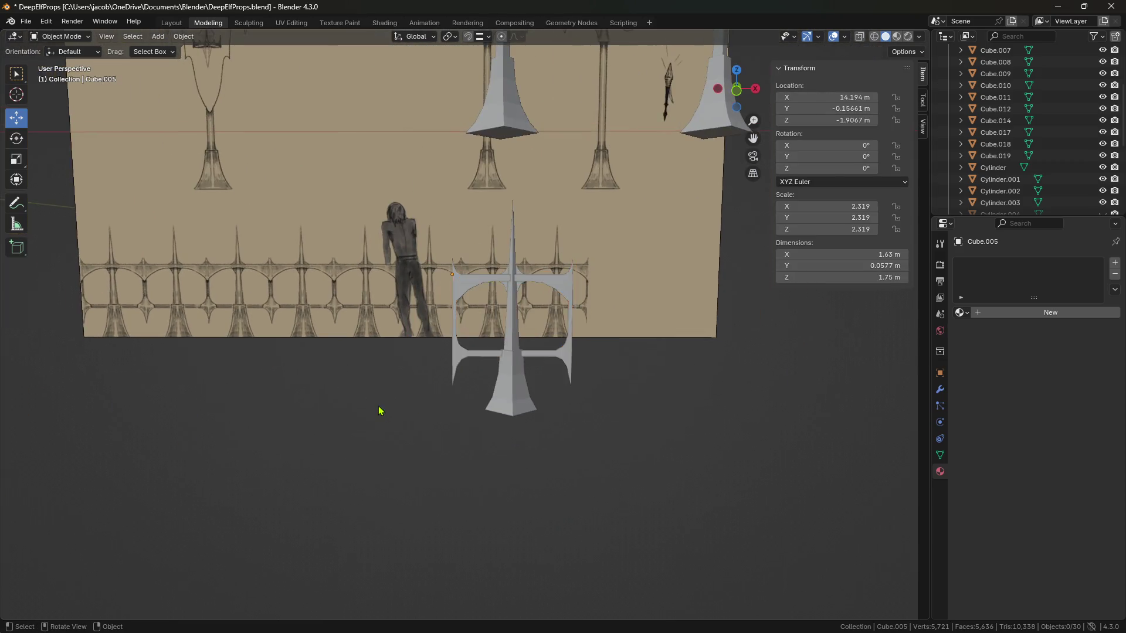
key("ctrl+s")
scroll(485, 490, "down", 2)
scroll(484, 490, "up", 2)
scroll(404, 495, "up", 8, "ctrl")
left_click(381, 416)
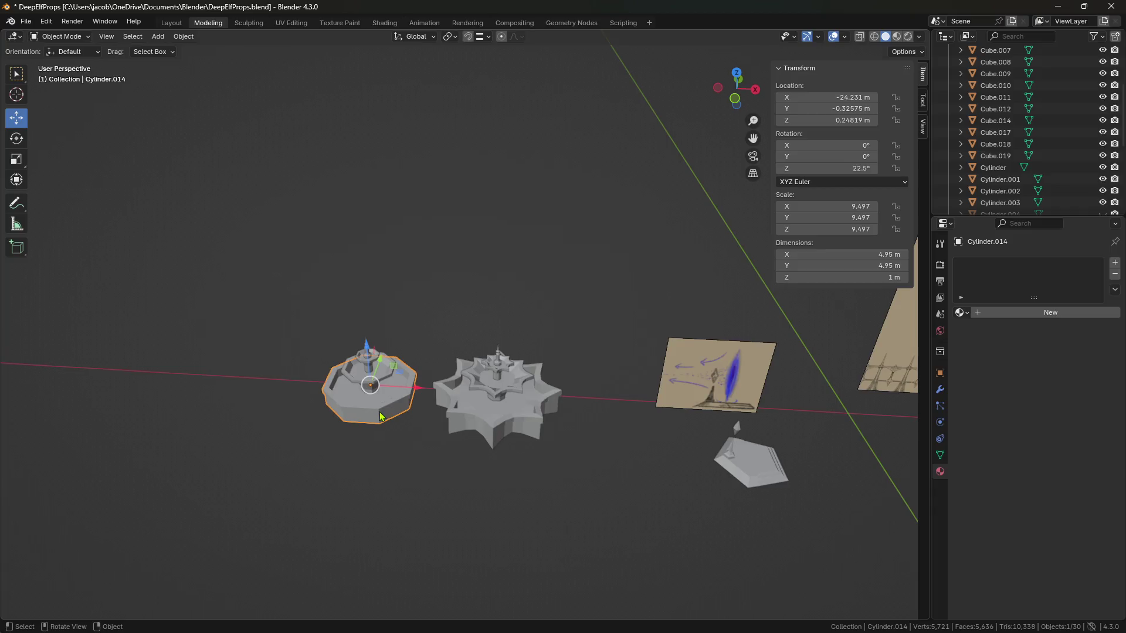
key("KP_Decimal")
left_click(604, 470)
mouse_move(604, 470)
middle_mouse_down()
mouse_move(566, 438)
mouse_move(464, 452)
mouse_move(598, 455)
mouse_move(678, 410)
mouse_move(719, 445)
mouse_move(726, 491)
mouse_move(842, 540)
mouse_move(613, 467)
mouse_move(622, 503)
mouse_move(585, 444)
mouse_move(585, 407)
mouse_move(535, 385)
mouse_move(460, 381)
mouse_move(516, 410)
mouse_move(583, 403)
mouse_move(540, 410)
mouse_move(708, 471)
mouse_move(822, 455)
mouse_move(680, 440)
mouse_move(653, 467)
mouse_move(618, 387)
mouse_move(645, 420)
mouse_move(656, 467)
mouse_move(531, 454)
mouse_move(517, 359)
middle_mouse_up()
scroll(566, 439, "up", 2)
left_click(460, 381)
scroll(518, 359, "up", 4)
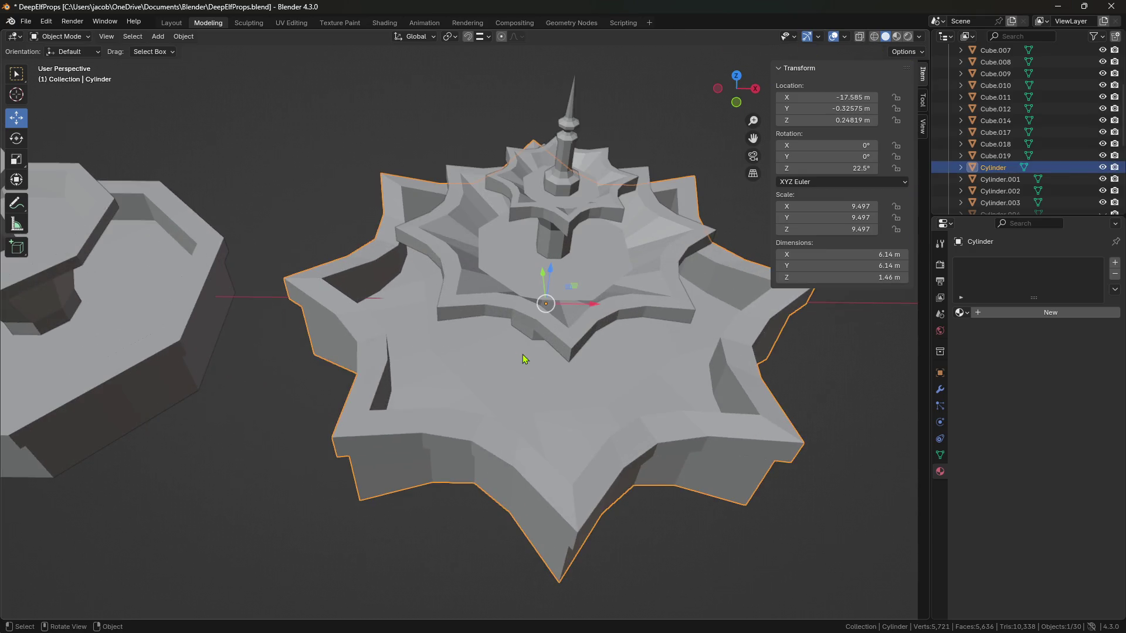
scroll(524, 359, "down", 4)
mouse_move(484, 394)
middle_mouse_down()
mouse_move(485, 460)
mouse_move(515, 432)
mouse_move(495, 461)
mouse_move(531, 482)
mouse_move(705, 527)
mouse_move(678, 459)
mouse_move(505, 469)
mouse_move(558, 442)
mouse_move(606, 437)
mouse_move(520, 434)
mouse_move(540, 417)
middle_mouse_up()
left_click(495, 460)
scroll(495, 460, "up", 2)
scroll(541, 430, "up", 2)
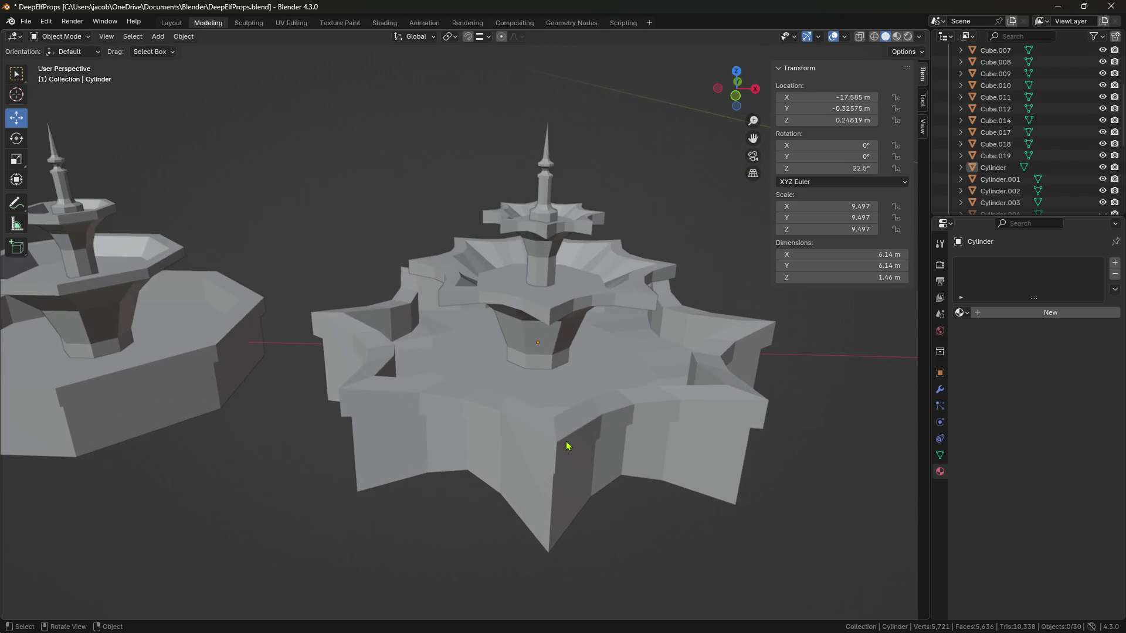
left_click(557, 310)
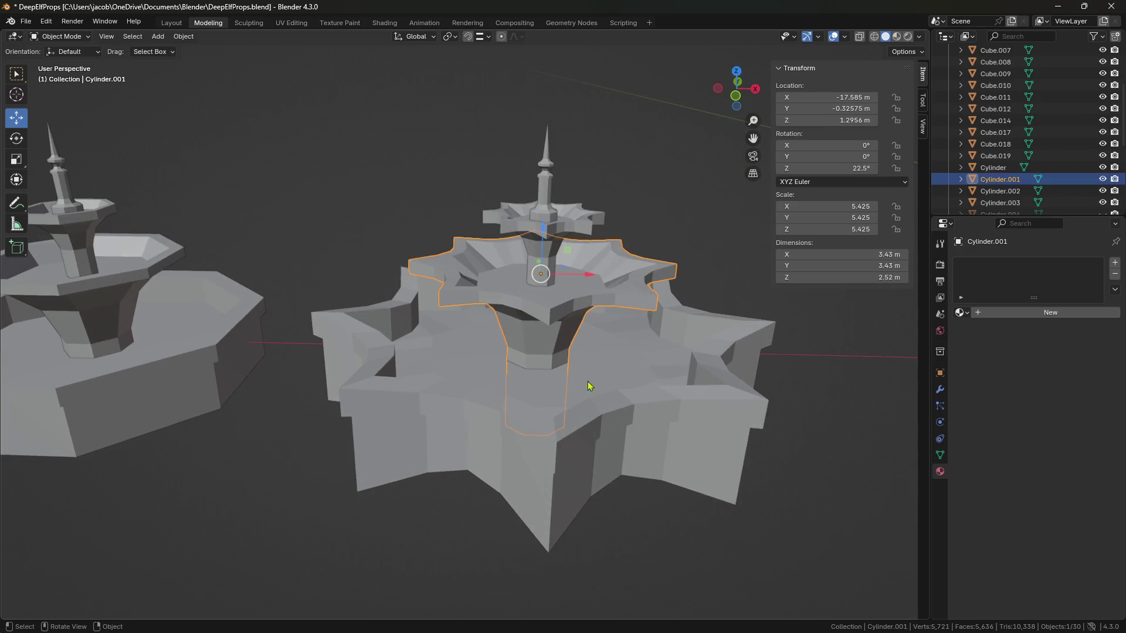
left_click(564, 316)
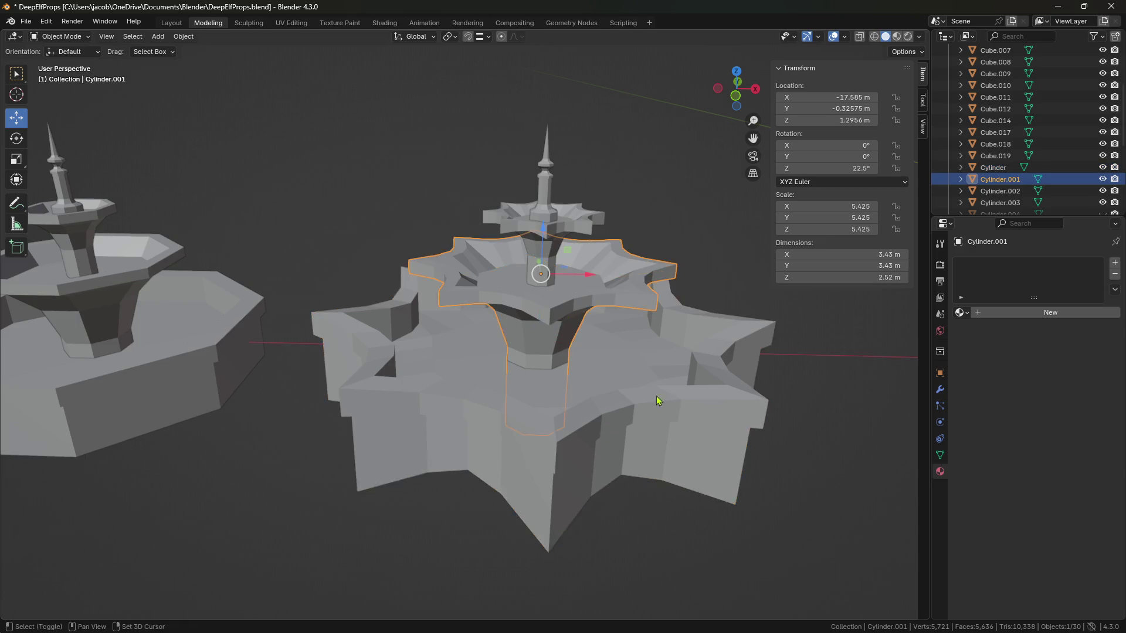
Copy-paste the star cup and move the copy 4.42 m along X and 5.56 m along Y.
middle_click_drag(658, 395, 565, 407)
key("ctrl+c")
key("ctrl+v")
key("g")
key("x")
left_click(809, 287)
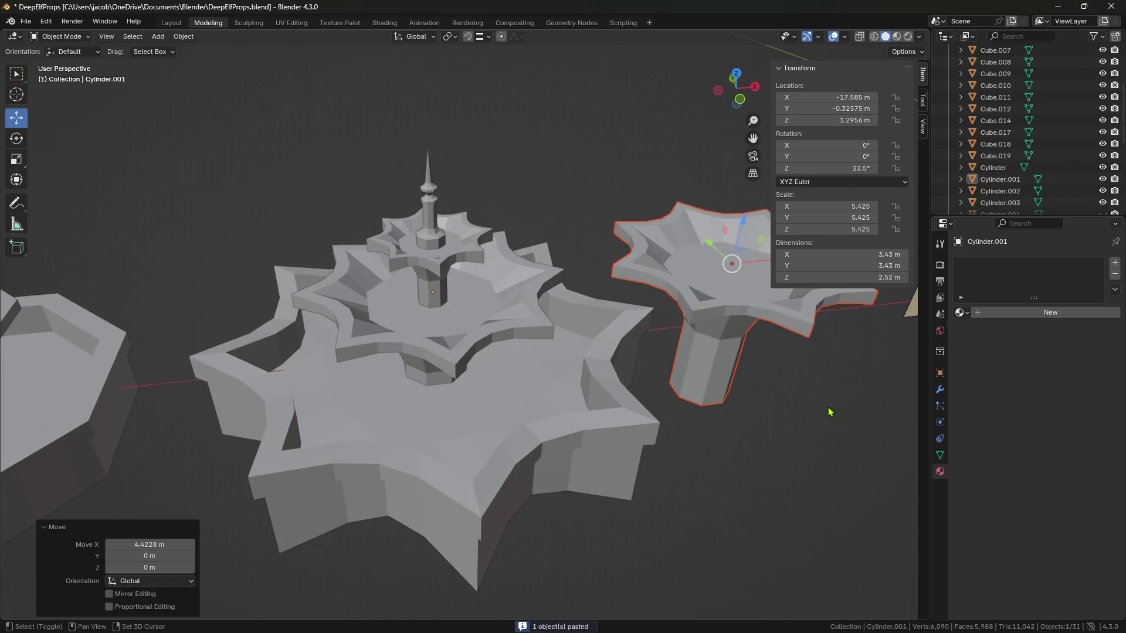
key("KP_Decimal")
key("g")
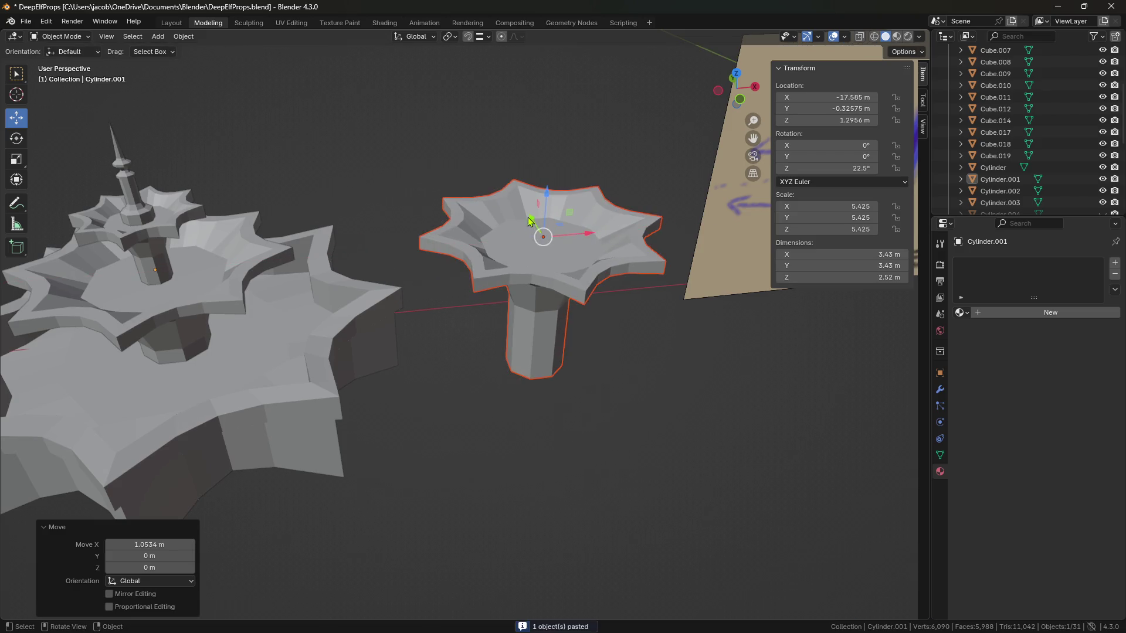
key("y")
left_click(684, 472)
Lower the cup copy 0.688 m on Z and frame it.
middle_click_drag(685, 472, 549, 309)
scroll(557, 340, "down", 5)
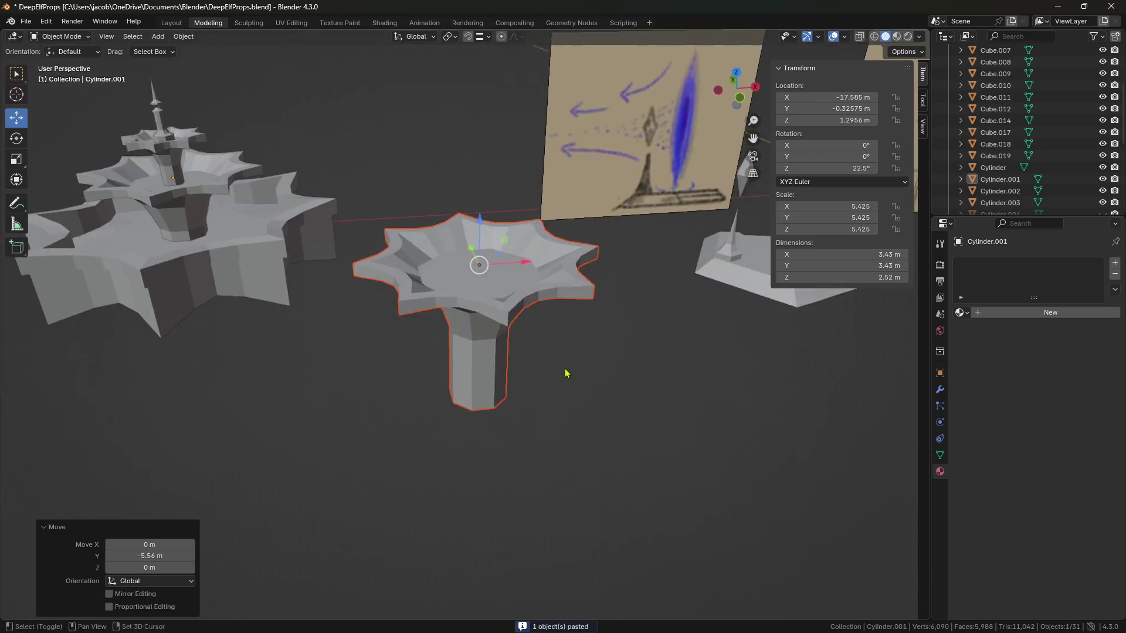
middle_click_drag(565, 372, 623, 357)
key("s")
key("Escape")
key("g")
key("z")
left_click(495, 306)
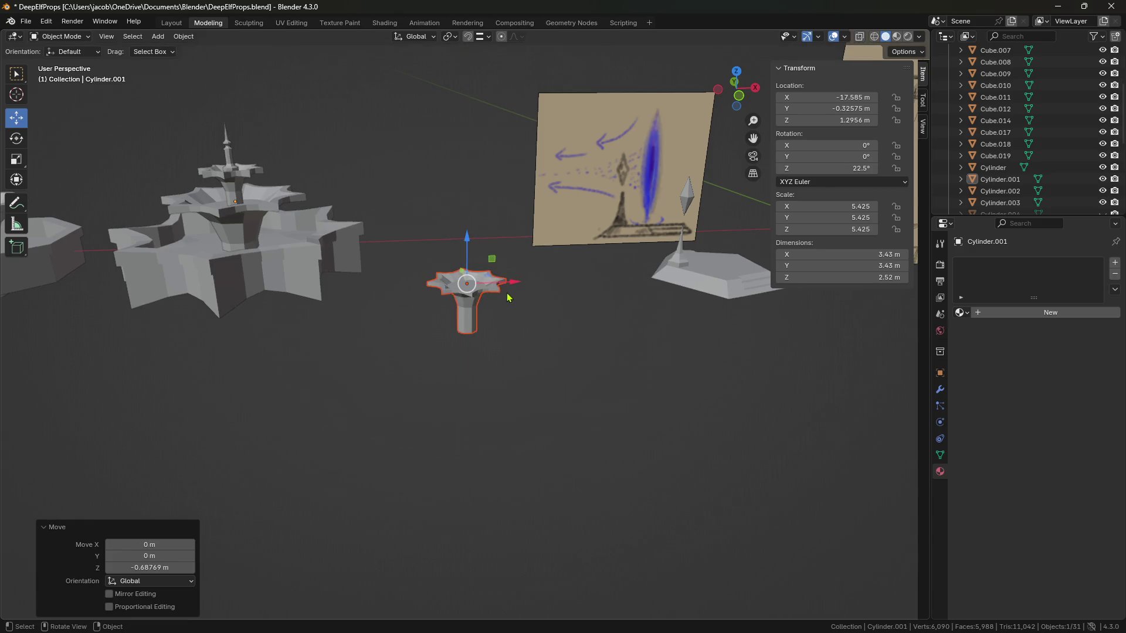
key("KP_Decimal")
In Edit Mode, select the cup's outer rim edges and raise them slightly.
key("Tab")
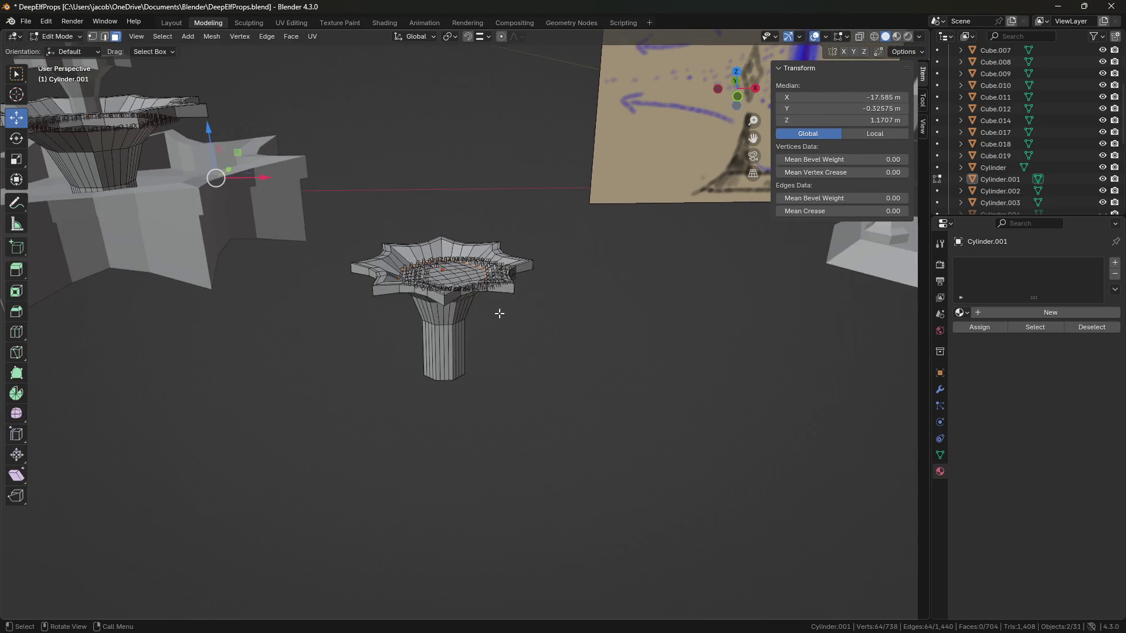
scroll(498, 304, "up", 5)
scroll(497, 299, "down", 3)
middle_click_drag(785, 313, 674, 242, "shift")
left_click(674, 242, "alt+shift")
middle_click(674, 242, "alt")
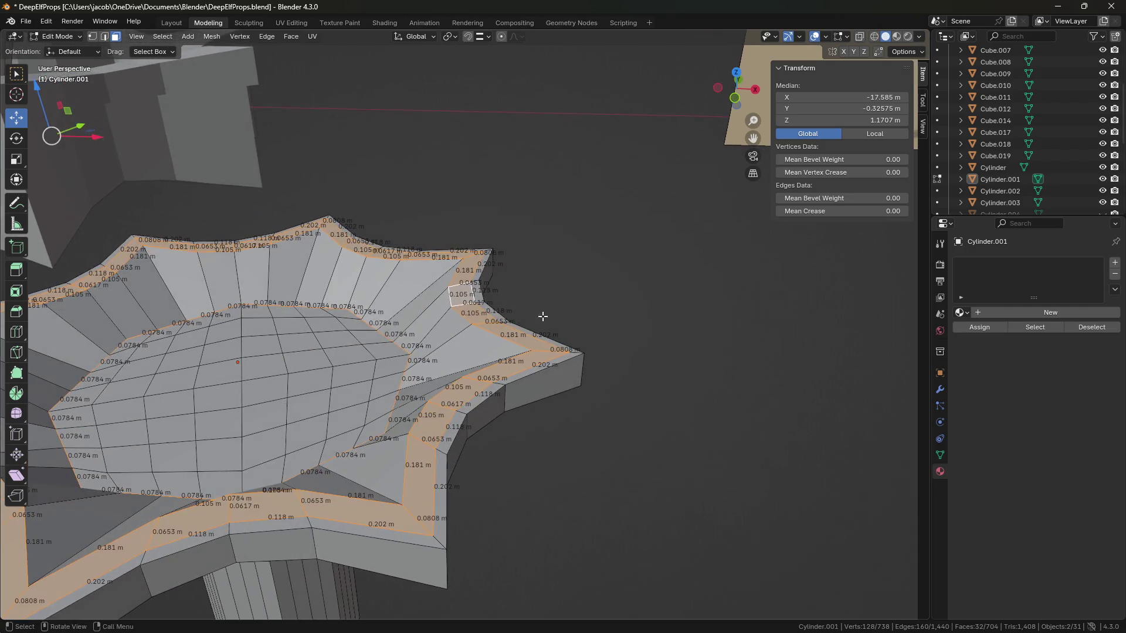
scroll(490, 334, "down", 3)
mouse_move(490, 335)
middle_mouse_down()
mouse_move(539, 282)
mouse_move(553, 329)
middle_mouse_up()
scroll(553, 329, "down", 4)
scroll(479, 340, "up", 4)
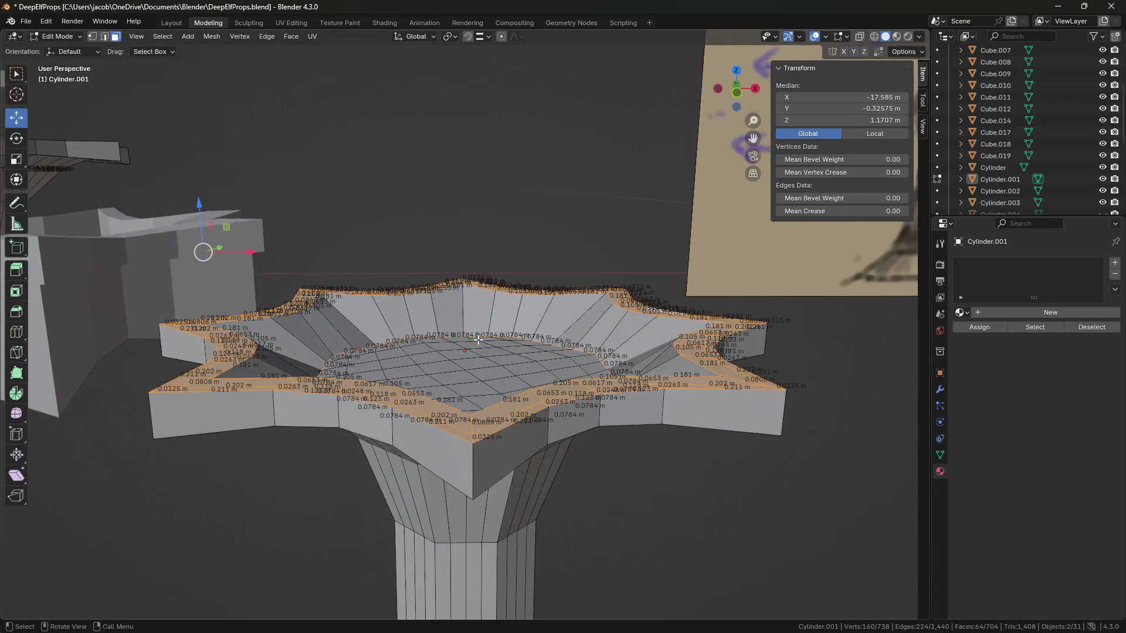
left_click_drag(199, 205, 199, 201)
key("alt+a")
Return to Object Mode, then select the cup copy and delete it.
middle_click_drag(692, 516, 711, 513)
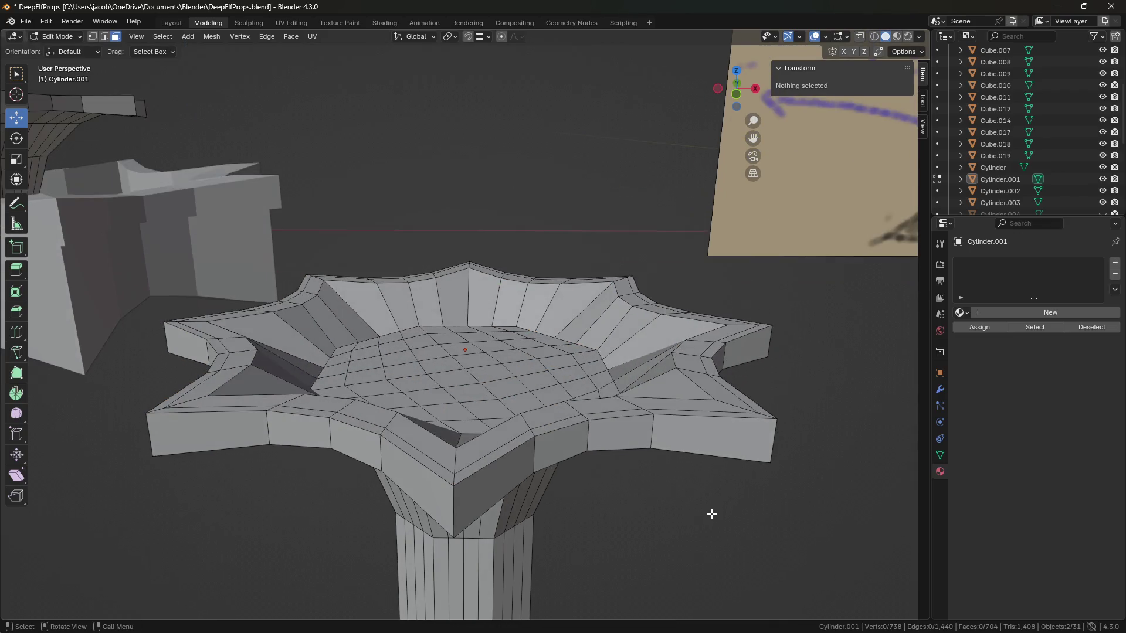
scroll(628, 475, "down", 3)
key("Tab")
key("alt+a")
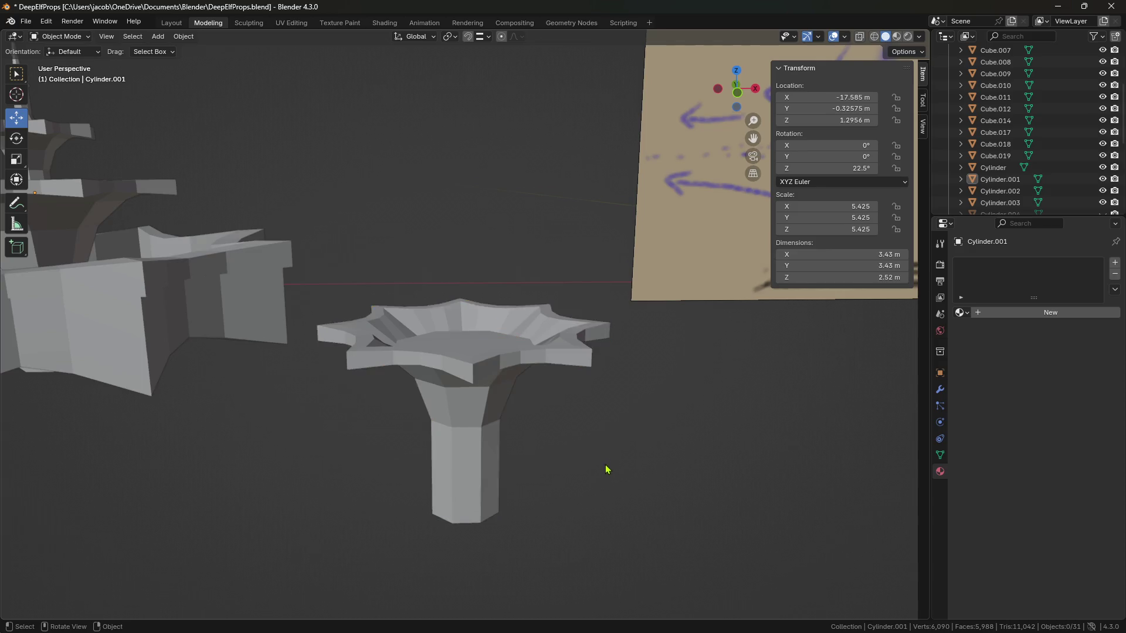
middle_click_drag(605, 470, 507, 428)
left_click(410, 297)
key("Delete")
Select the large star basin, paste a copy and move it 15.6 m along Y.
mouse_move(410, 296)
middle_mouse_down()
mouse_move(617, 447)
mouse_move(372, 234)
middle_mouse_up()
left_click(372, 234)
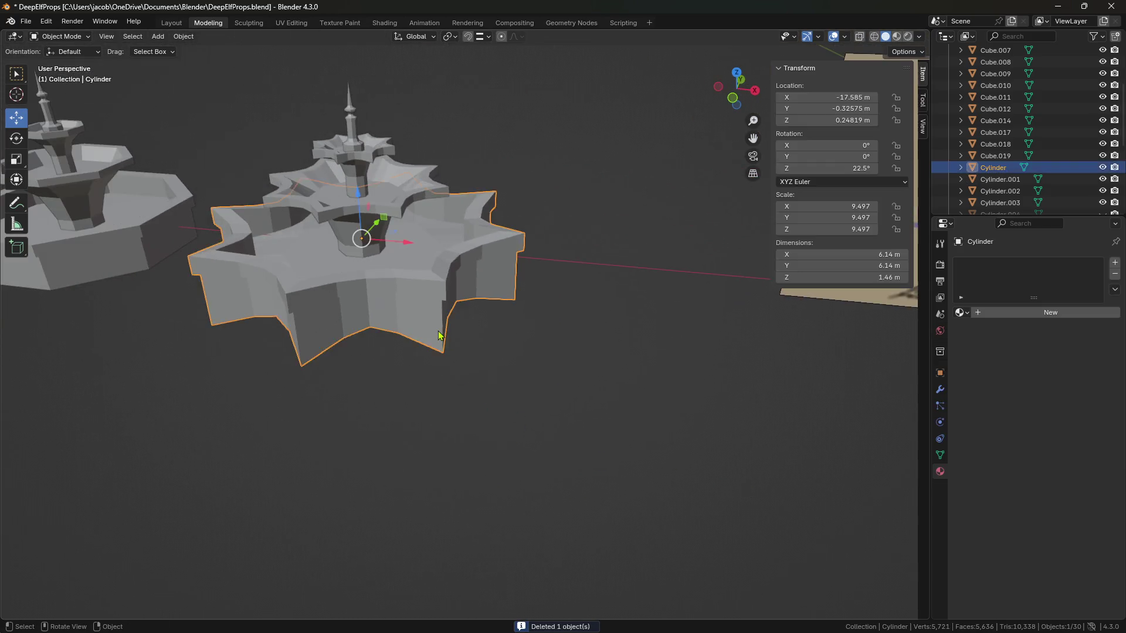
scroll(453, 341, "up", 2)
key("ctrl+v")
mouse_move(351, 359)
middle_mouse_down()
mouse_move(467, 336)
mouse_move(336, 193)
middle_mouse_up()
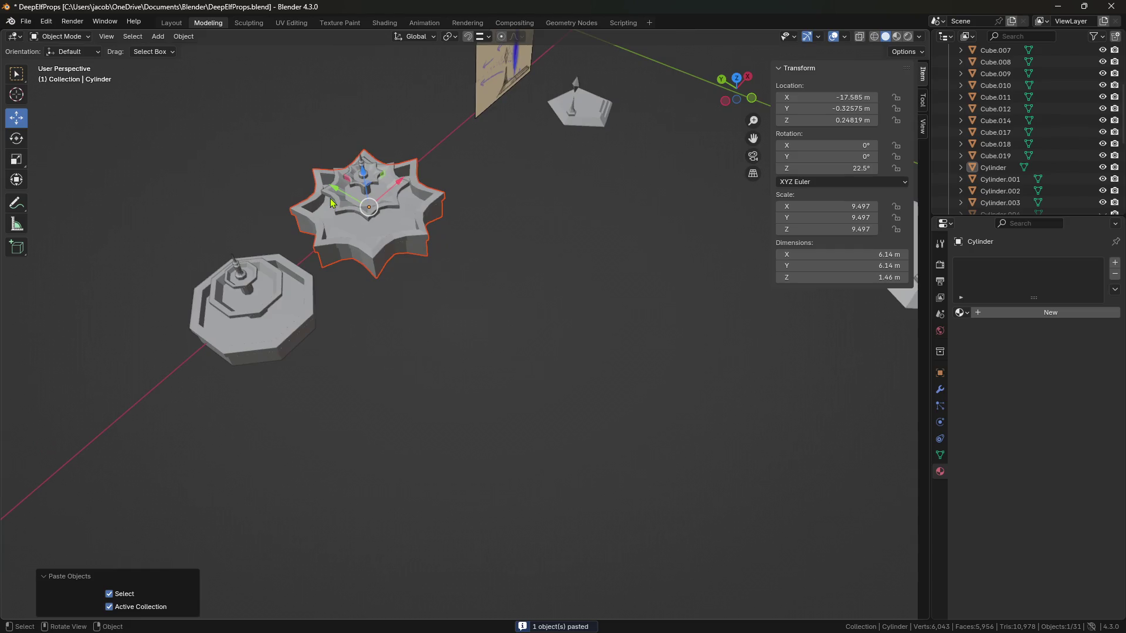
left_click_drag(336, 193, 651, 367)
mouse_move(651, 366)
middle_mouse_down()
mouse_move(586, 381)
mouse_move(578, 356)
mouse_move(605, 419)
mouse_move(550, 372)
middle_mouse_up()
Scale the basin copy up about 2.6× and lower it about 2.6 m.
key("s")
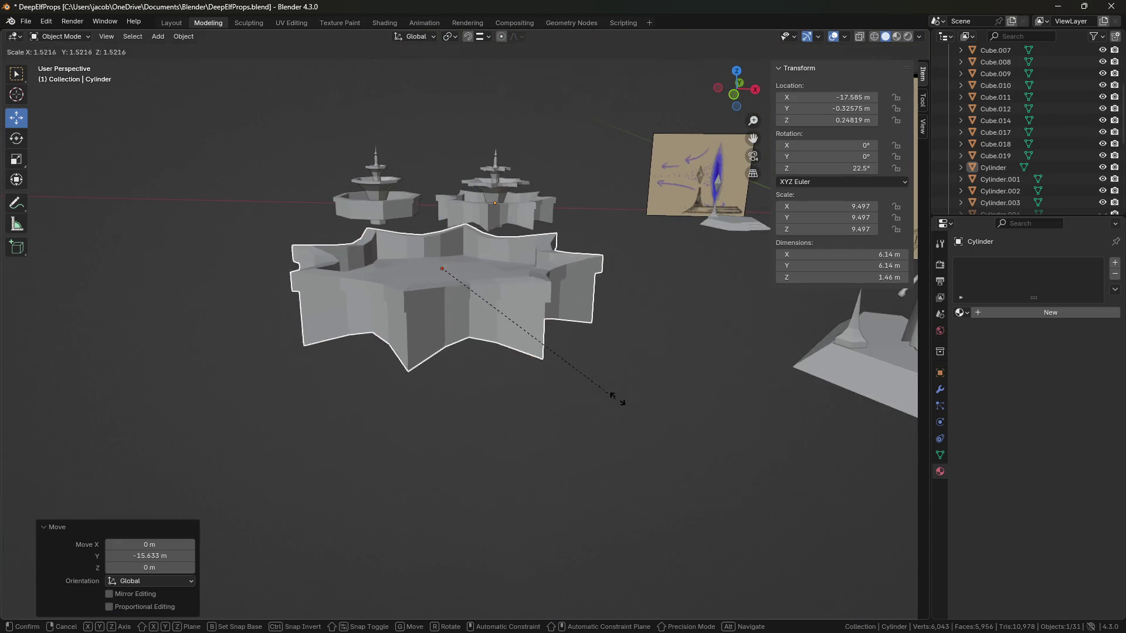
left_click(780, 442)
key("s")
key("Escape")
left_click_drag(457, 228, 455, 321)
scroll(455, 321, "down", 3)
left_click(455, 325)
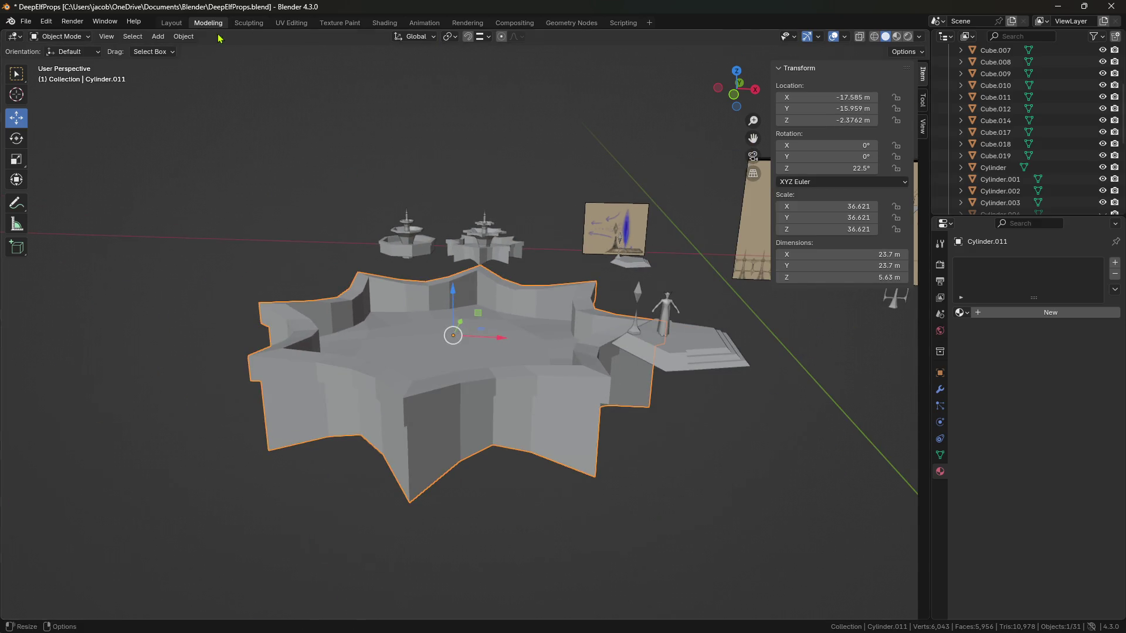
Add a plane mesh and scale it up to 59.4 m across.
left_click(158, 36)
mouse_move(174, 49)
left_click(293, 53)
middle_click_drag(469, 293, 520, 313)
key("s")
left_click(681, 336)
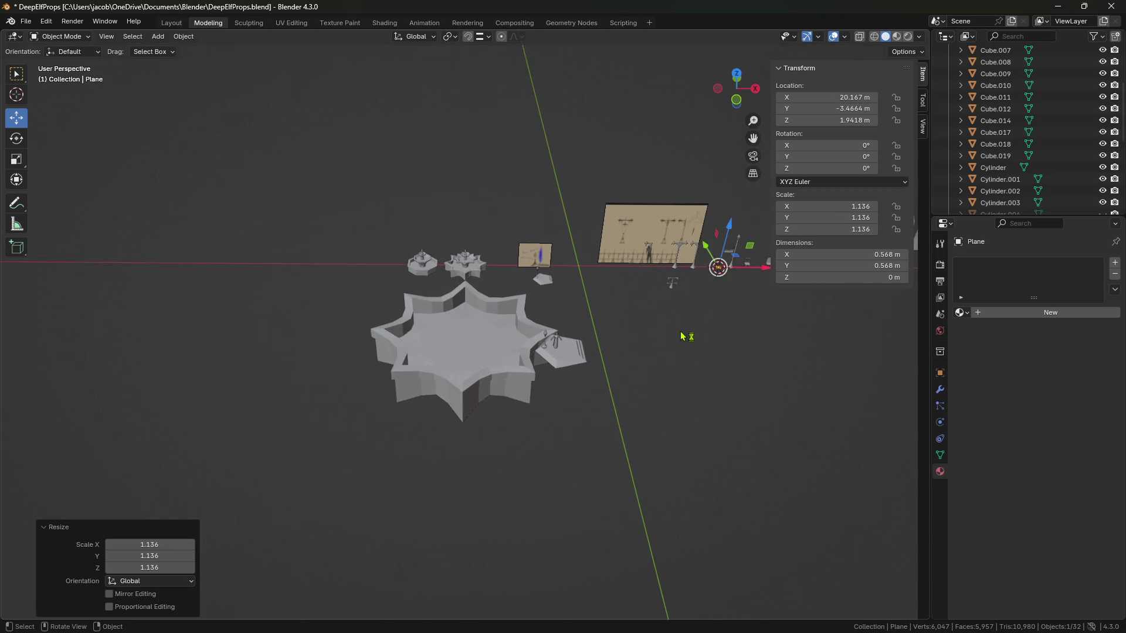
key("s")
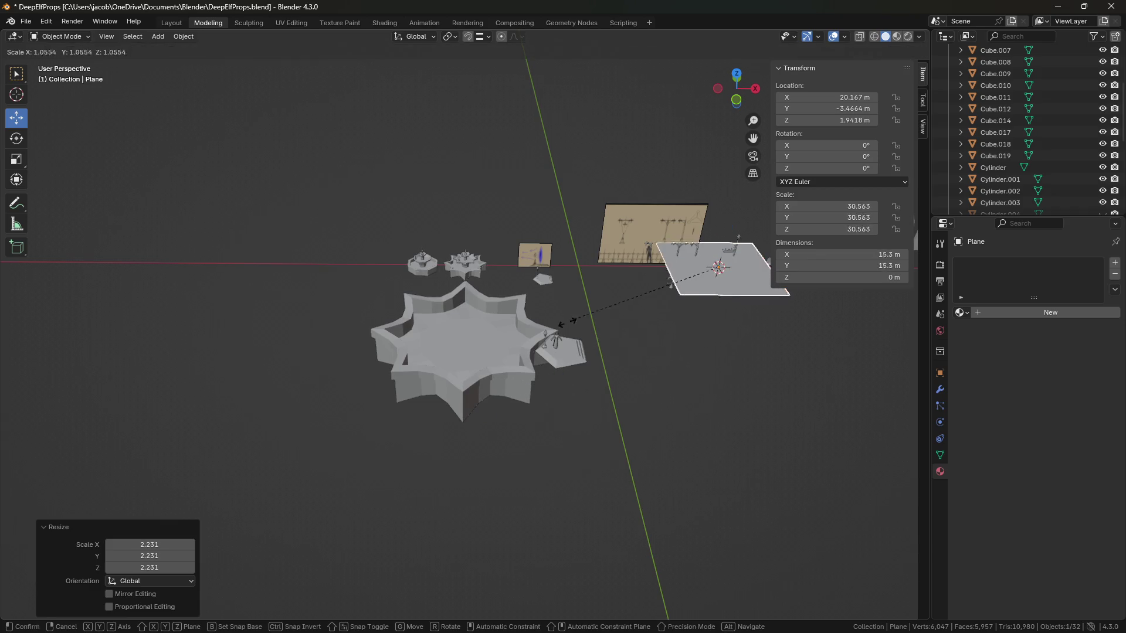
left_click(491, 360)
key("s")
left_click(662, 273)
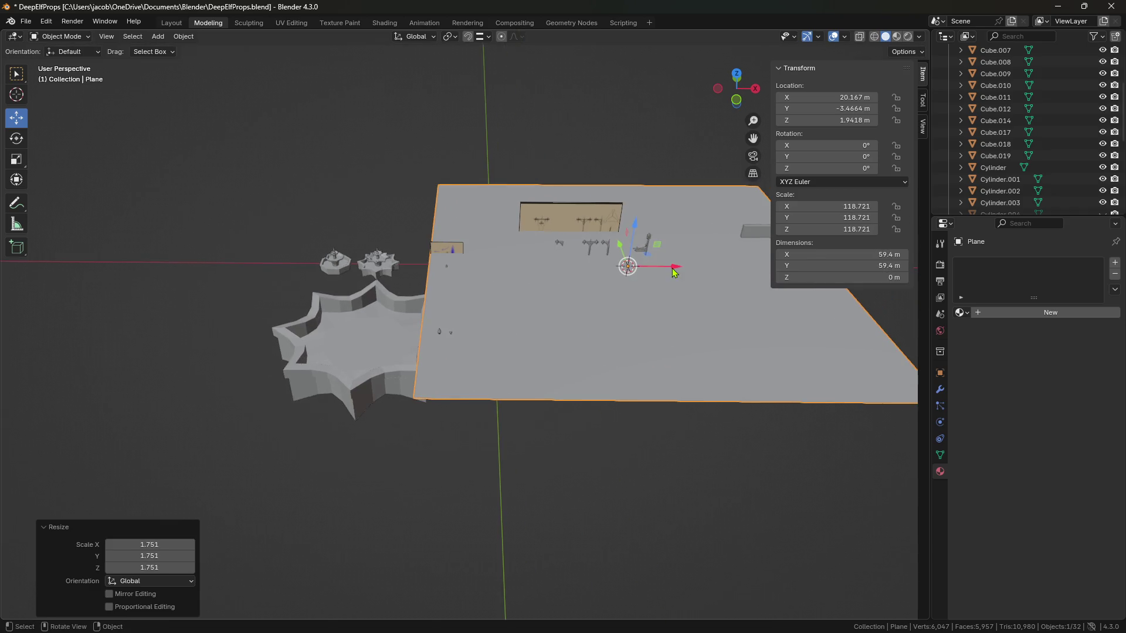
Reposition the plane in X/Y and sink it 4.72 m under the basin.
key("g")
key("x")
key("y")
left_click(452, 302)
mouse_move(451, 301)
middle_mouse_down()
mouse_move(387, 328)
mouse_move(431, 311)
mouse_move(438, 235)
middle_mouse_up()
key("g")
key("z")
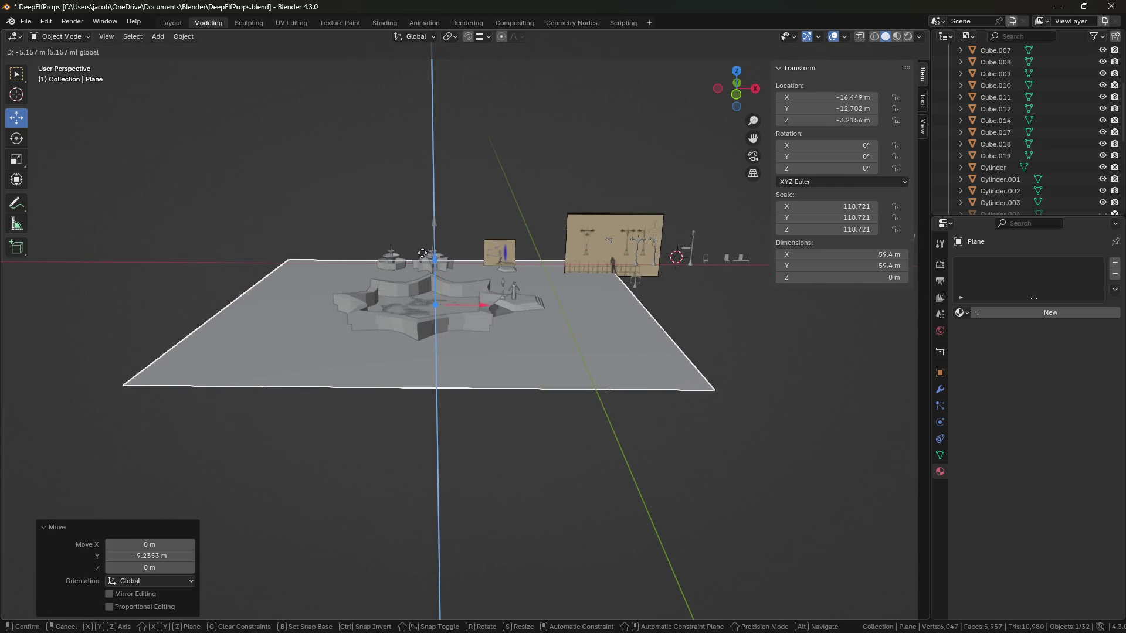
left_click(423, 248)
scroll(527, 459, "up", 6)
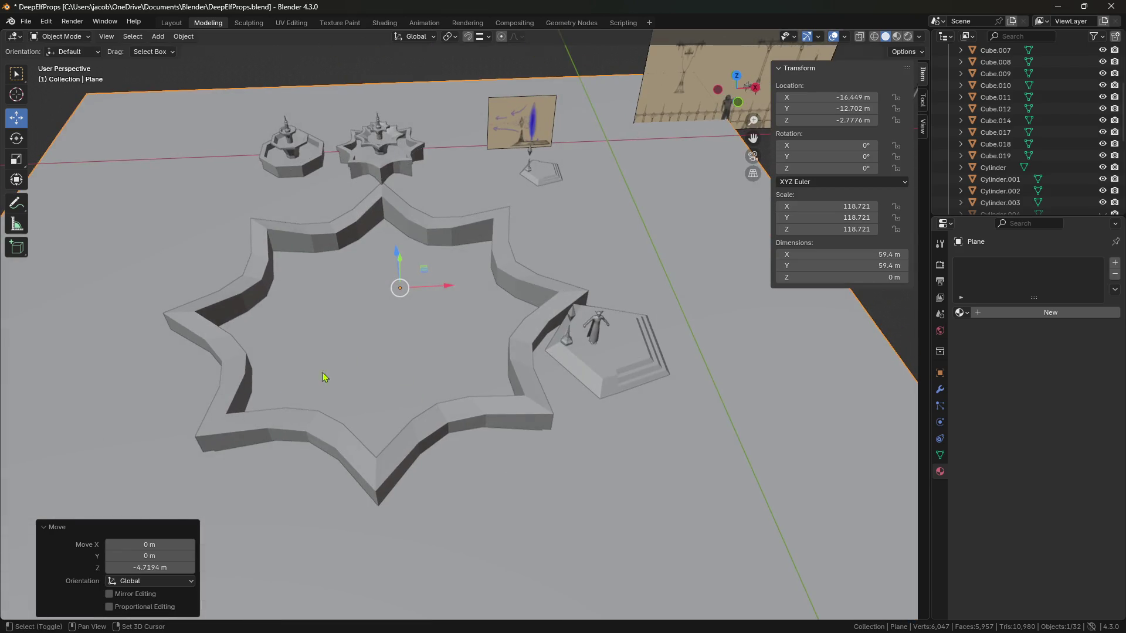
Shift the enlarged star basin along X over the ground plane.
left_click(296, 389)
middle_click_drag(297, 389, 396, 440, "shift")
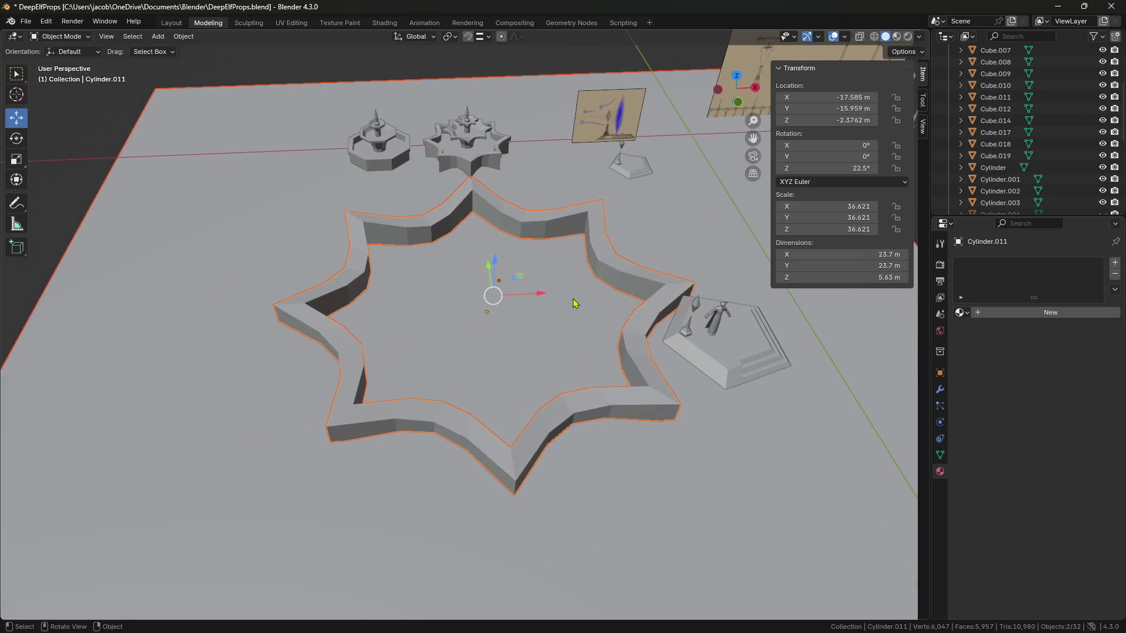
key("g")
key("x")
left_click(352, 299)
mouse_move(352, 299)
middle_mouse_down()
mouse_move(423, 180)
mouse_move(627, 322)
mouse_move(607, 327)
mouse_move(586, 311)
mouse_move(508, 337)
mouse_move(530, 350)
middle_mouse_up()
Delete the trial star basin and ground plane.
left_click(530, 289)
key("Delete")
mouse_move(590, 291)
middle_mouse_down()
mouse_move(572, 183)
mouse_move(512, 394)
middle_mouse_up()
Save the props file, then inspect the left fountain's basin parts and deselect.
key("ctrl+s")
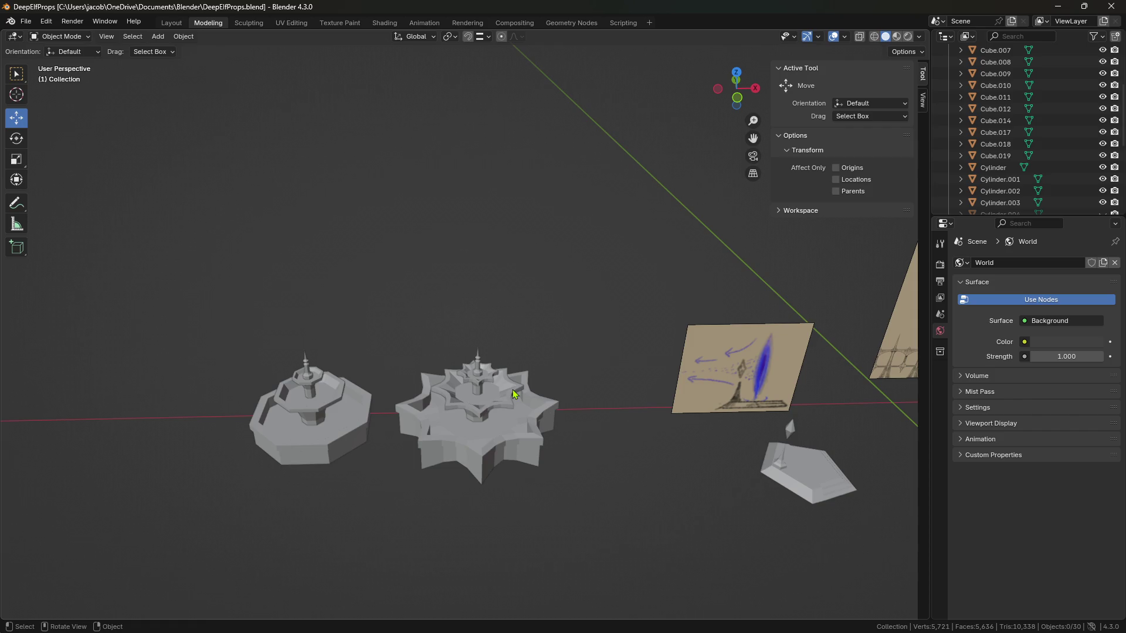
middle_click_drag(490, 369, 625, 293, "shift")
scroll(635, 313, "down", 1)
scroll(635, 313, "up", 4)
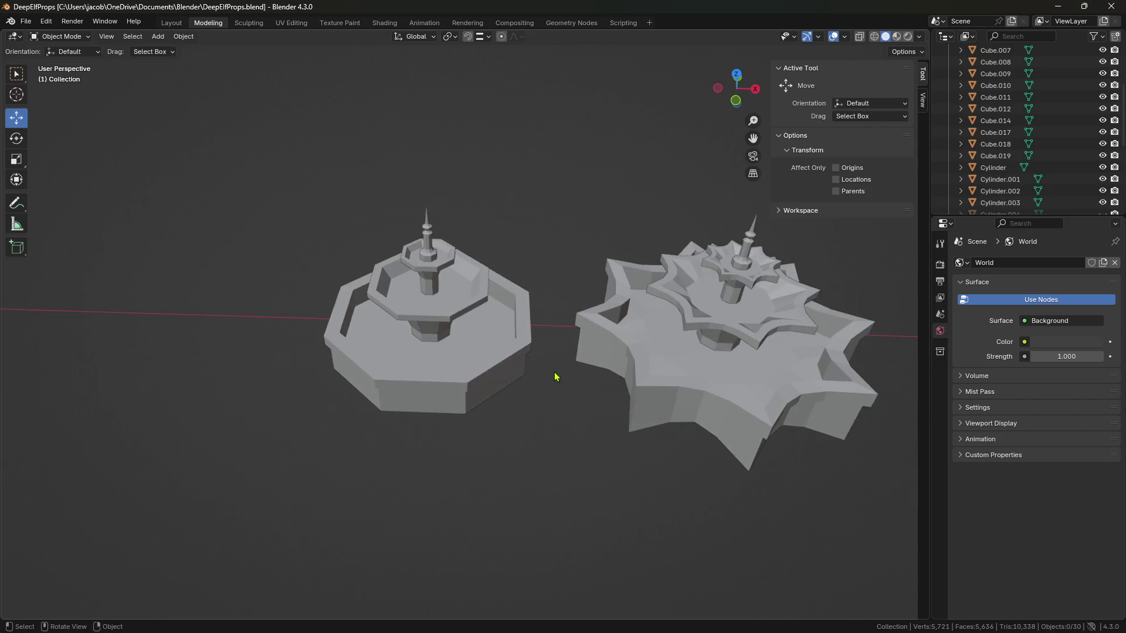
left_click(453, 350)
right_click(453, 350)
left_click(454, 348)
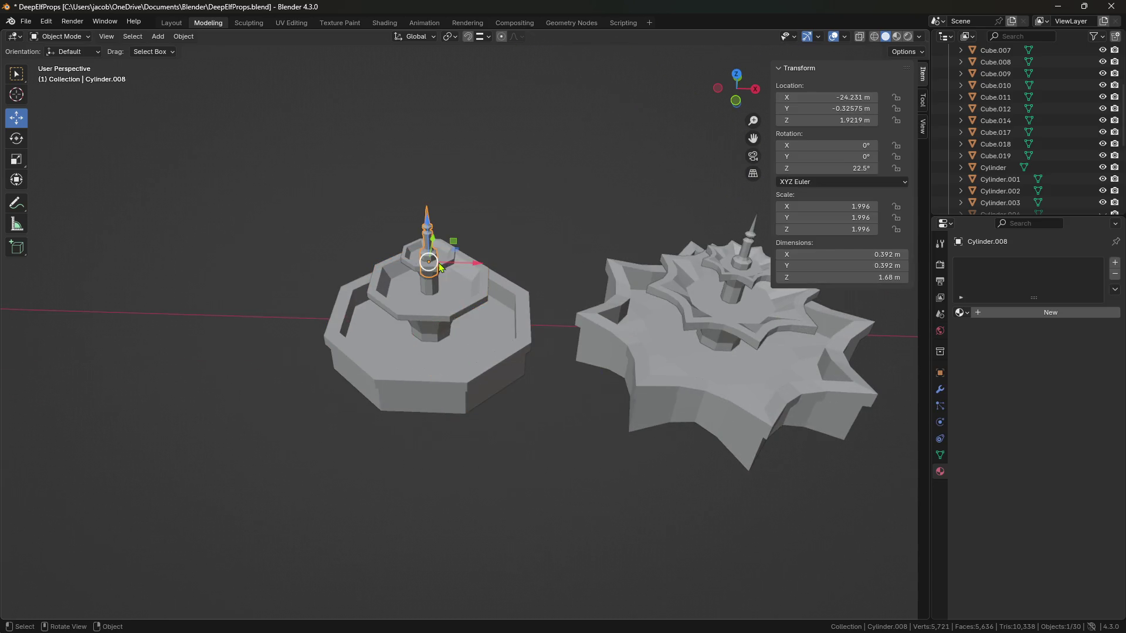
left_click(454, 348)
left_click(561, 425)
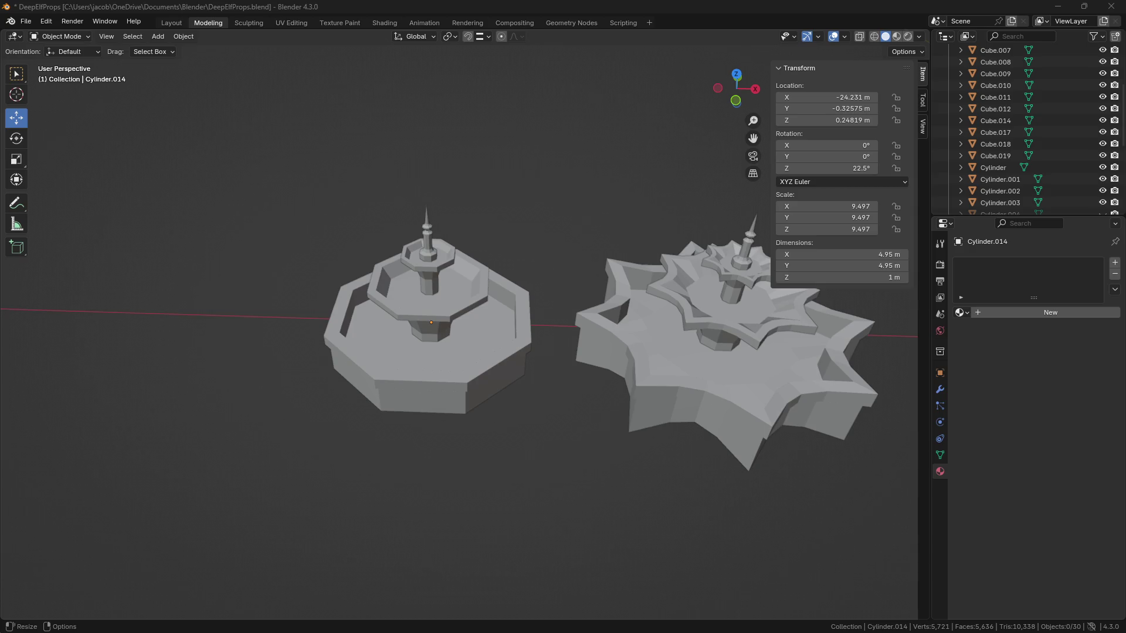
Look over the reference images, arch and wall props, saving DeepElfProps.blend again.
scroll(313, 306, "down", 6)
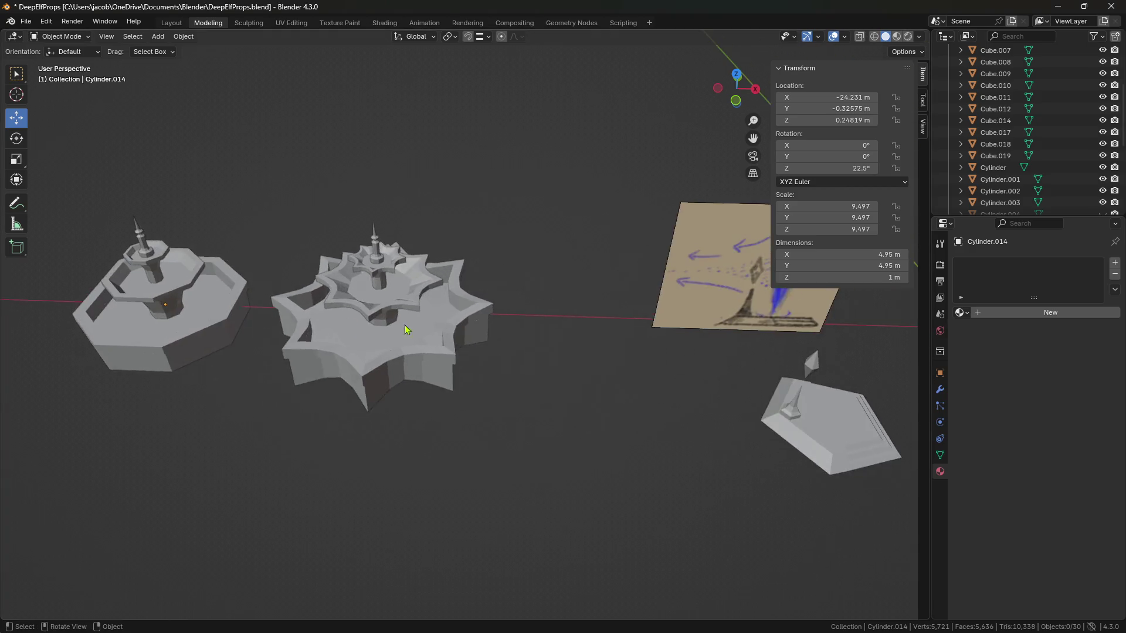
mouse_move(551, 346)
middle_mouse_down()
mouse_move(535, 335)
mouse_move(551, 343)
mouse_move(570, 332)
middle_mouse_up()
key("ctrl+s")
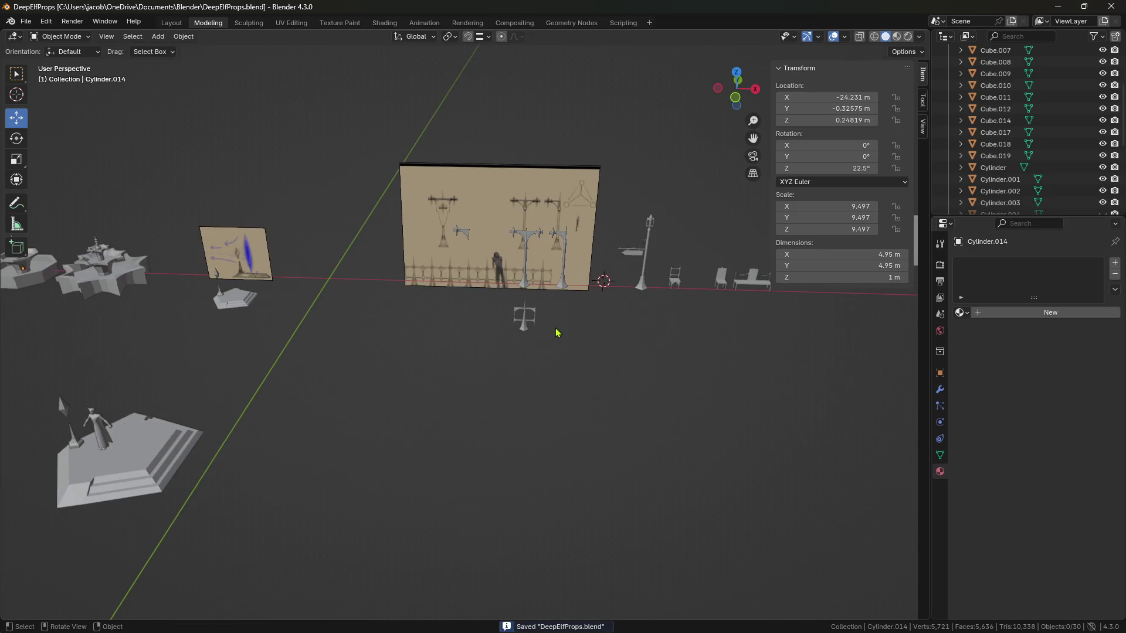
scroll(557, 333, "up", 3)
scroll(501, 351, "down", 3)
mouse_move(501, 350)
middle_mouse_down()
mouse_move(649, 407)
mouse_move(565, 402)
mouse_move(642, 340)
middle_mouse_up()
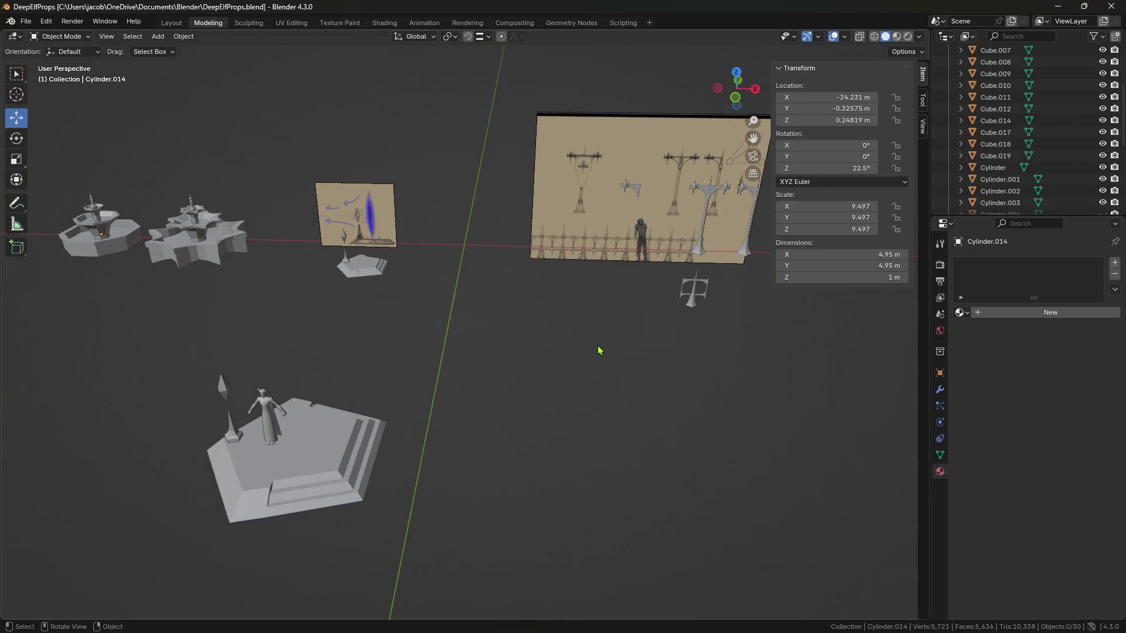
mouse_move(565, 284)
middle_mouse_down("shift")
mouse_move(345, 367)
mouse_move(467, 347)
mouse_move(319, 354)
mouse_move(414, 305)
mouse_move(482, 324)
mouse_move(412, 309)
mouse_move(598, 394)
mouse_move(560, 374)
mouse_move(545, 394)
mouse_move(505, 389)
mouse_move(651, 394)
mouse_move(664, 410)
mouse_move(334, 393)
mouse_move(648, 359)
mouse_move(480, 374)
mouse_move(540, 402)
middle_mouse_up("shift")
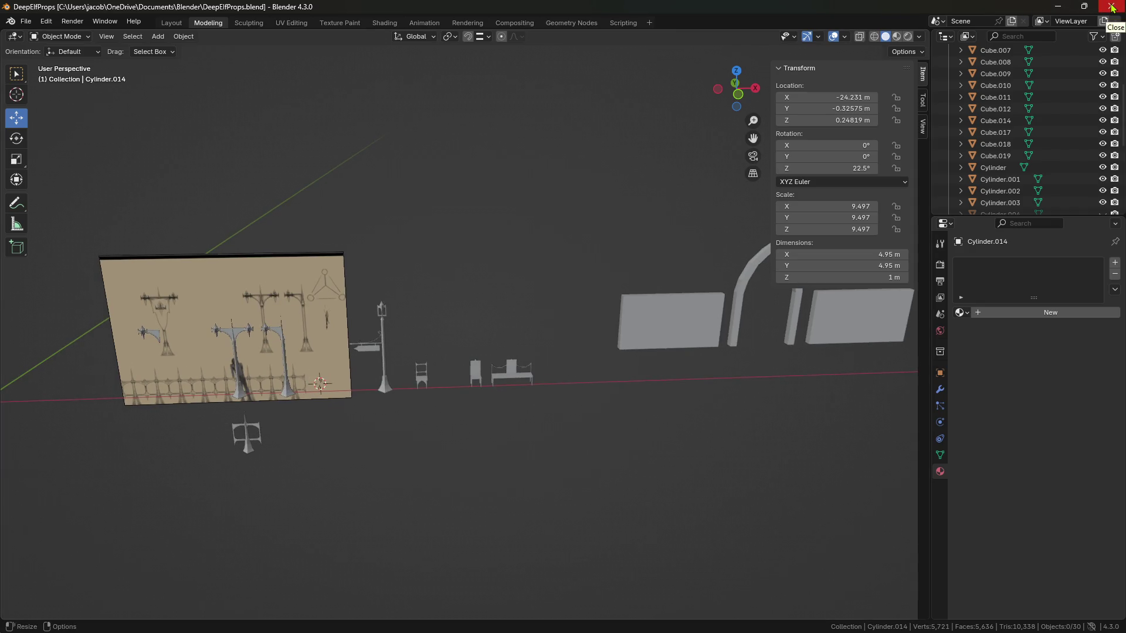
Close the DeepElfProps window and inspect the gothic arcade AV_Stable.003 in AVBuildings.
left_click(1112, 7)
mouse_move(561, 320)
middle_mouse_down()
mouse_move(524, 338)
mouse_move(518, 322)
middle_mouse_up()
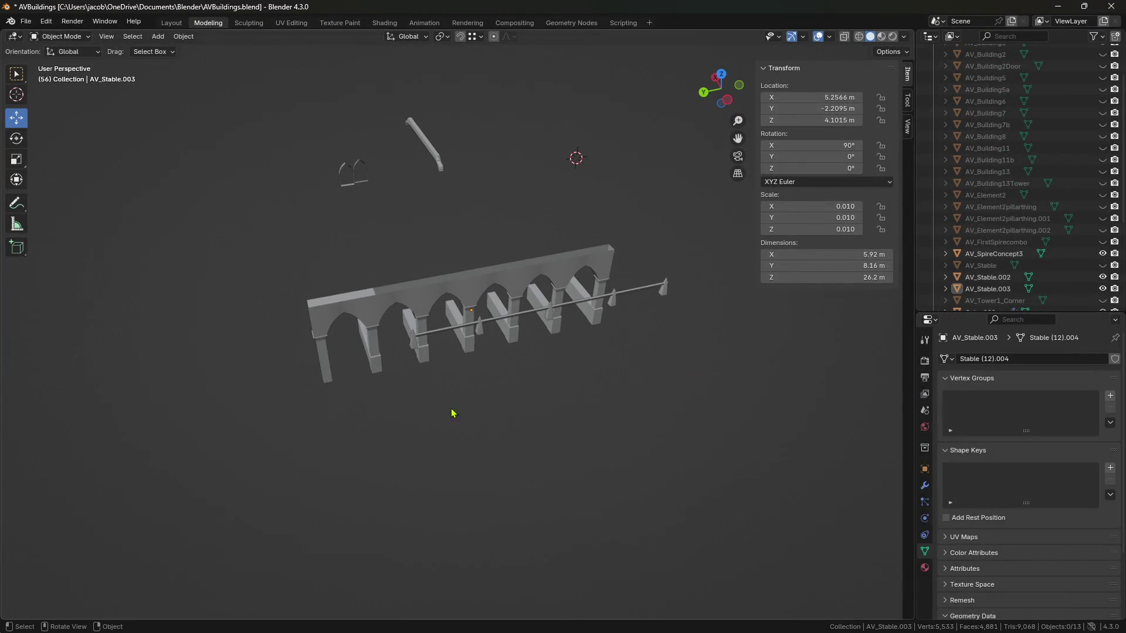
middle_click_drag(452, 415, 409, 351)
left_click(404, 307)
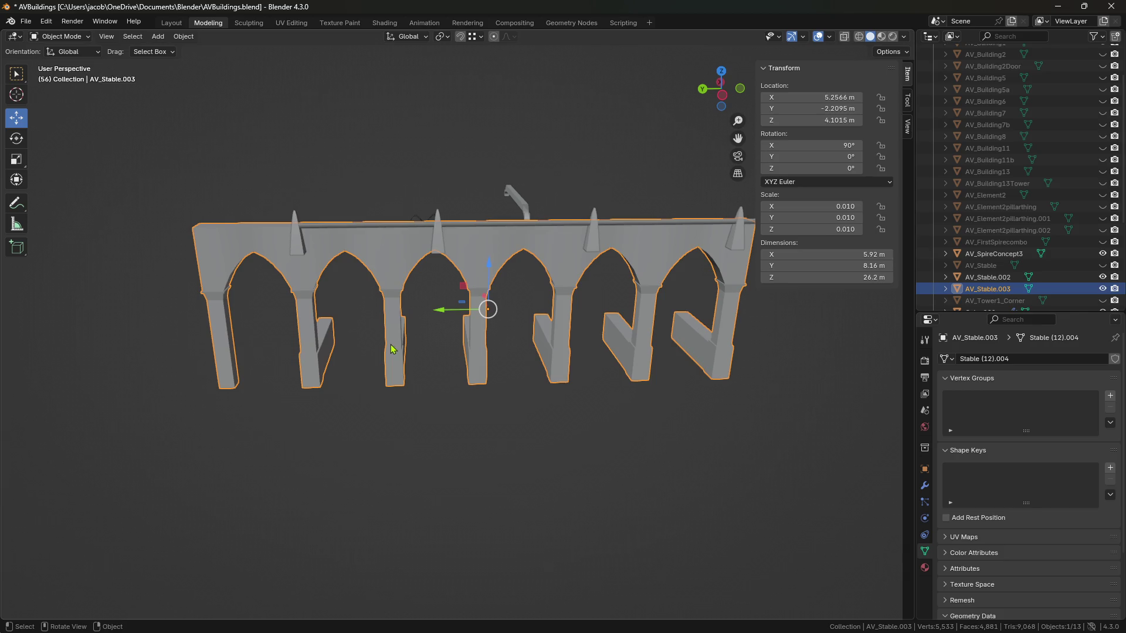
mouse_move(327, 358)
middle_mouse_down()
mouse_move(558, 381)
mouse_move(530, 377)
mouse_move(537, 280)
mouse_move(577, 297)
middle_mouse_up()
left_click(557, 381)
Lower the spiked railing AV_Stable.002 along Z to 6.5229 m.
left_click(554, 274)
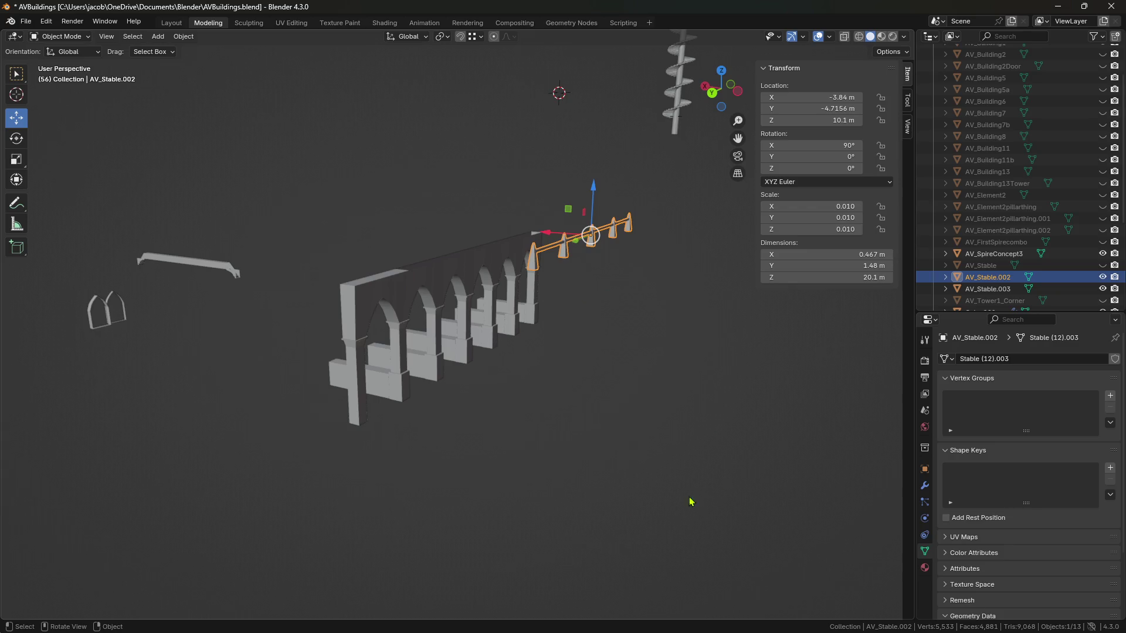
left_click_drag(606, 185, 627, 244)
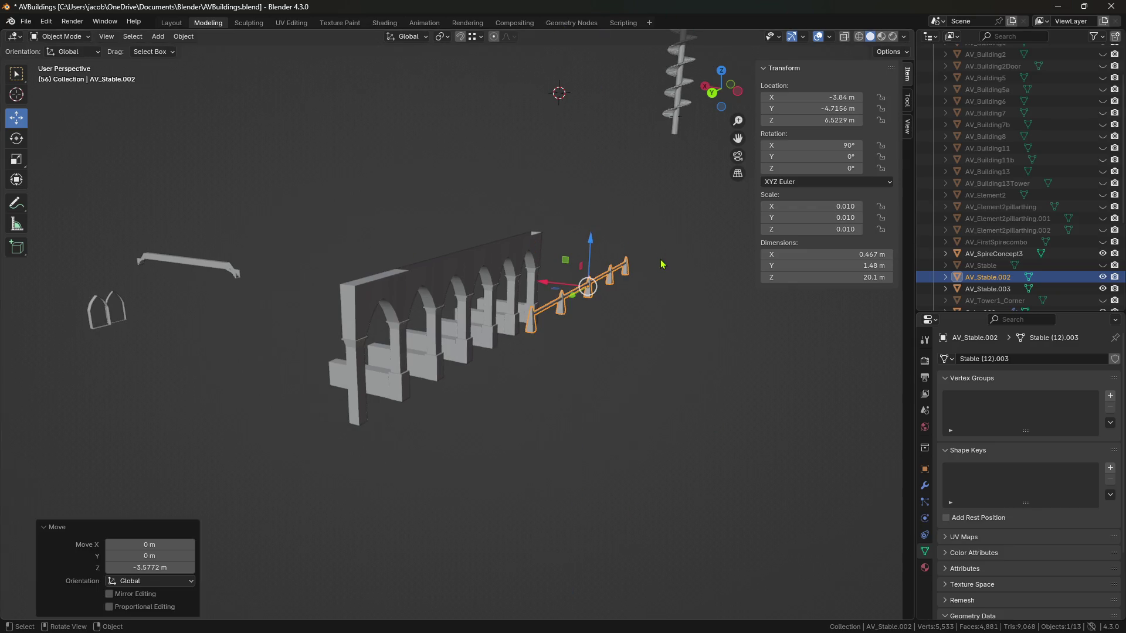
left_click(597, 276)
Reselect the spiked railing and apply smooth shading from the object context menu.
left_click(535, 261)
left_click(531, 264)
left_click(563, 275)
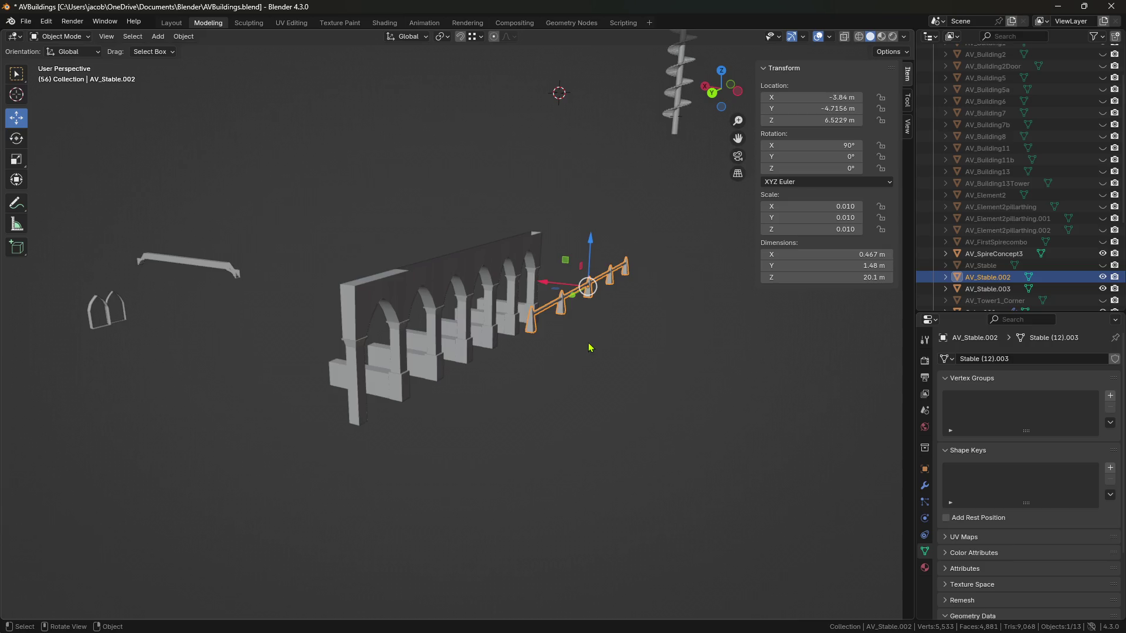
left_click(564, 320)
right_click(564, 320)
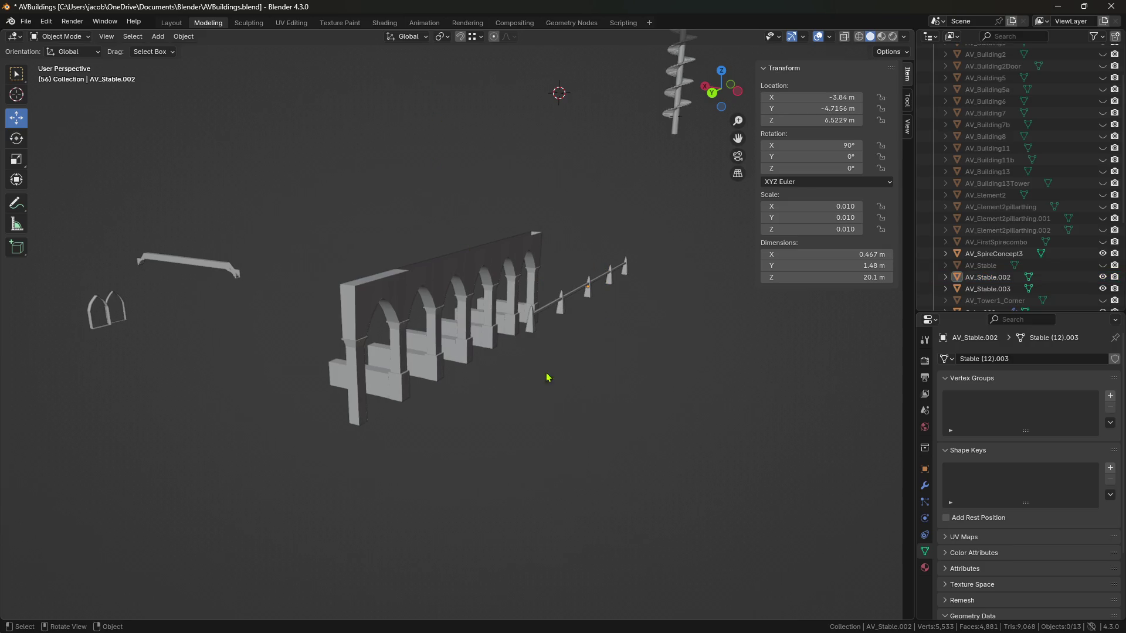
Select the arch wall, orbit around the arches, and open object shading options for AV_Stable.003.
left_click(368, 301)
mouse_move(471, 170)
middle_mouse_down()
mouse_move(386, 189)
mouse_move(421, 191)
mouse_move(626, 310)
mouse_move(308, 317)
mouse_move(551, 289)
mouse_move(544, 349)
middle_mouse_up()
left_click(626, 310)
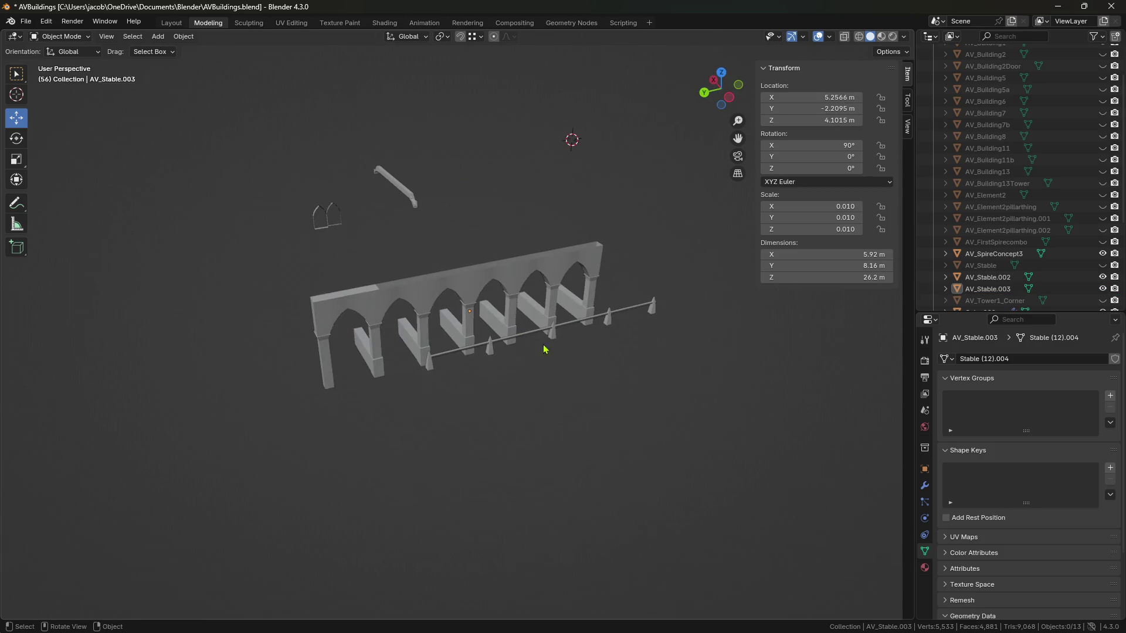
mouse_move(582, 303)
middle_mouse_down()
mouse_move(536, 327)
mouse_move(586, 339)
mouse_move(513, 332)
middle_mouse_up()
right_click(513, 332)
right_click(482, 176)
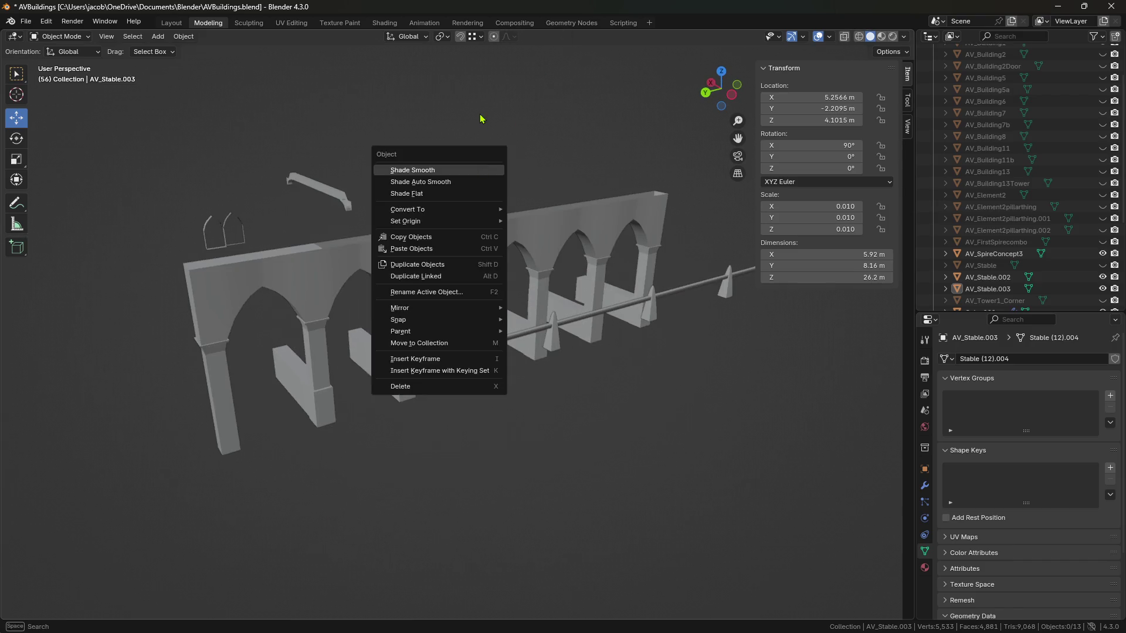
left_click(509, 215)
middle_click_drag(414, 231, 600, 292)
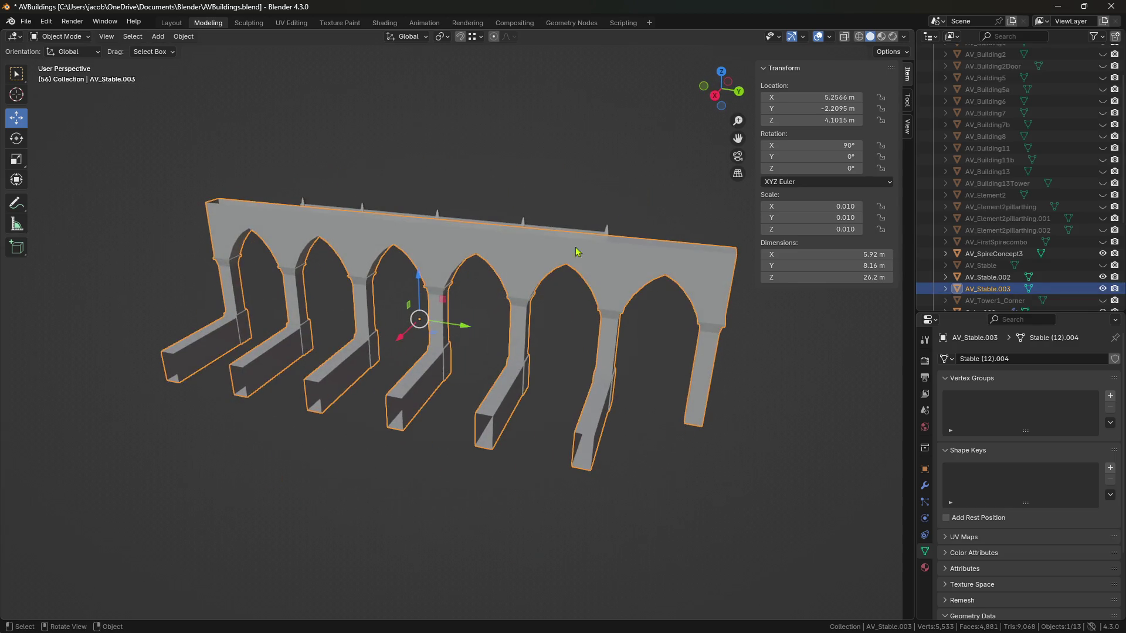
left_click(582, 211)
mouse_move(583, 211)
middle_mouse_down()
mouse_move(403, 220)
mouse_move(510, 213)
mouse_move(584, 264)
mouse_move(403, 227)
middle_mouse_up()
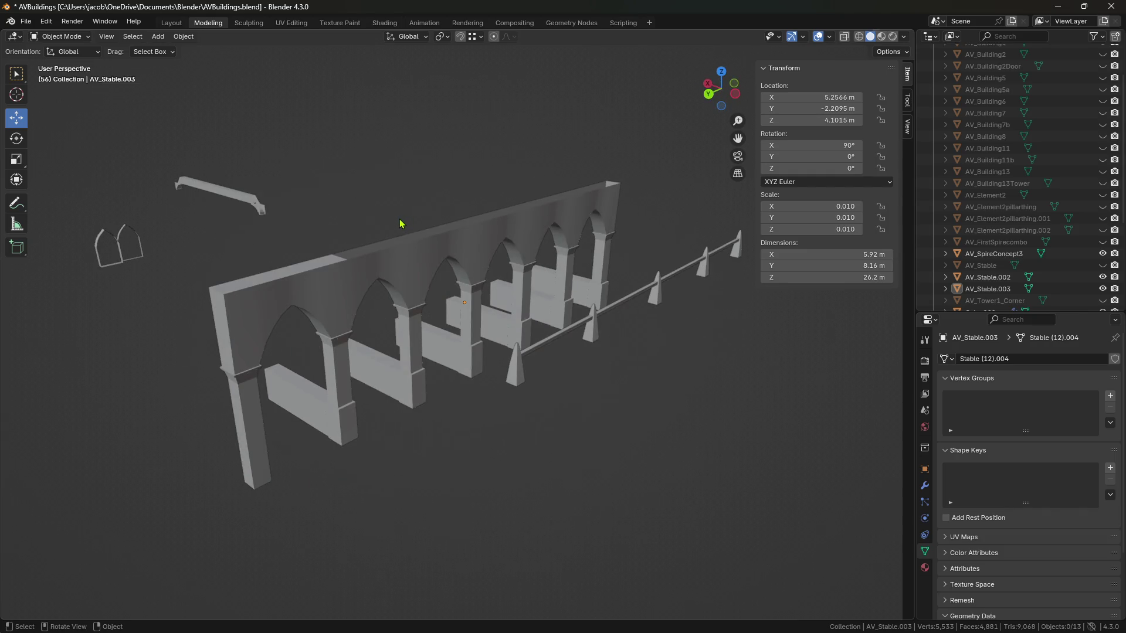
mouse_move(399, 225)
middle_mouse_down()
mouse_move(495, 239)
mouse_move(421, 267)
mouse_move(525, 269)
mouse_move(284, 252)
mouse_move(583, 286)
mouse_move(513, 305)
middle_mouse_up()
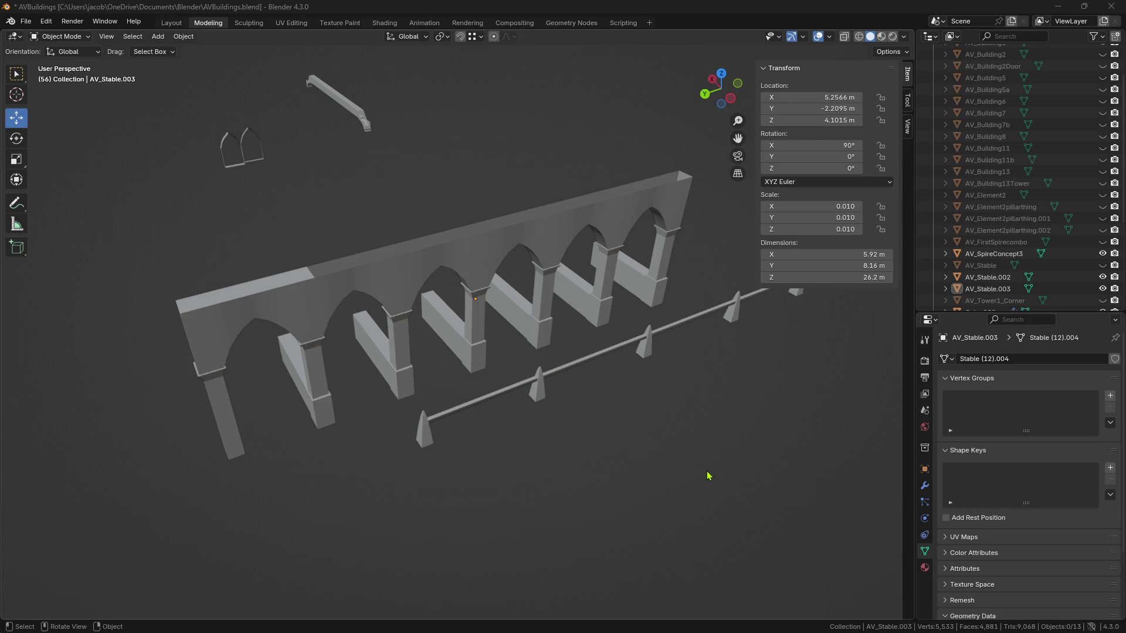
mouse_move(706, 468)
middle_mouse_down()
mouse_move(515, 440)
mouse_move(506, 411)
mouse_move(635, 394)
mouse_move(571, 417)
mouse_move(510, 413)
middle_mouse_up()
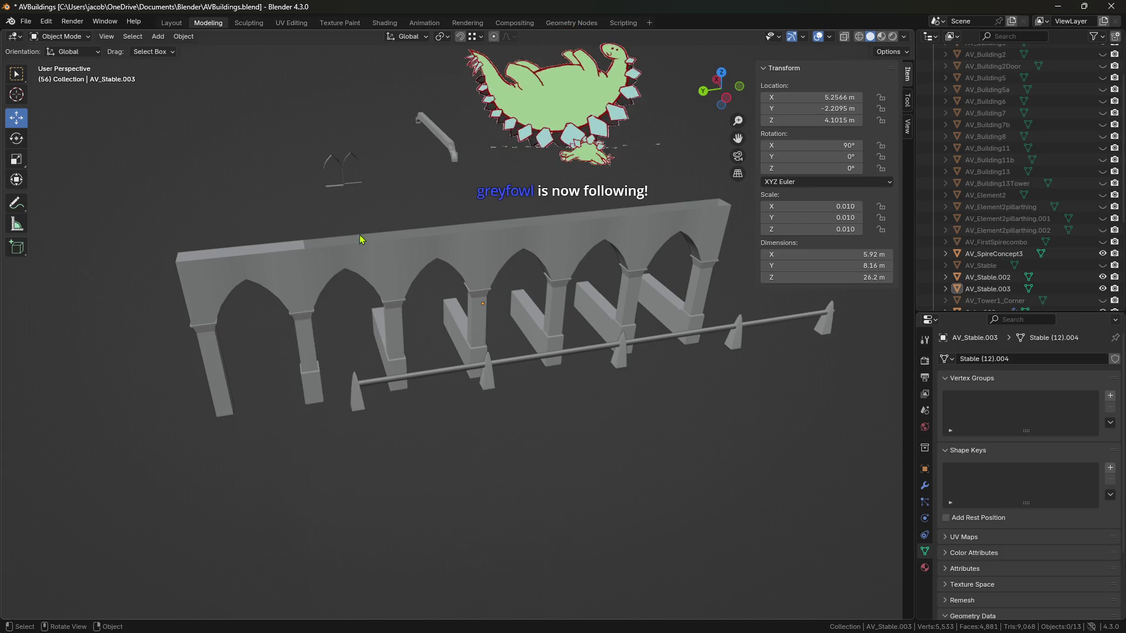
left_click(486, 378)
left_click(487, 378)
left_click(615, 497)
left_click_drag(495, 395, 525, 422)
mouse_move(524, 422)
middle_mouse_down()
mouse_move(631, 427)
mouse_move(564, 402)
mouse_move(559, 424)
middle_mouse_up()
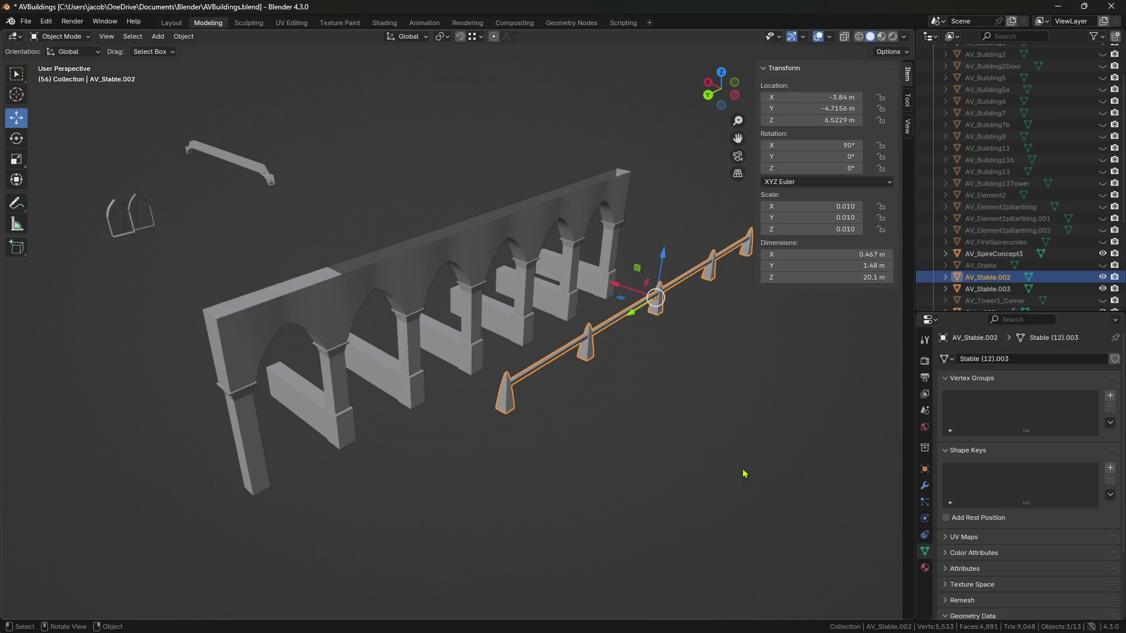
left_click(689, 420)
mouse_move(688, 421)
middle_mouse_down()
mouse_move(774, 428)
mouse_move(685, 419)
middle_mouse_up()
scroll(661, 397, "up", 4)
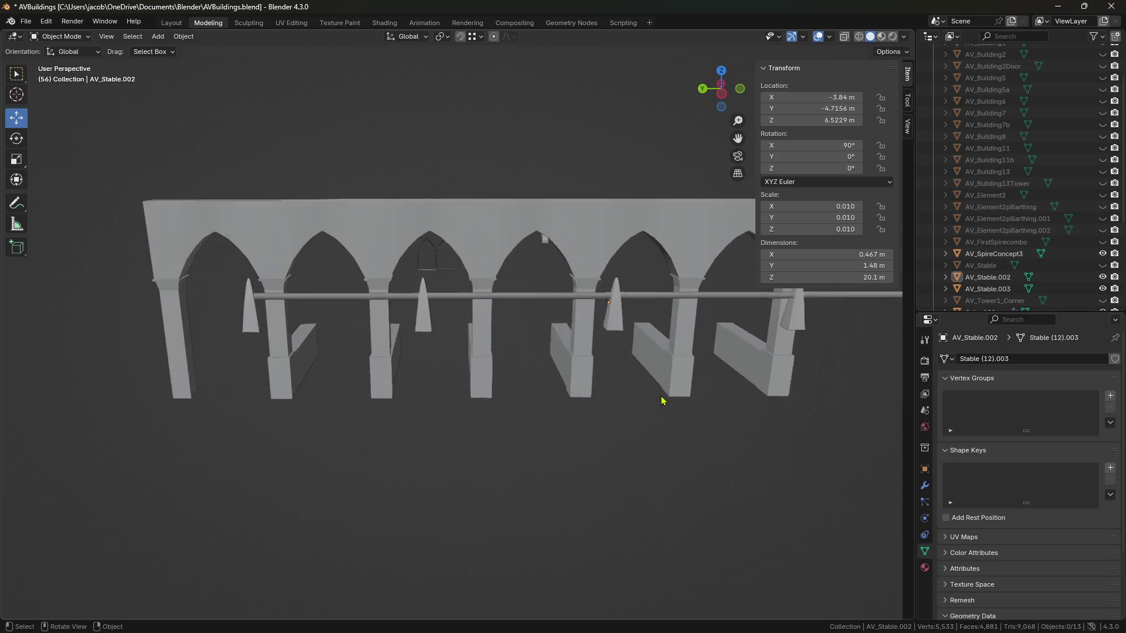
key("ctrl+z")
middle_click_drag(546, 387, 668, 442)
left_click(672, 442)
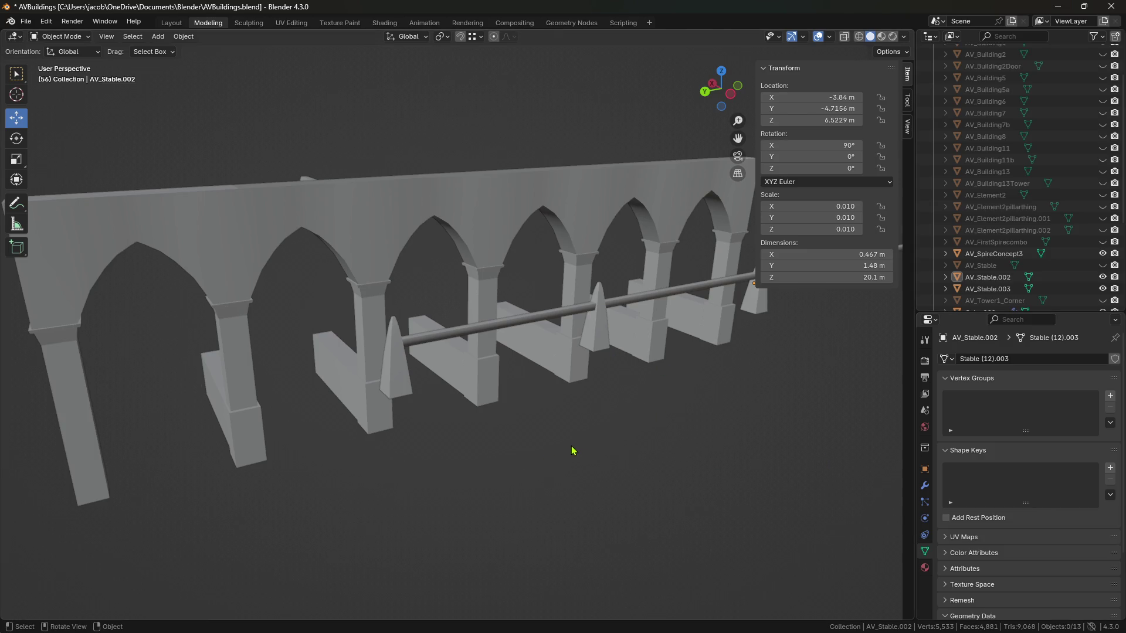
mouse_move(573, 452)
middle_mouse_down()
mouse_move(631, 438)
mouse_move(727, 463)
mouse_move(590, 454)
mouse_move(614, 459)
mouse_move(520, 468)
mouse_move(533, 447)
mouse_move(657, 455)
middle_mouse_up()
scroll(592, 453, "up", 2)
left_click(492, 440)
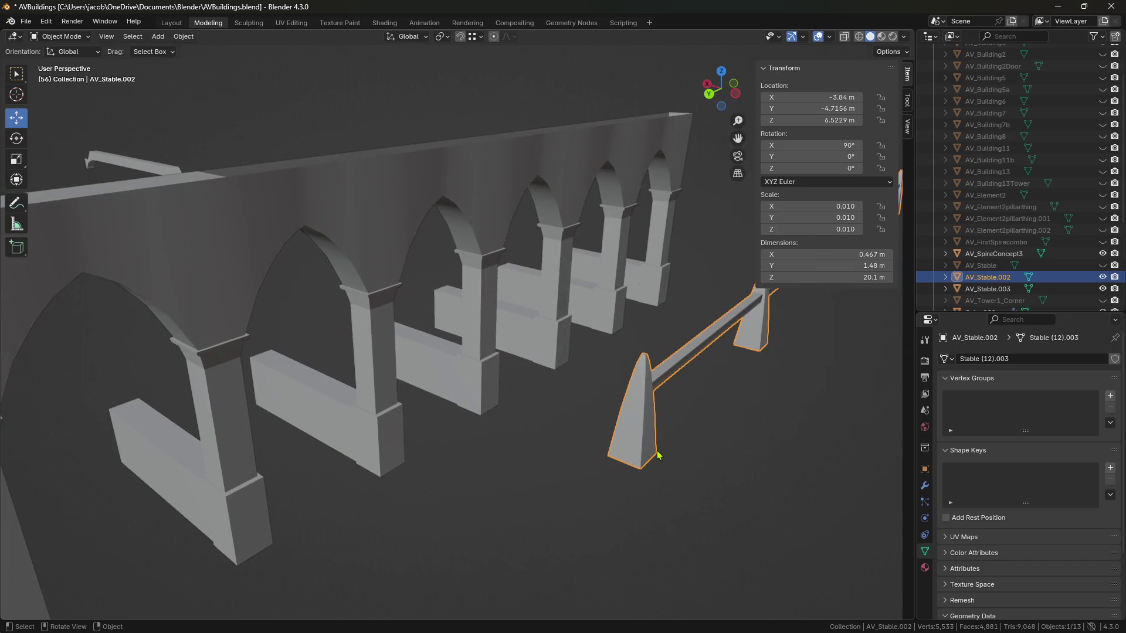
scroll(657, 456, "down", 3)
mouse_move(583, 472)
middle_mouse_down()
mouse_move(477, 455)
mouse_move(299, 477)
middle_mouse_up()
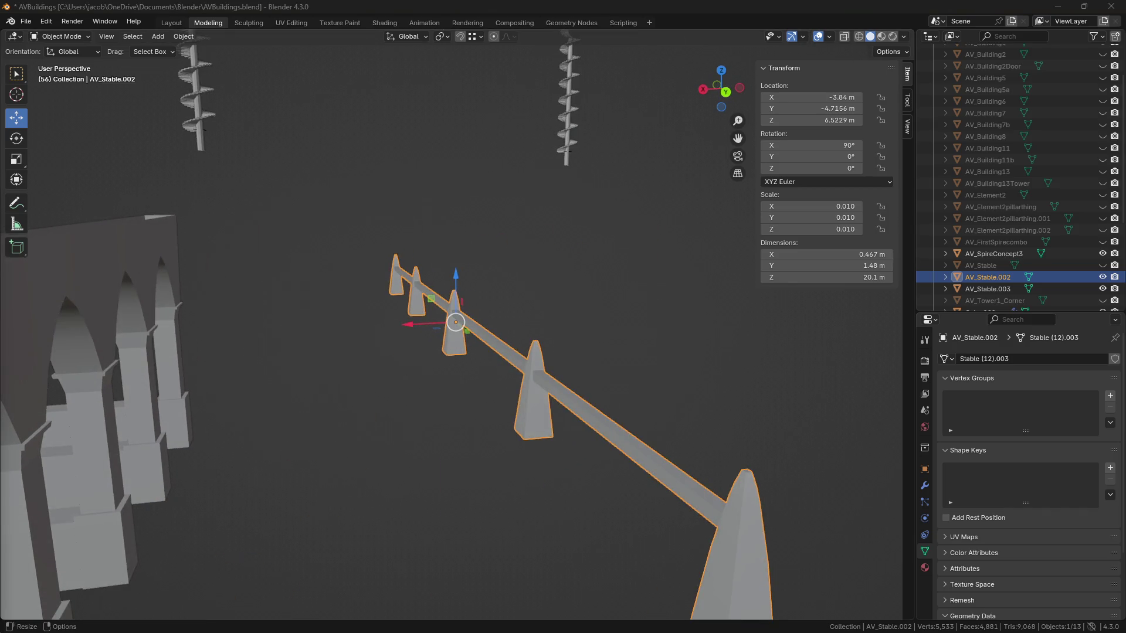
mouse_move(384, 447)
middle_mouse_down()
mouse_move(284, 450)
mouse_move(293, 448)
middle_mouse_up()
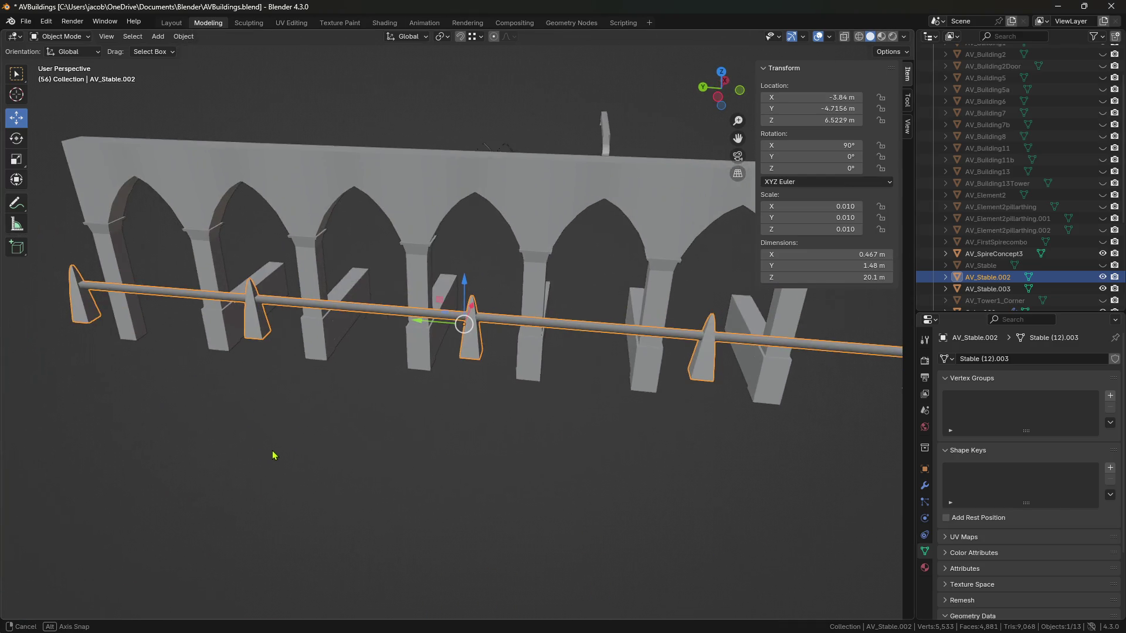
scroll(287, 452, "down", 3)
scroll(487, 457, "up", 4)
mouse_move(487, 457)
middle_mouse_down()
mouse_move(344, 445)
mouse_move(420, 442)
mouse_move(422, 422)
mouse_move(283, 416)
mouse_move(377, 422)
middle_mouse_up()
scroll(402, 442, "up", 2)
scroll(377, 422, "down", 2)
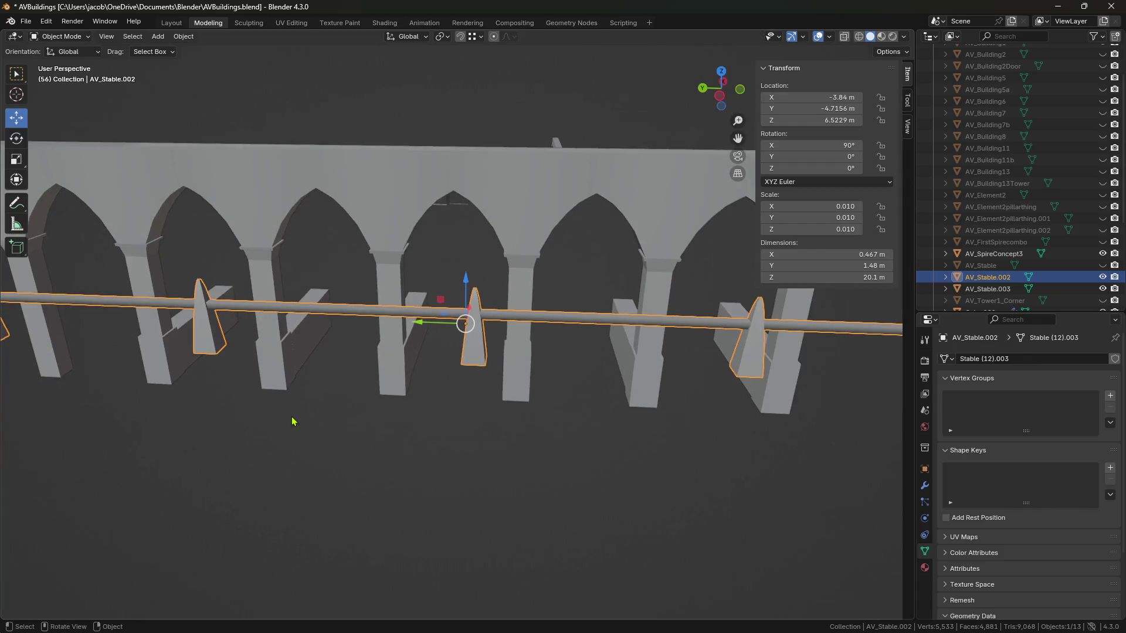
scroll(302, 418, "up", 2)
left_click(441, 480)
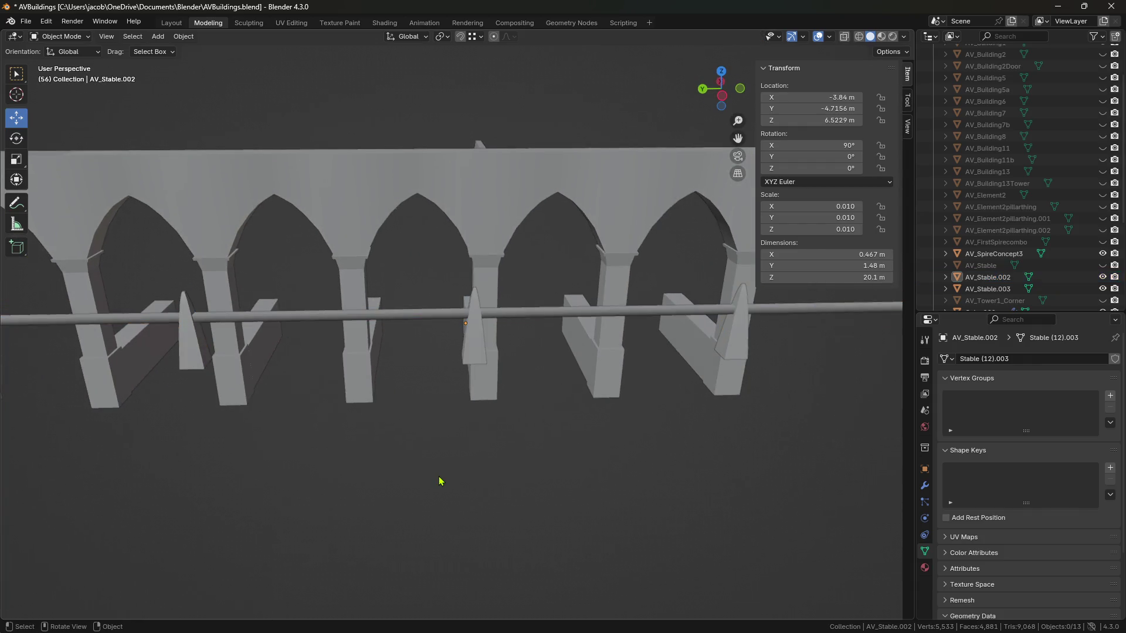
left_click(474, 360)
mouse_move(279, 437)
middle_mouse_down()
mouse_move(512, 447)
mouse_move(578, 462)
middle_mouse_up()
left_click(610, 467)
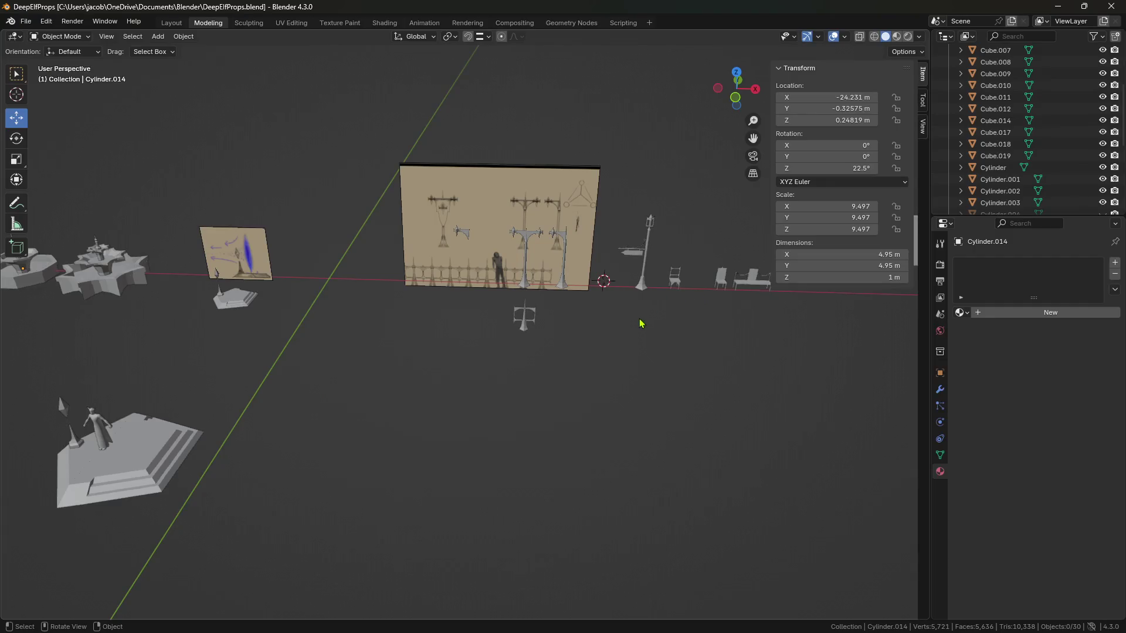
In DeepElfProps.blend, box-select the three cross prop pieces and copy them.
mouse_move(641, 321)
middle_mouse_down()
mouse_move(634, 340)
mouse_move(496, 360)
middle_mouse_up()
scroll(580, 377, "up", 5)
left_click(409, 332)
left_click_drag(518, 442, 404, 325)
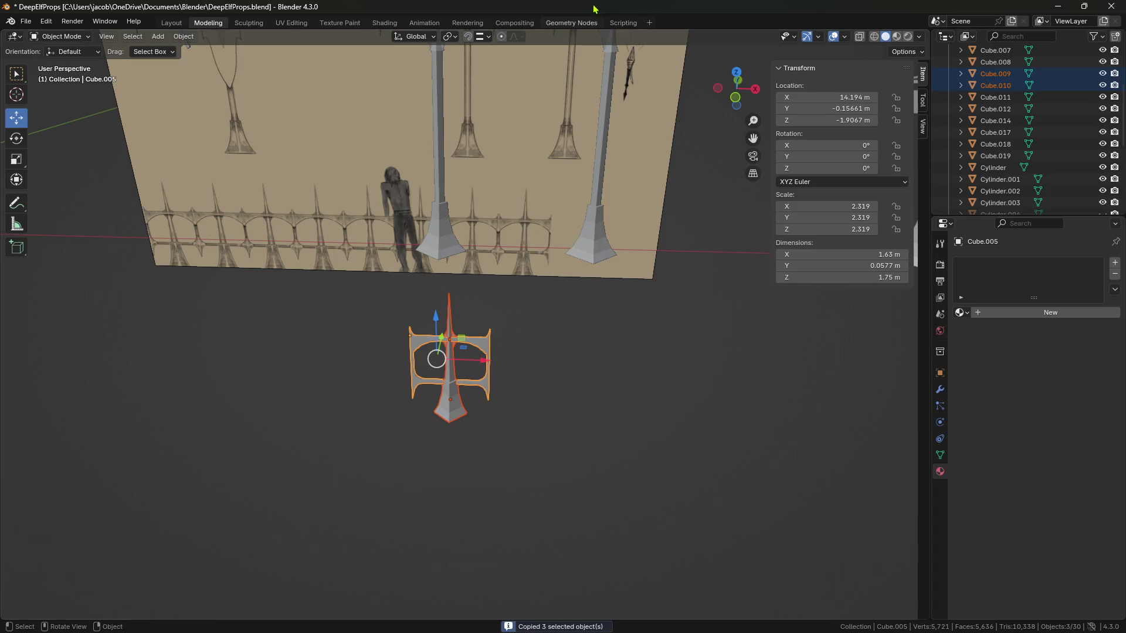
key("alt+Tab")
Paste the cross into AVBuildings and move it 22.792 m along negative X.
key("ctrl+v")
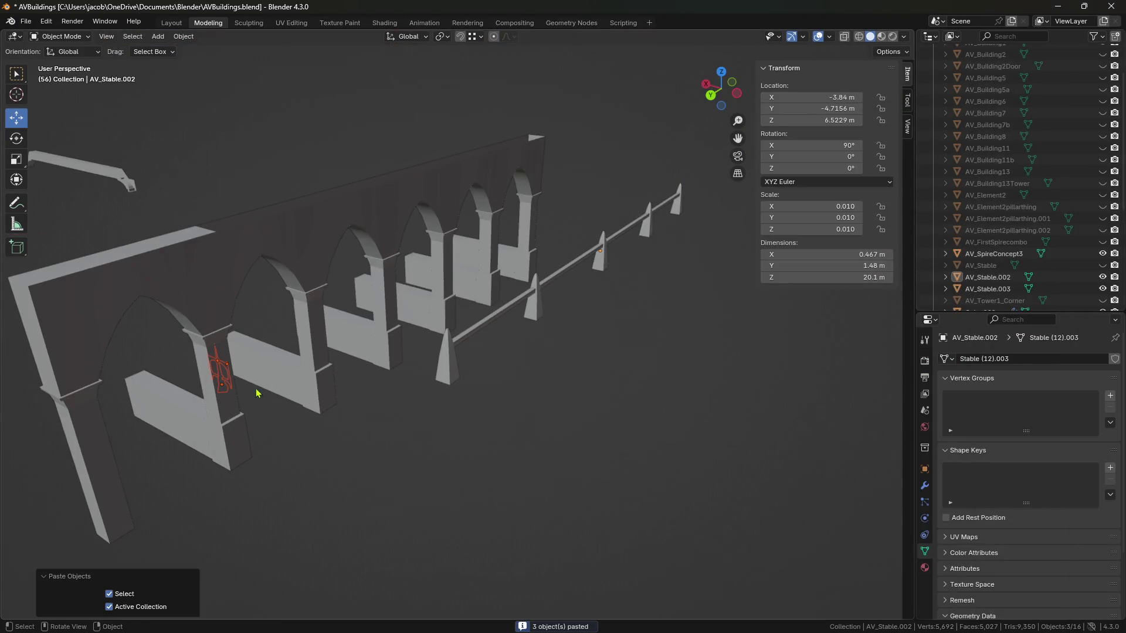
middle_click_drag(372, 413, 410, 405)
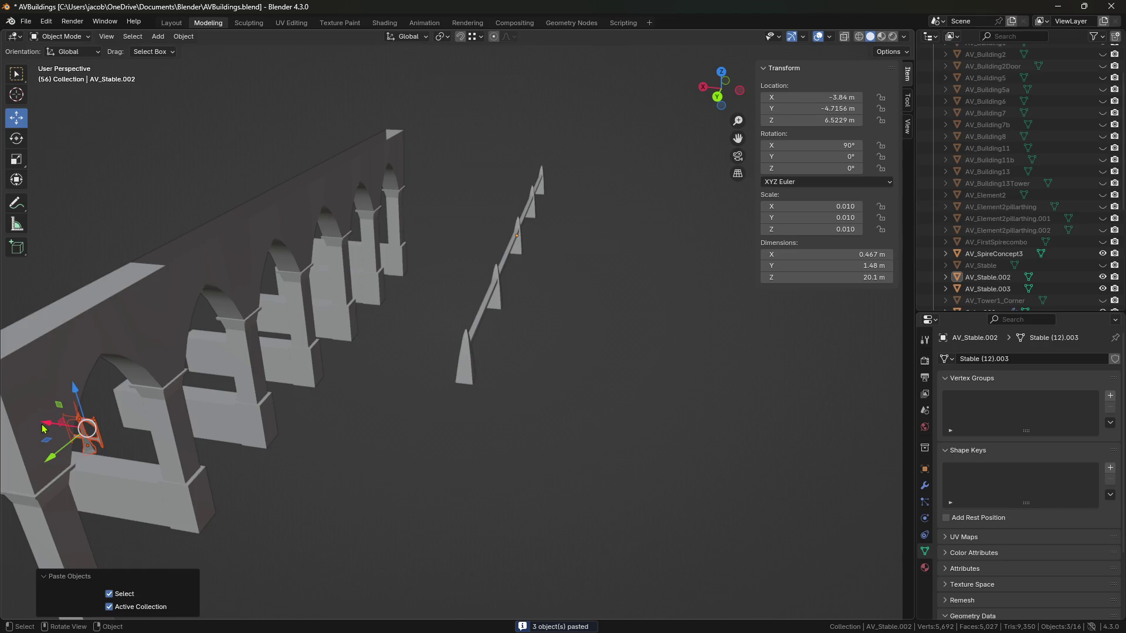
key("g")
key("x")
left_click(683, 473)
left_click(683, 473)
middle_click_drag(682, 473, 701, 490)
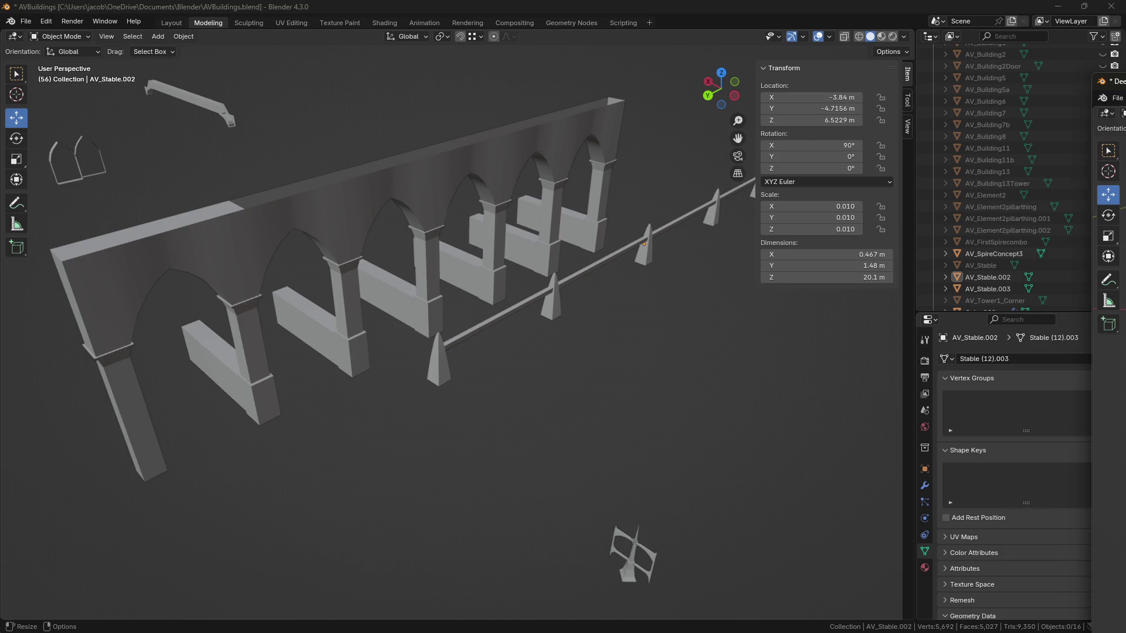
mouse_move(691, 392)
middle_mouse_down()
mouse_move(585, 441)
mouse_move(518, 297)
mouse_move(447, 352)
mouse_move(327, 266)
mouse_move(493, 236)
mouse_move(532, 396)
middle_mouse_up()
left_click(367, 258)
scroll(531, 397, "down", 6)
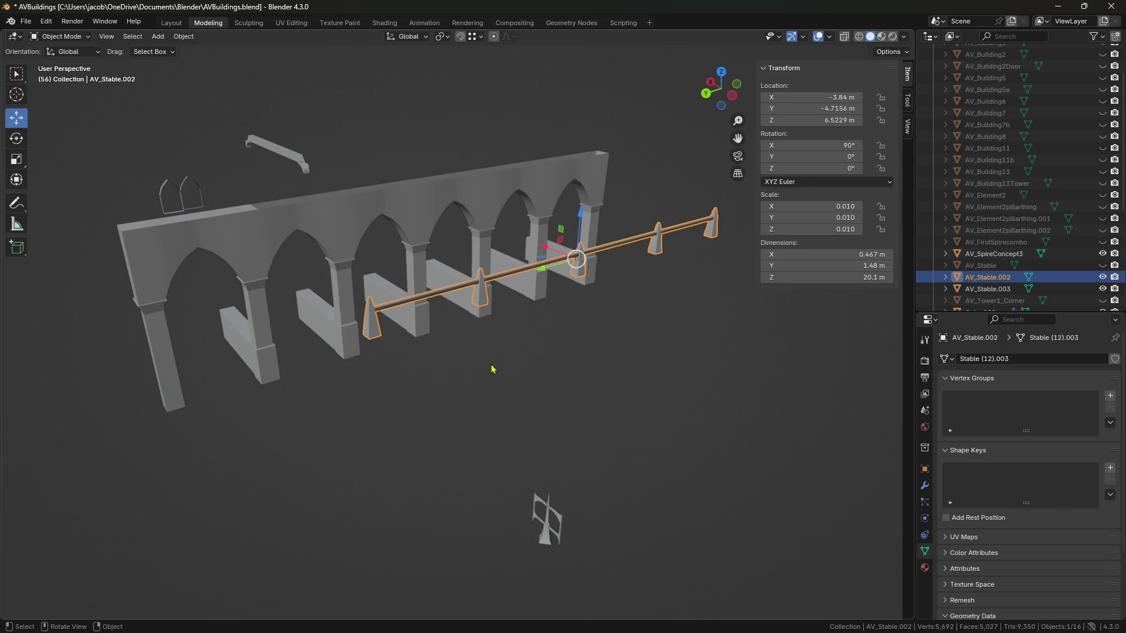
mouse_move(488, 347)
middle_mouse_down()
mouse_move(502, 344)
mouse_move(467, 359)
mouse_move(503, 337)
mouse_move(596, 339)
mouse_move(262, 328)
mouse_move(440, 351)
mouse_move(333, 291)
middle_mouse_up()
left_click(359, 301)
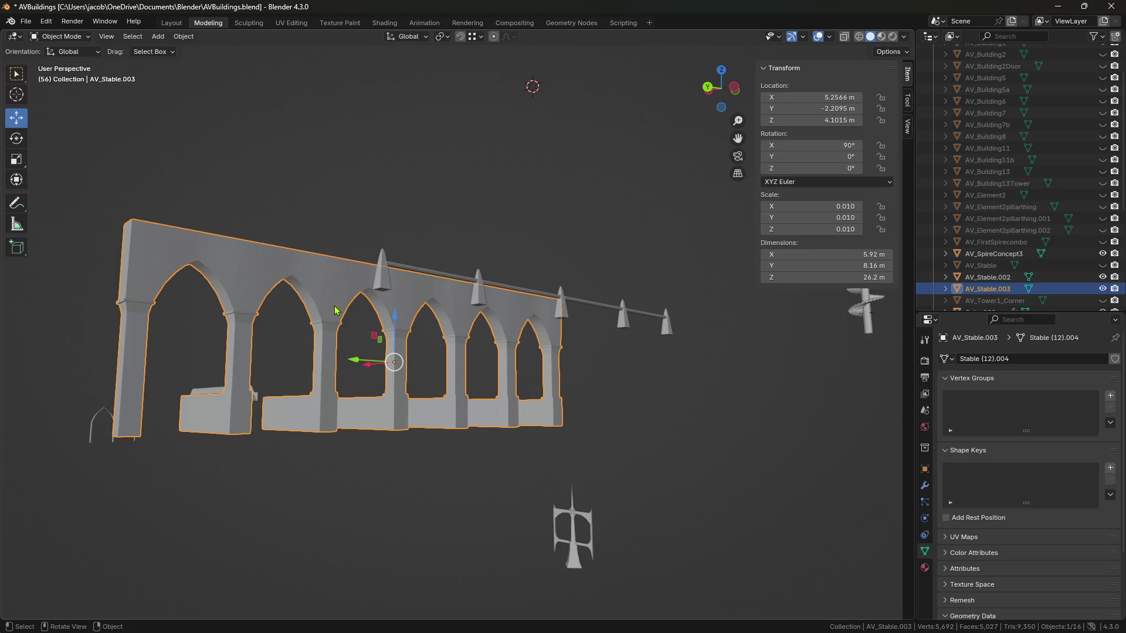
middle_click_drag(243, 316, 275, 333)
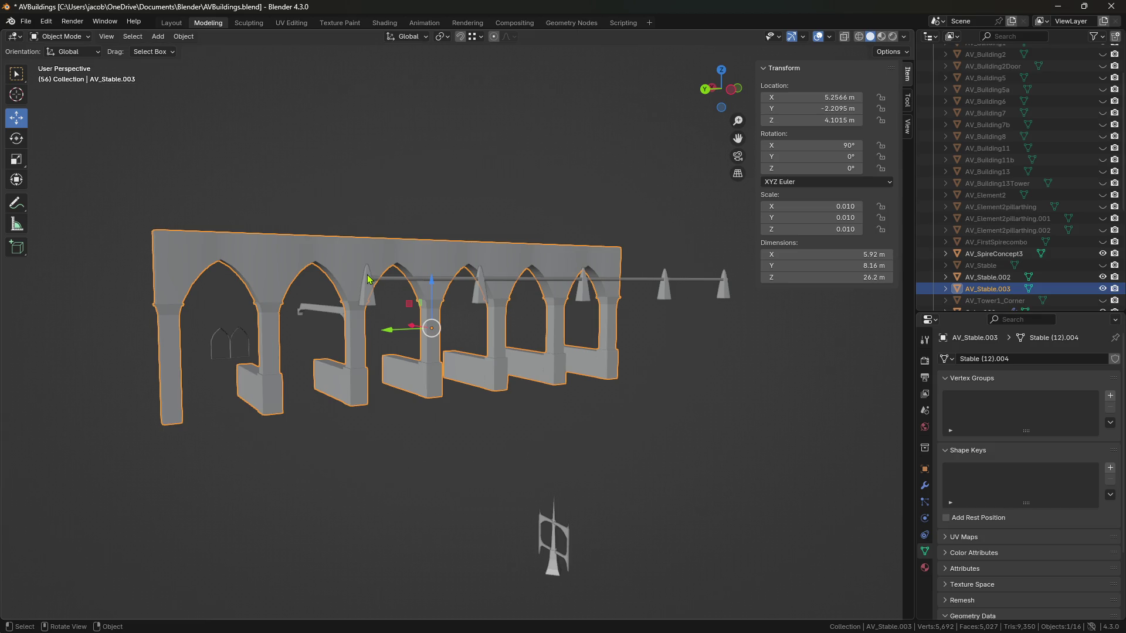
middle_click_drag(474, 297, 464, 305)
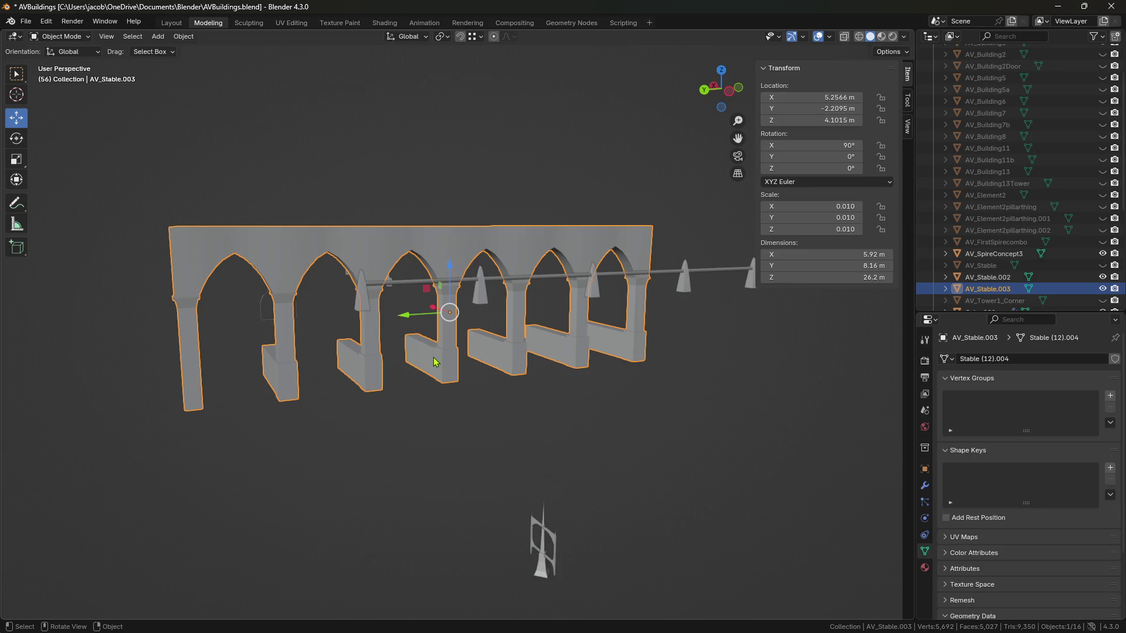
left_click(520, 440)
right_click(520, 441)
middle_click_drag(573, 420, 621, 438)
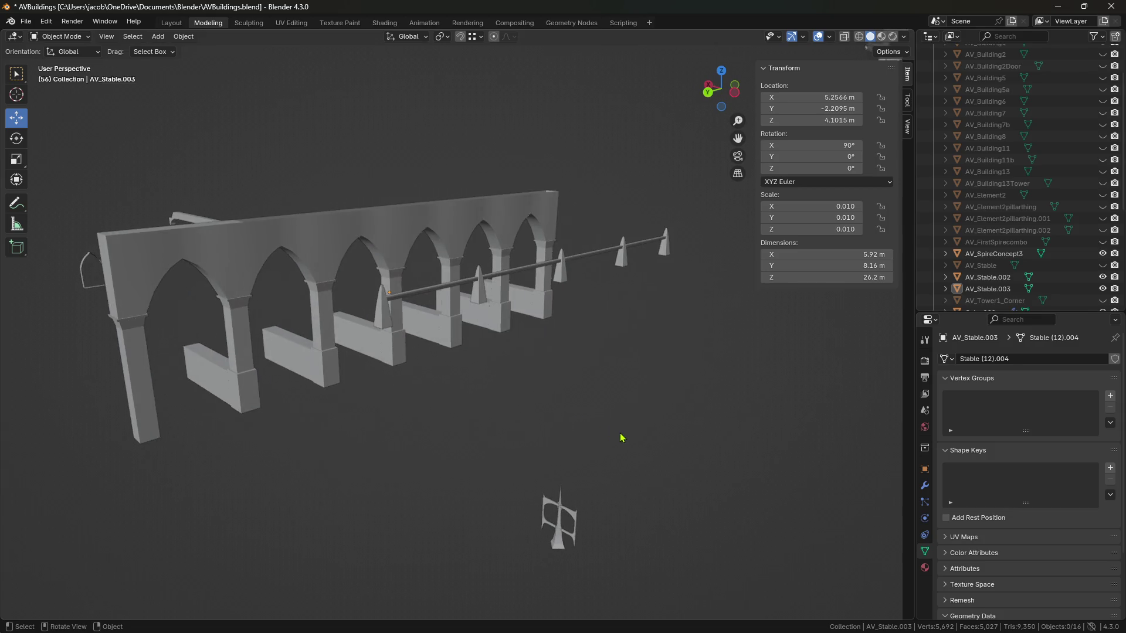
left_click(384, 309)
middle_click_drag(384, 310, 466, 339)
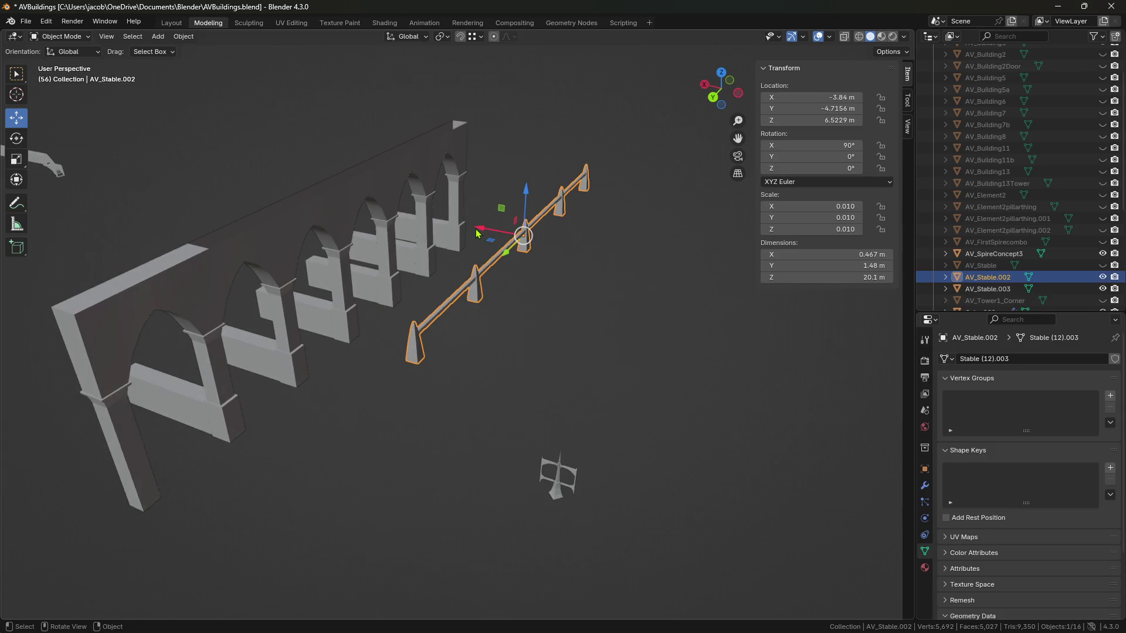
mouse_move(507, 261)
left_mouse_down()
mouse_move(444, 308)
mouse_move(456, 291)
mouse_move(469, 296)
left_mouse_up()
mouse_move(469, 296)
middle_mouse_down()
mouse_move(514, 344)
mouse_move(568, 329)
mouse_move(499, 245)
middle_mouse_up()
left_click_drag(499, 245, 494, 375)
middle_click_drag(495, 375, 503, 397)
key("KP_Decimal")
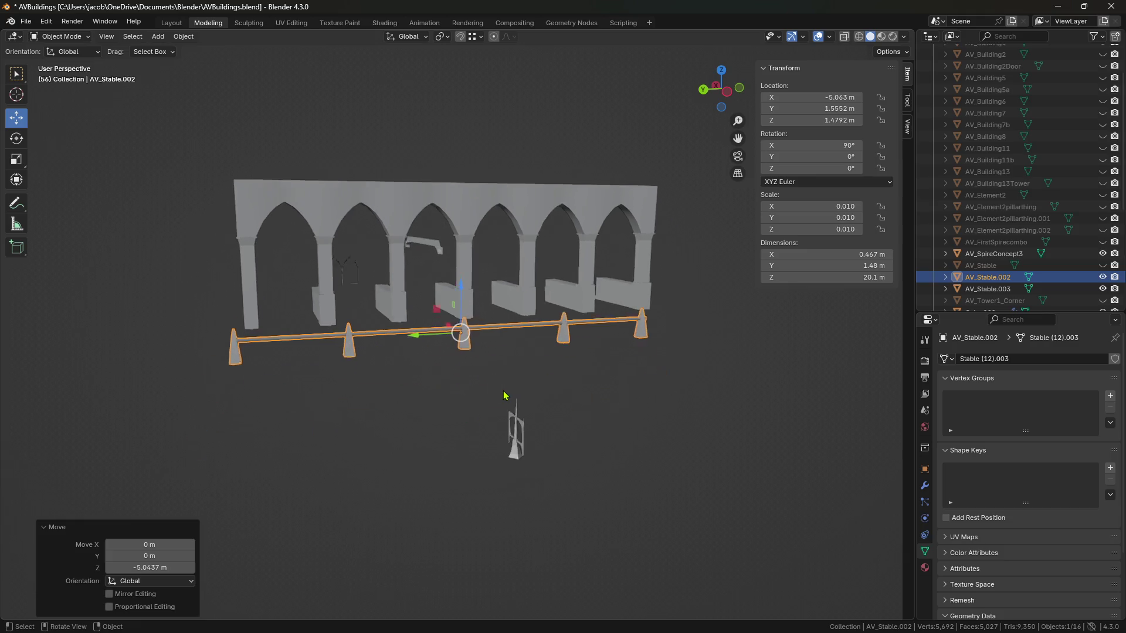
scroll(503, 395, "up", 6)
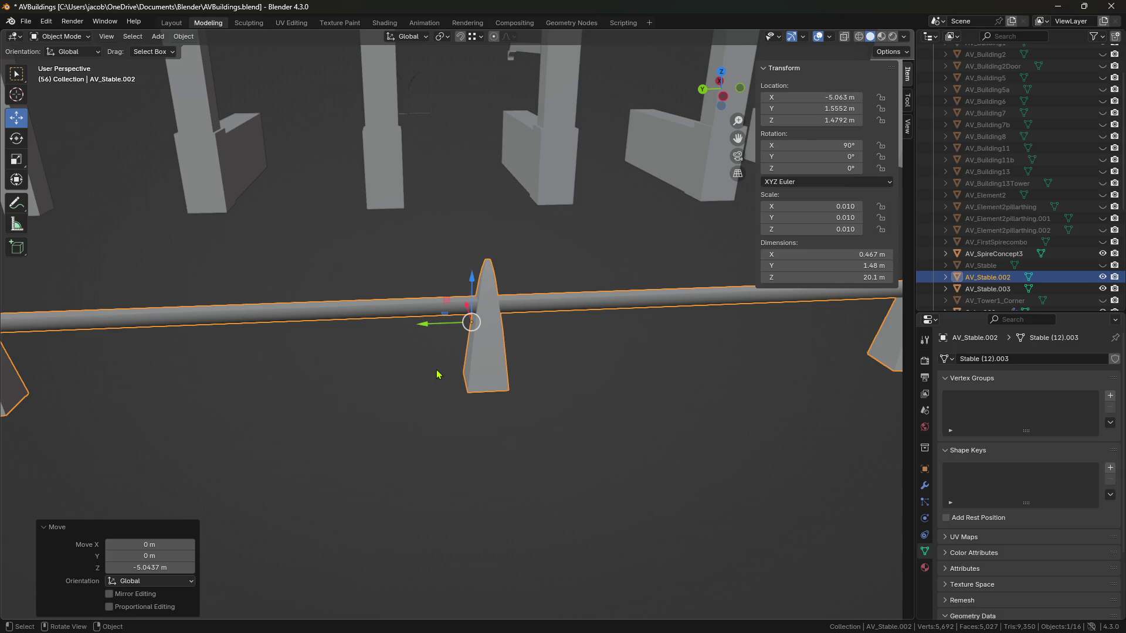
scroll(437, 374, "down", 5)
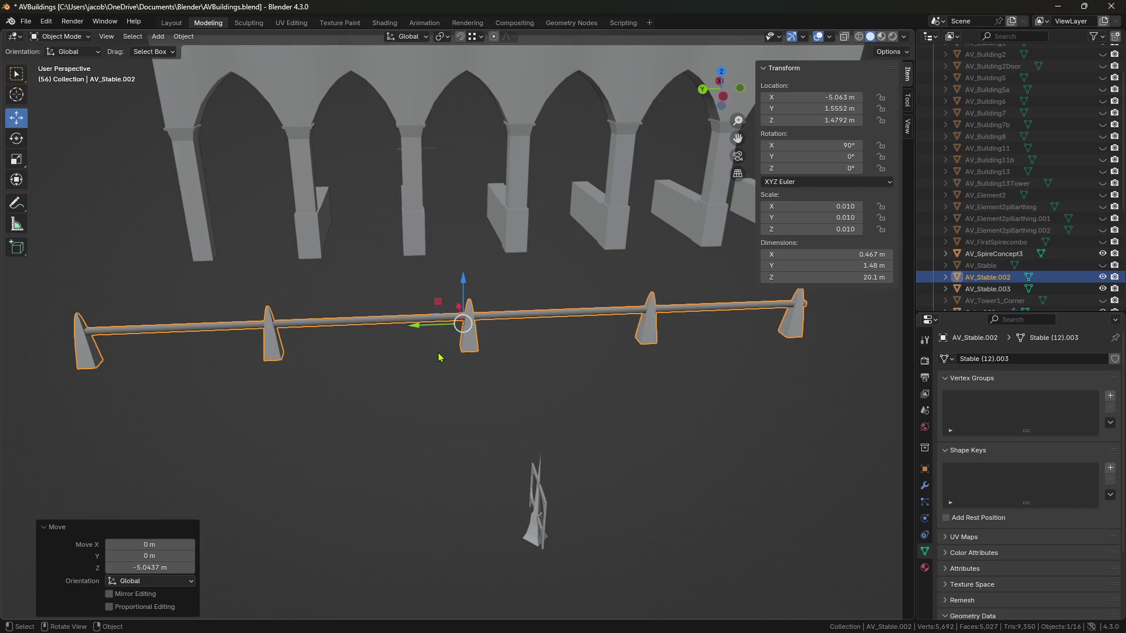
mouse_move(427, 460)
middle_mouse_down("shift")
mouse_move(434, 415)
mouse_move(463, 414)
middle_mouse_up("shift")
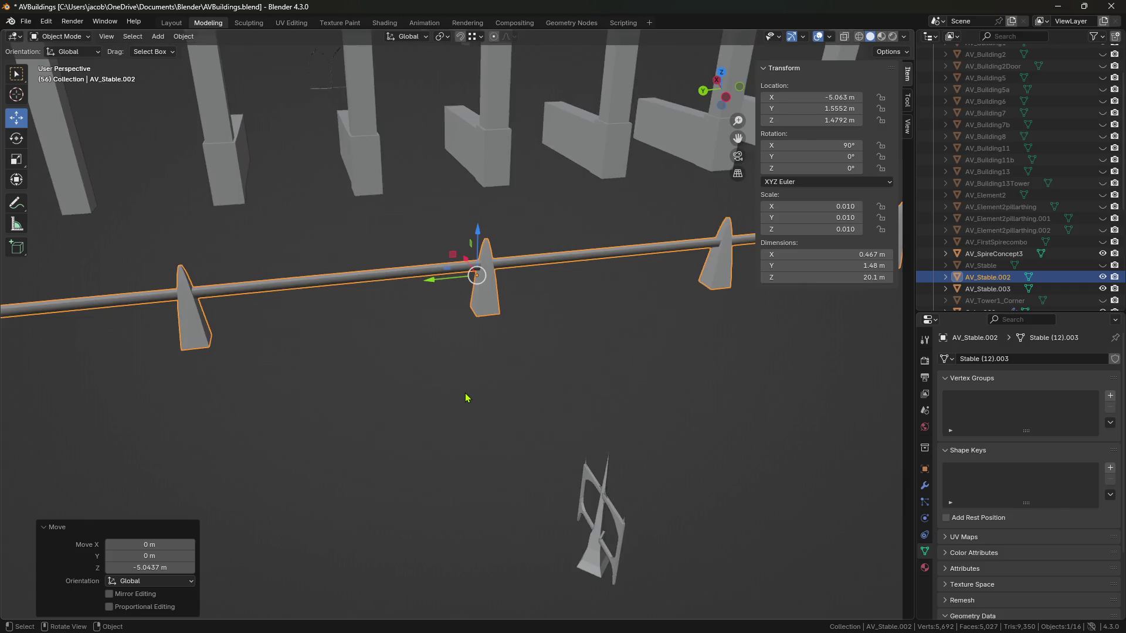
scroll(464, 399, "down", 10)
scroll(464, 393, "up", 4)
scroll(1035, 144, "up", 3)
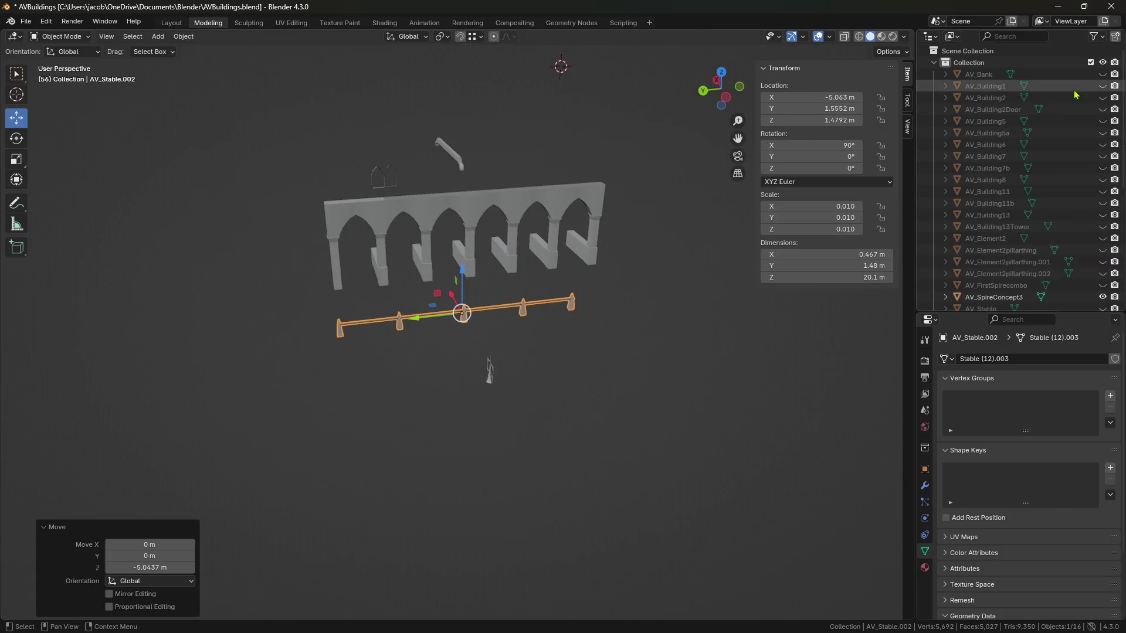
Unhide AV_Building1 and walk the view up closer to it.
left_click(1102, 86)
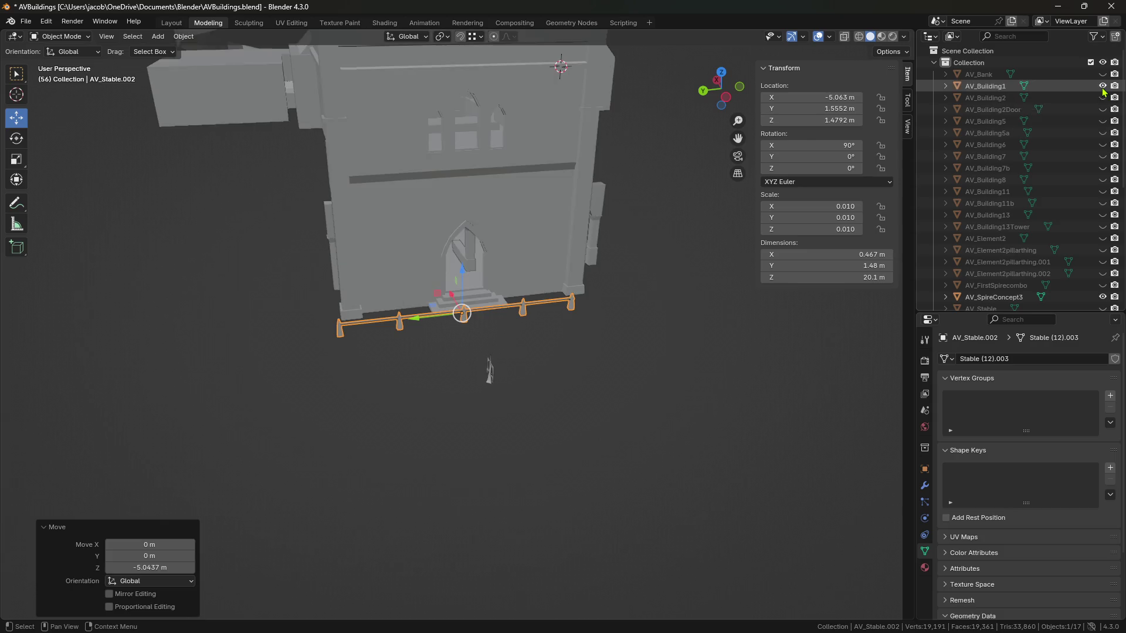
key("shift+grave")
key("w")
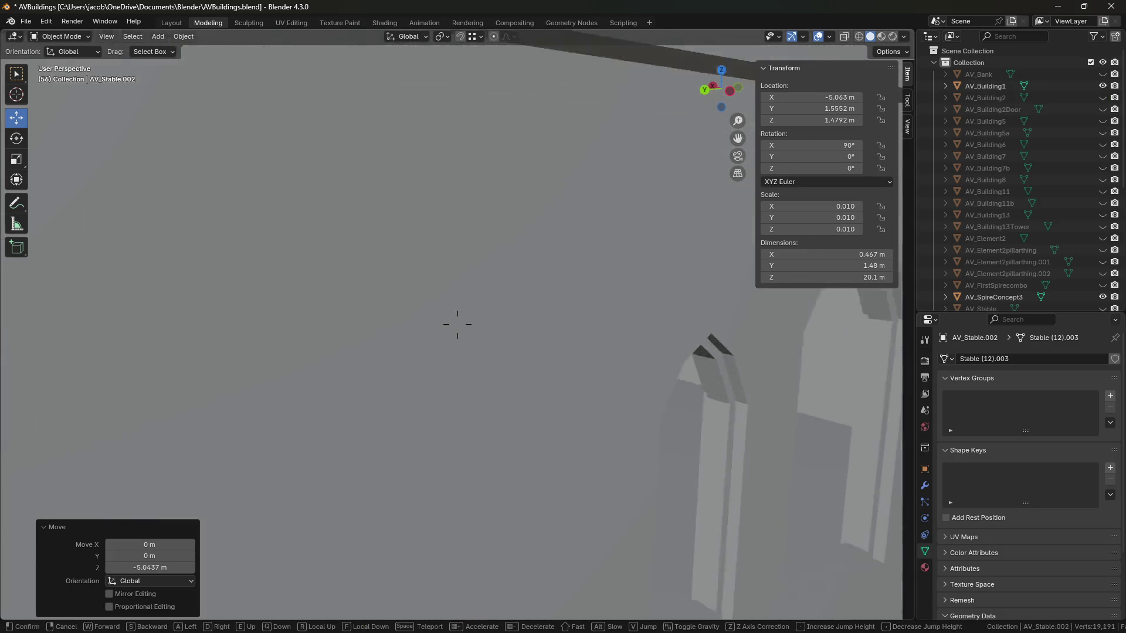
left_click(528, 237)
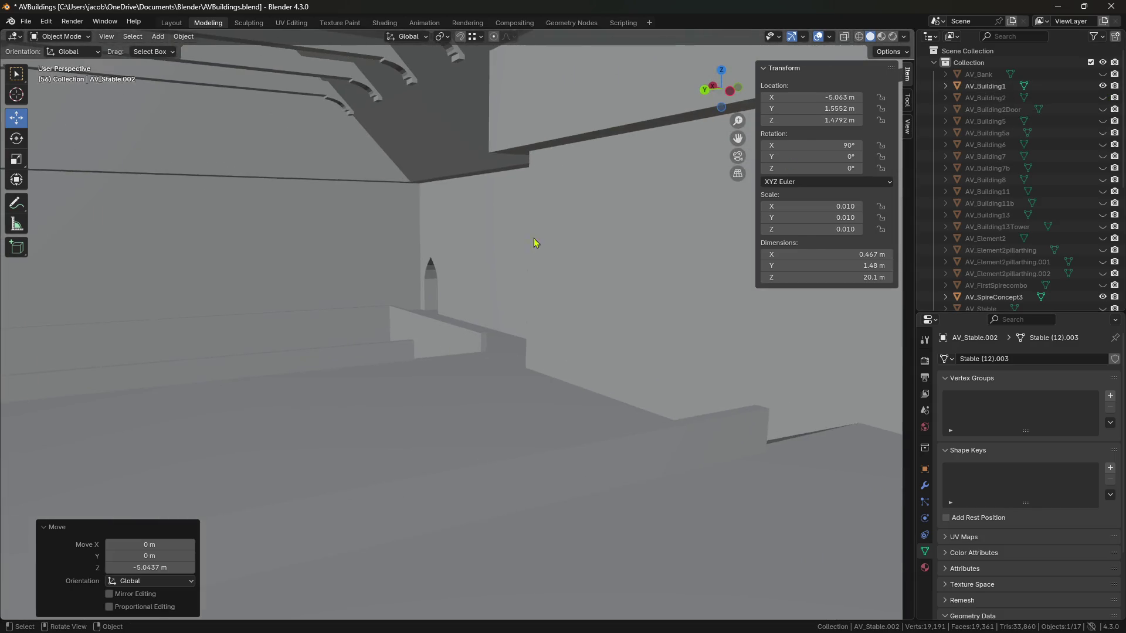
Enter Edit Mode on AV_Building1, centre on a wall face, then select the end wall and bench faces.
left_click(528, 236)
key("Tab")
left_click(528, 237)
key("KP_Decimal")
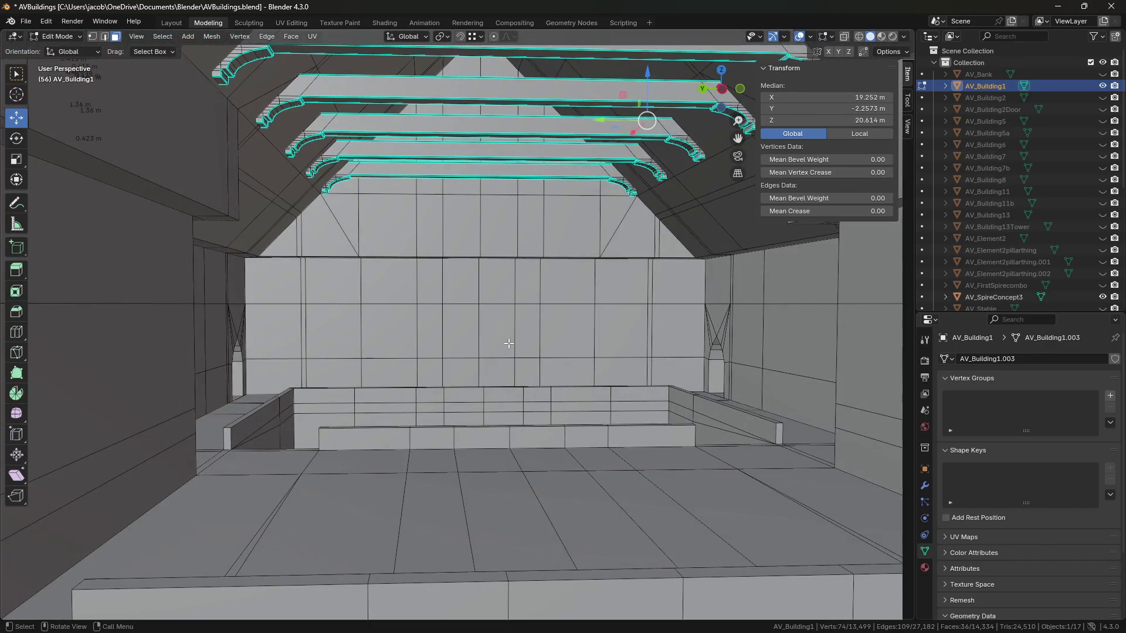
left_click(610, 376)
left_click(733, 415)
Walk through the interior past the bench, end wall, front facade, doorway and window wall.
key("shift+grave")
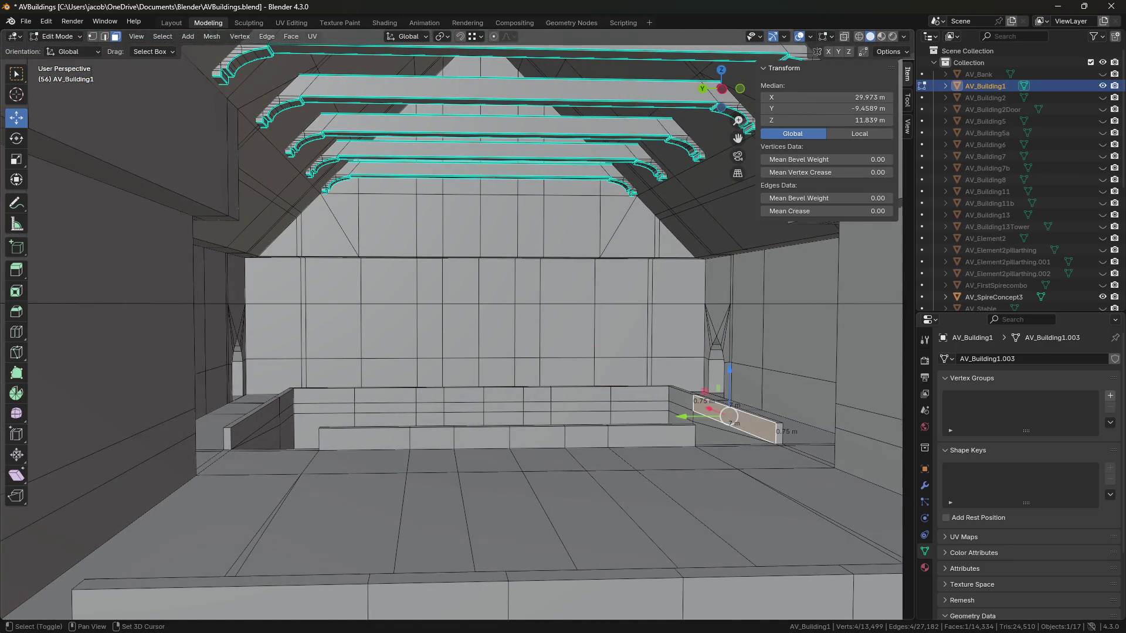
key("w")
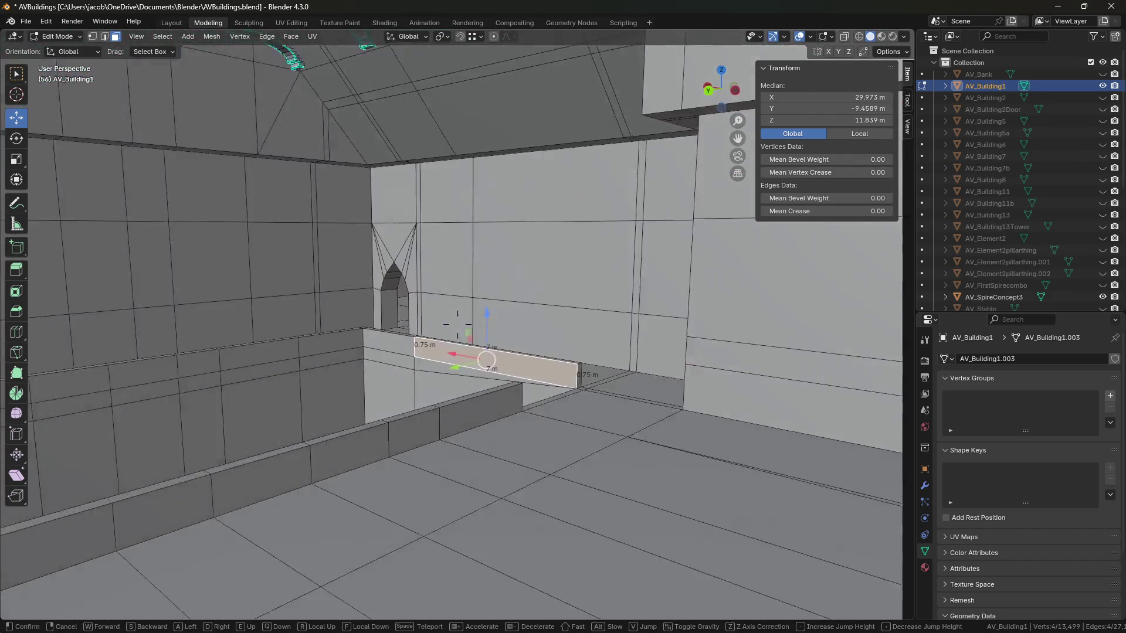
key("s")
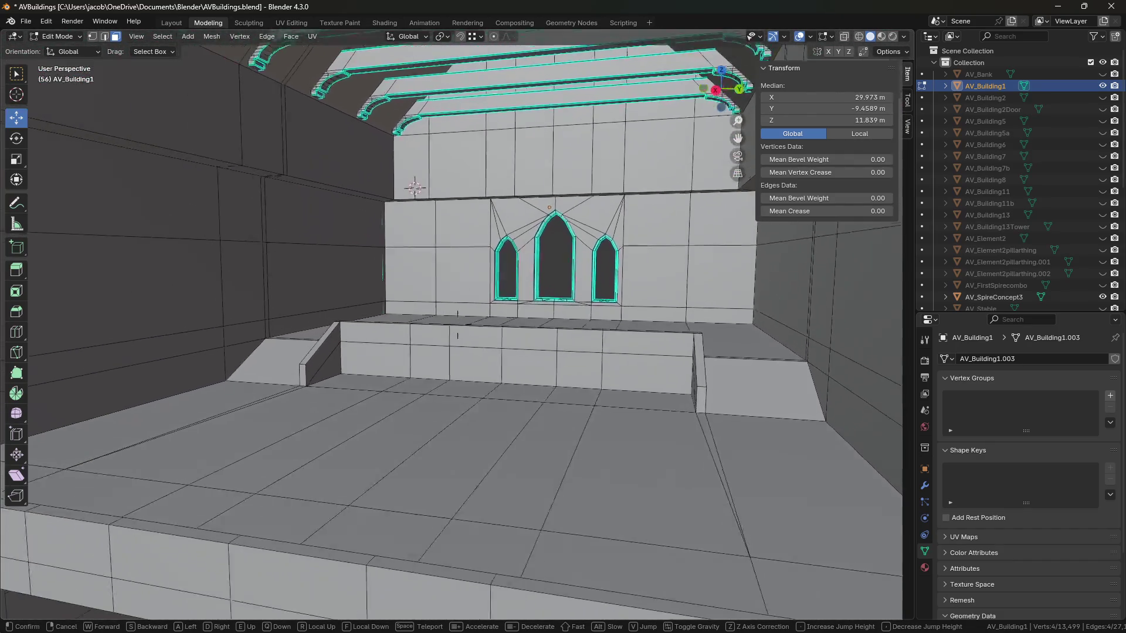
key("w")
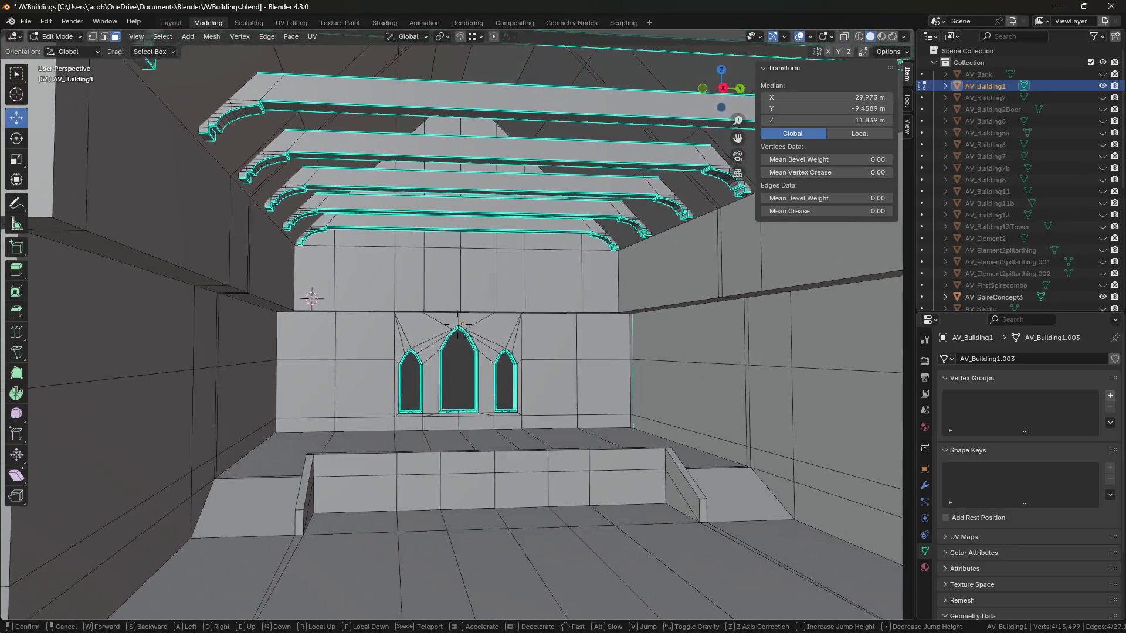
key("w")
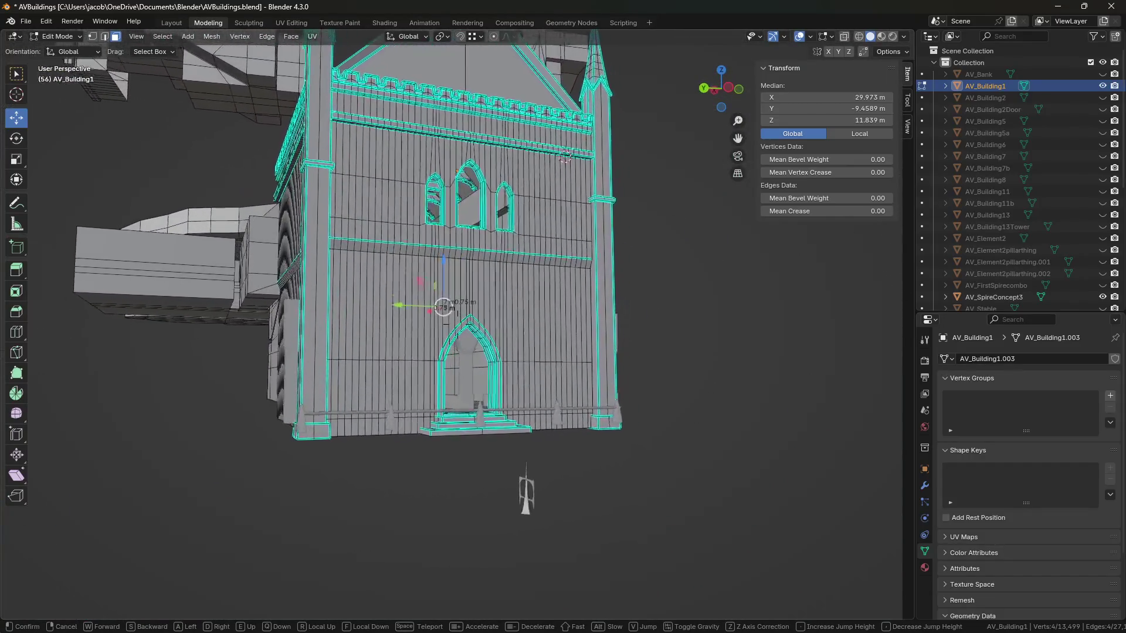
key("w")
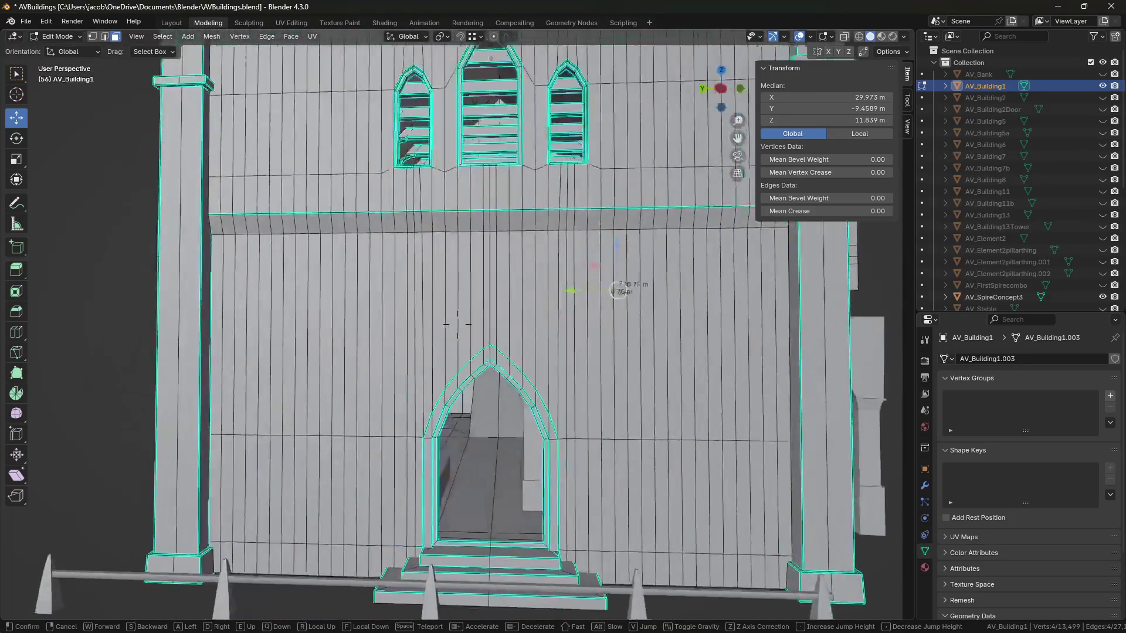
key("w")
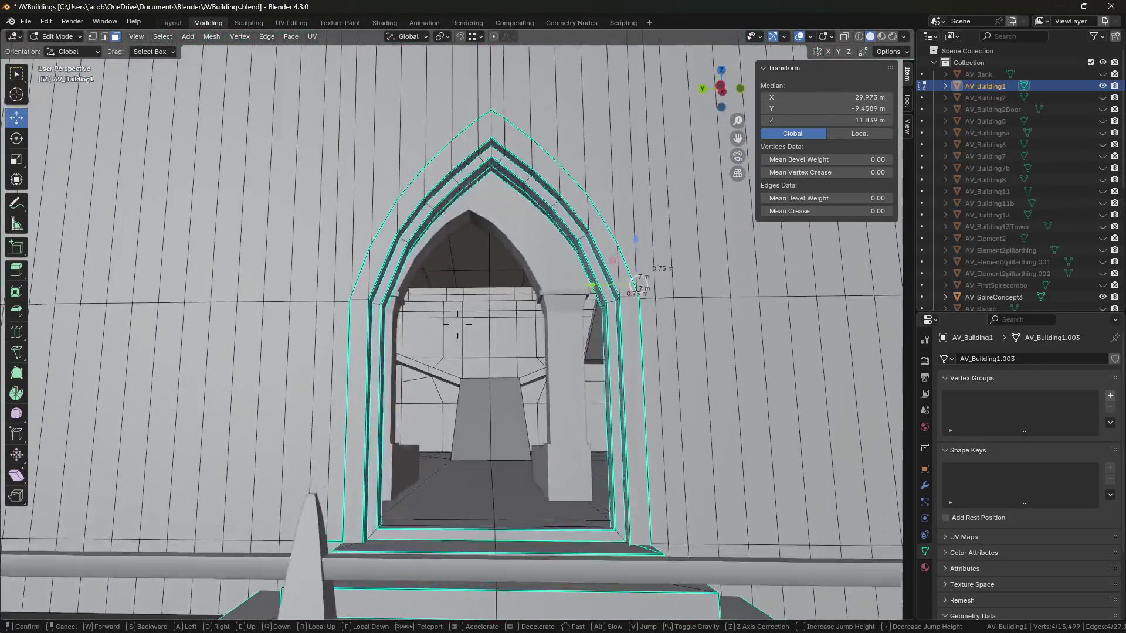
key("w")
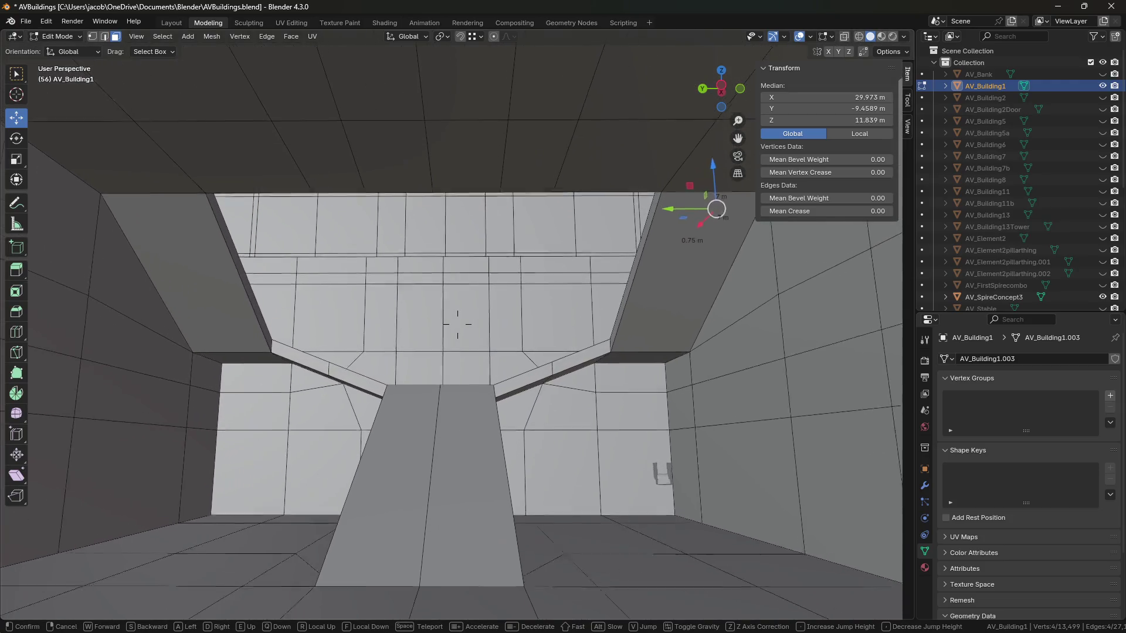
key("s")
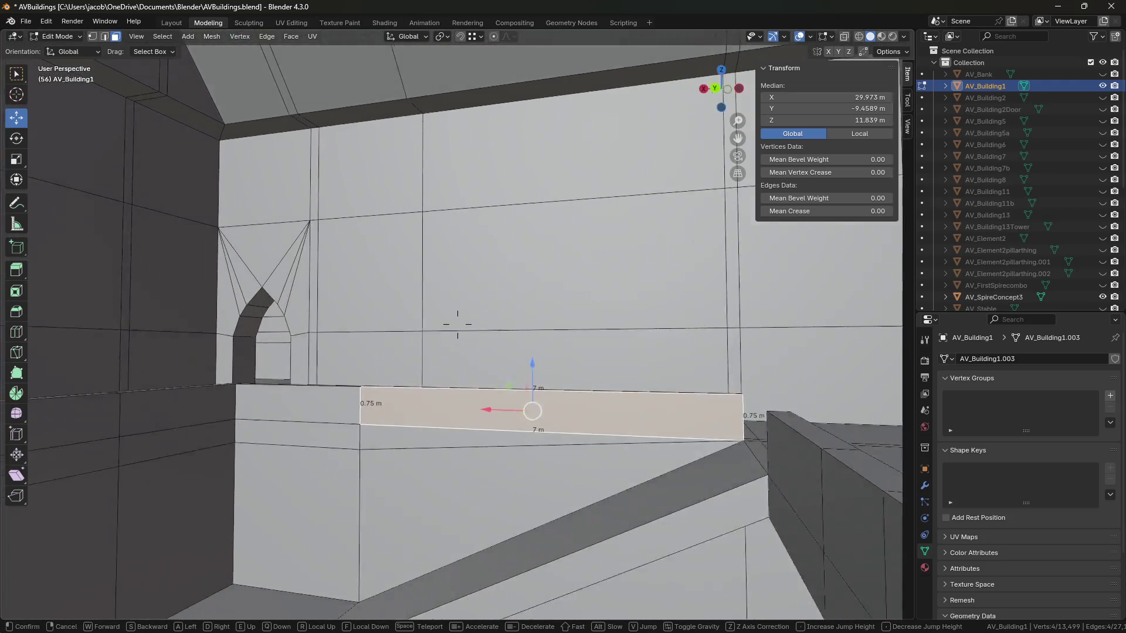
key("w")
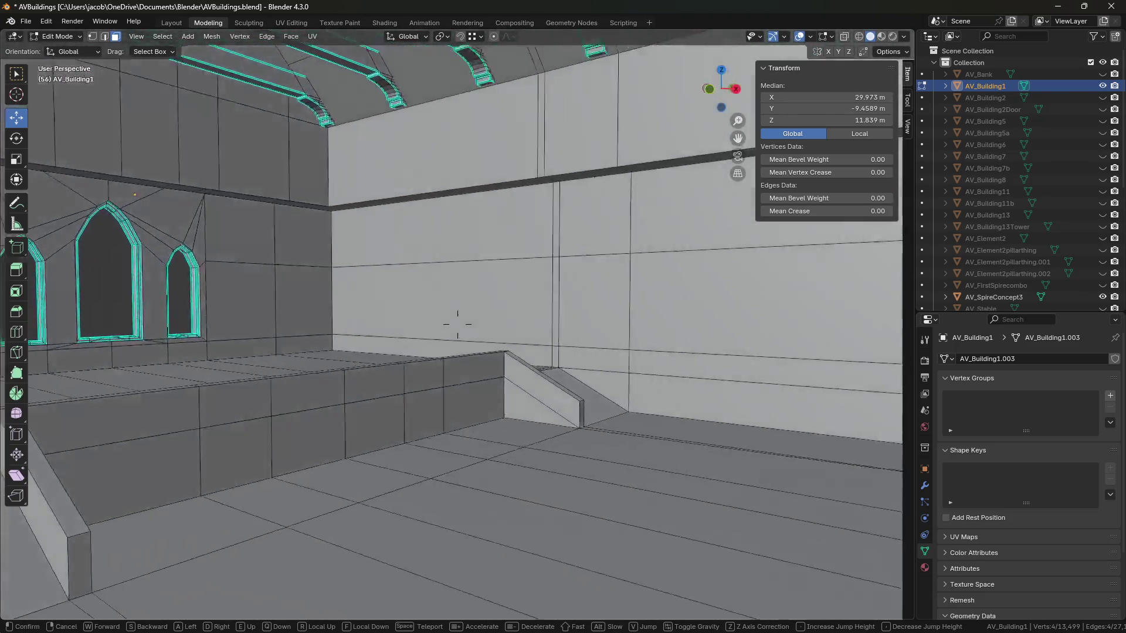
key("s")
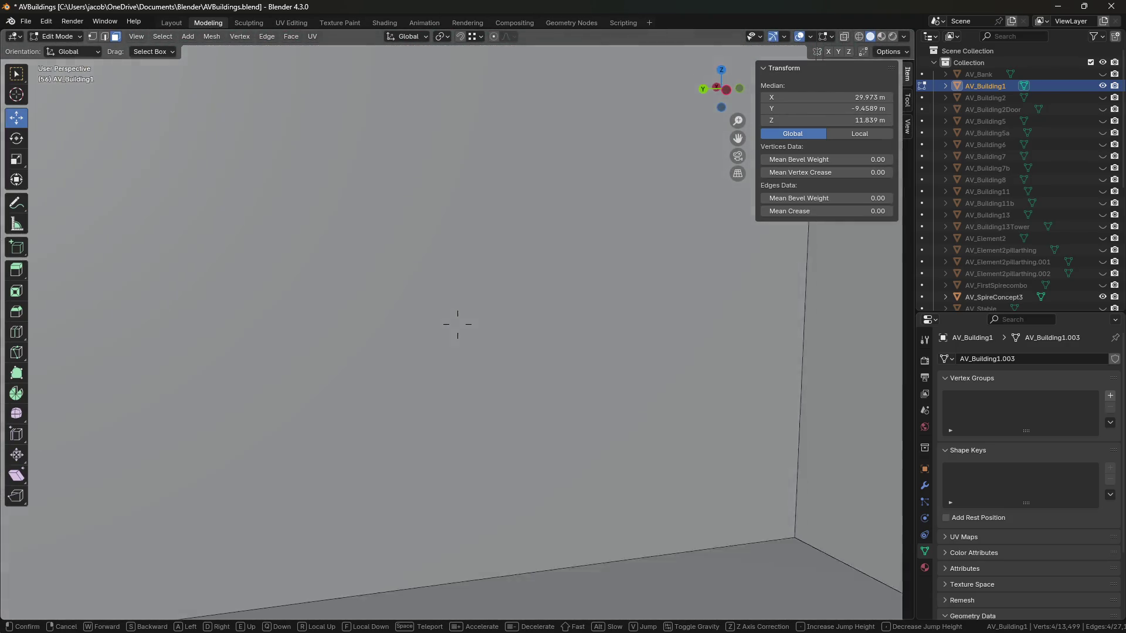
key("Escape")
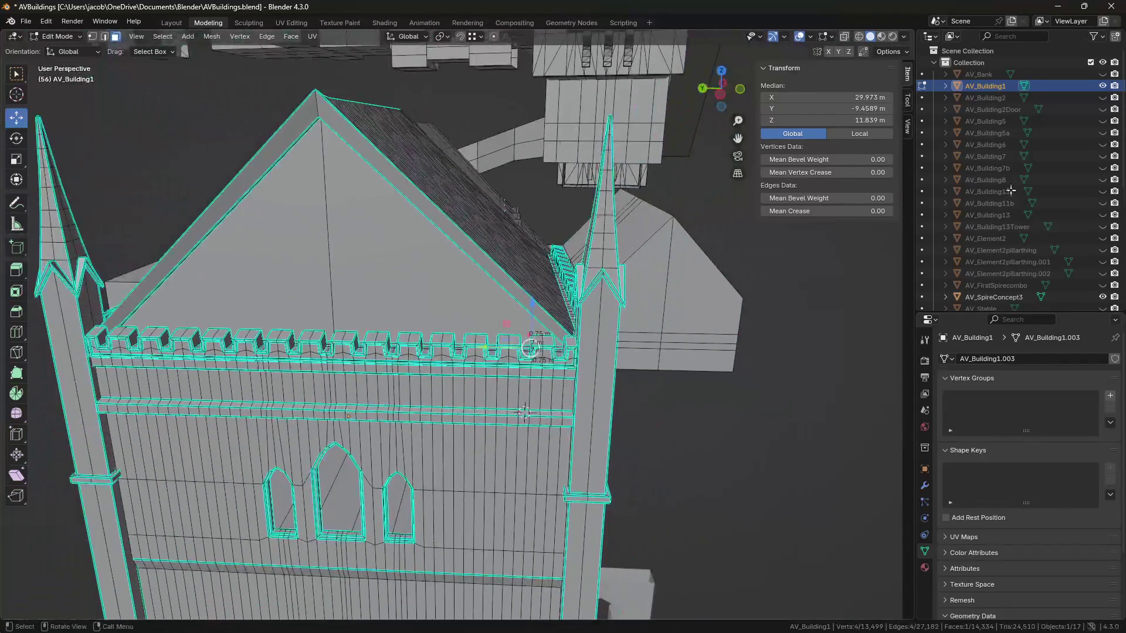
Hide AV_Building1, leave Edit Mode and frame the view.
left_click(1102, 85)
key("Tab")
key("Home")
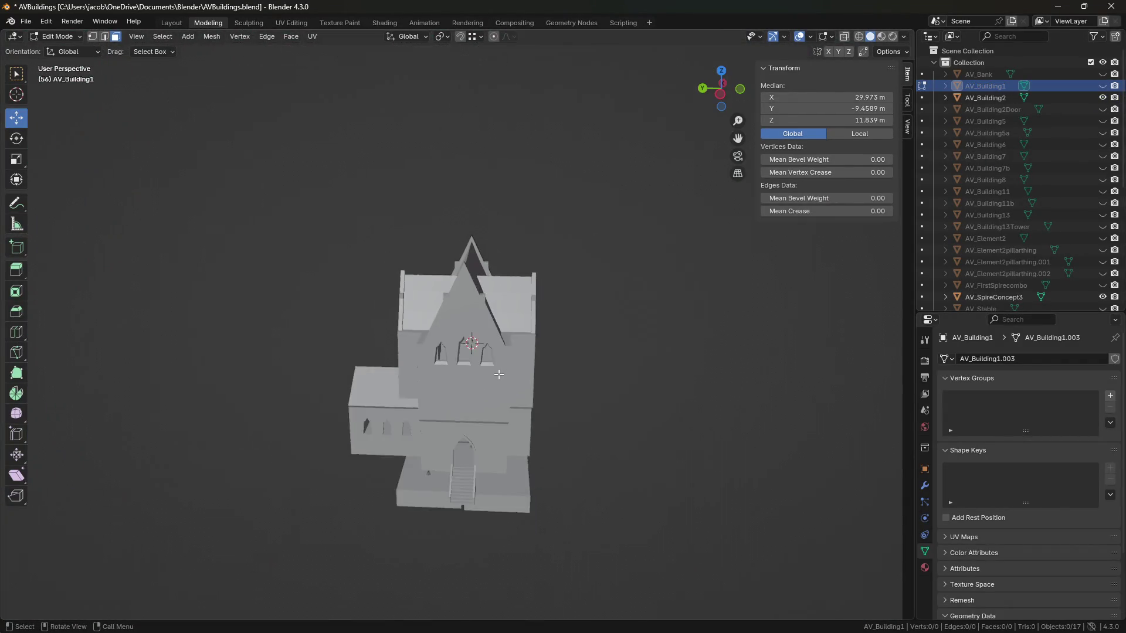
Select AV_Building2, frame and orbit around its exterior, then hide it in the Outliner.
scroll(534, 384, "up", 5)
left_click(534, 379)
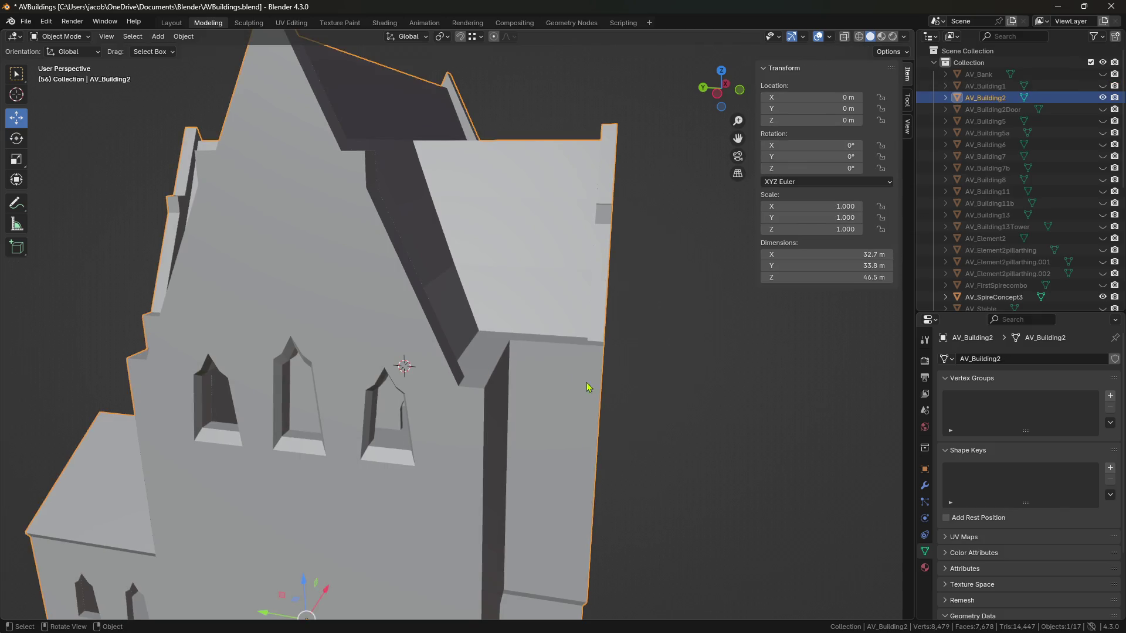
key("Tab")
key("Home")
mouse_move(578, 395)
middle_mouse_down()
mouse_move(491, 412)
mouse_move(670, 409)
mouse_move(731, 437)
mouse_move(555, 447)
mouse_move(673, 448)
mouse_move(607, 452)
mouse_move(614, 432)
mouse_move(595, 430)
mouse_move(459, 447)
mouse_move(635, 427)
mouse_move(586, 433)
middle_mouse_up()
key("Tab")
scroll(627, 447, "up", 5)
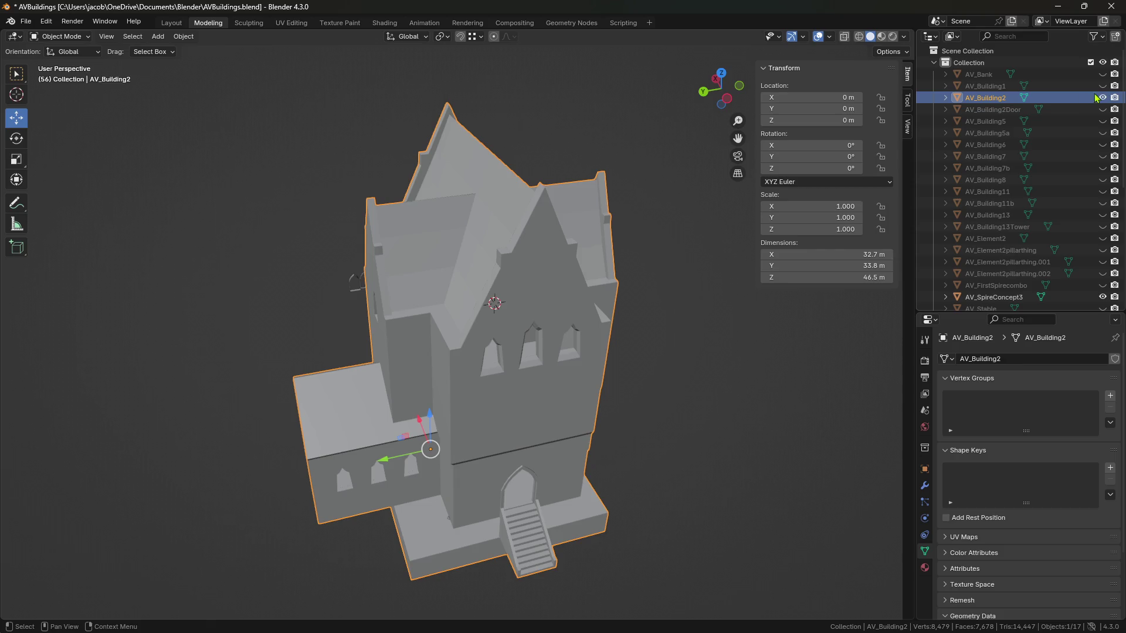
left_click(1102, 98)
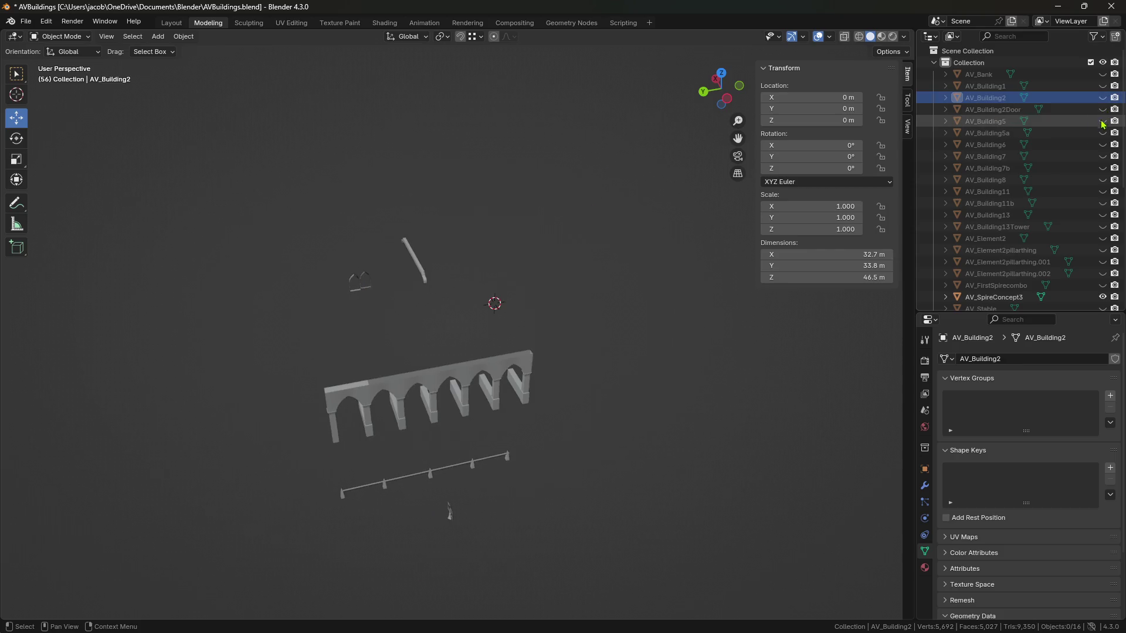
Show AV_Building5, orbit to view it from the front and above, then hide it.
left_click(1102, 121)
mouse_move(550, 429)
middle_mouse_down()
mouse_move(557, 391)
mouse_move(614, 389)
mouse_move(470, 389)
middle_mouse_up()
left_click(432, 432)
mouse_move(432, 432)
middle_mouse_down()
mouse_move(401, 411)
mouse_move(293, 422)
middle_mouse_up()
left_click(1102, 124)
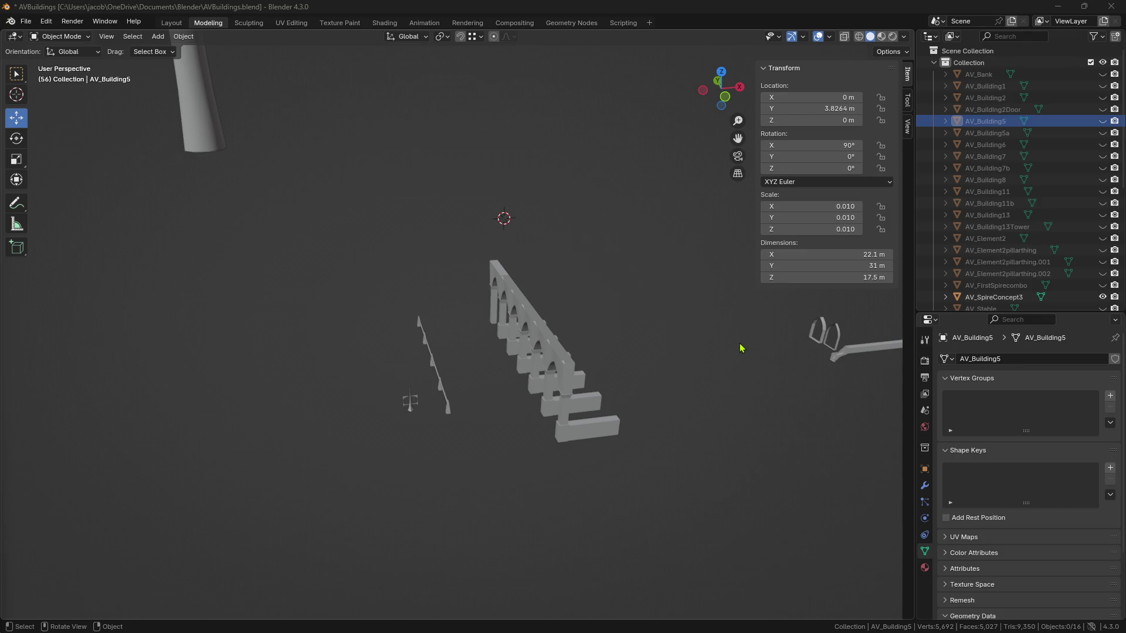
Unhide AV_Building1 and pan and zoom to frame its spired towers.
scroll(622, 375, "down", 5)
mouse_move(567, 339)
middle_mouse_down("shift")
mouse_move(555, 364)
mouse_move(520, 350)
middle_mouse_up("shift")
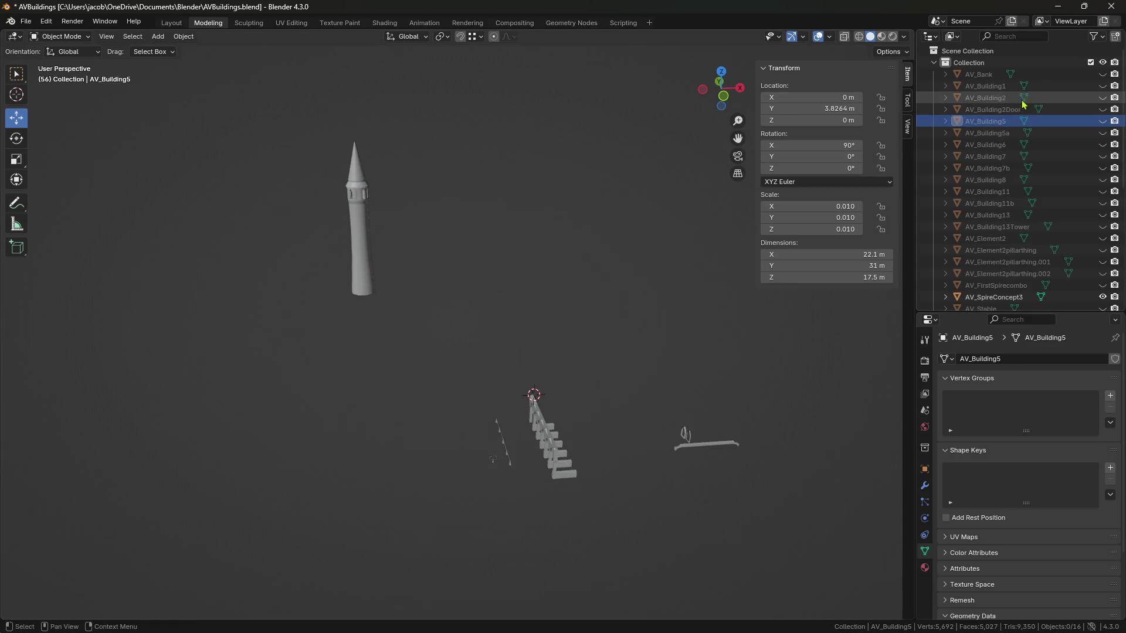
left_click(1102, 86)
scroll(686, 243, "down", 2)
mouse_move(686, 243)
middle_mouse_down("shift")
mouse_move(585, 269)
mouse_move(508, 276)
mouse_move(477, 264)
mouse_move(581, 259)
mouse_move(683, 274)
mouse_move(563, 271)
middle_mouse_up("shift")
Walk down the tower's spiral staircase, back out to view the tower, and return to Object Mode.
key("shift+grave")
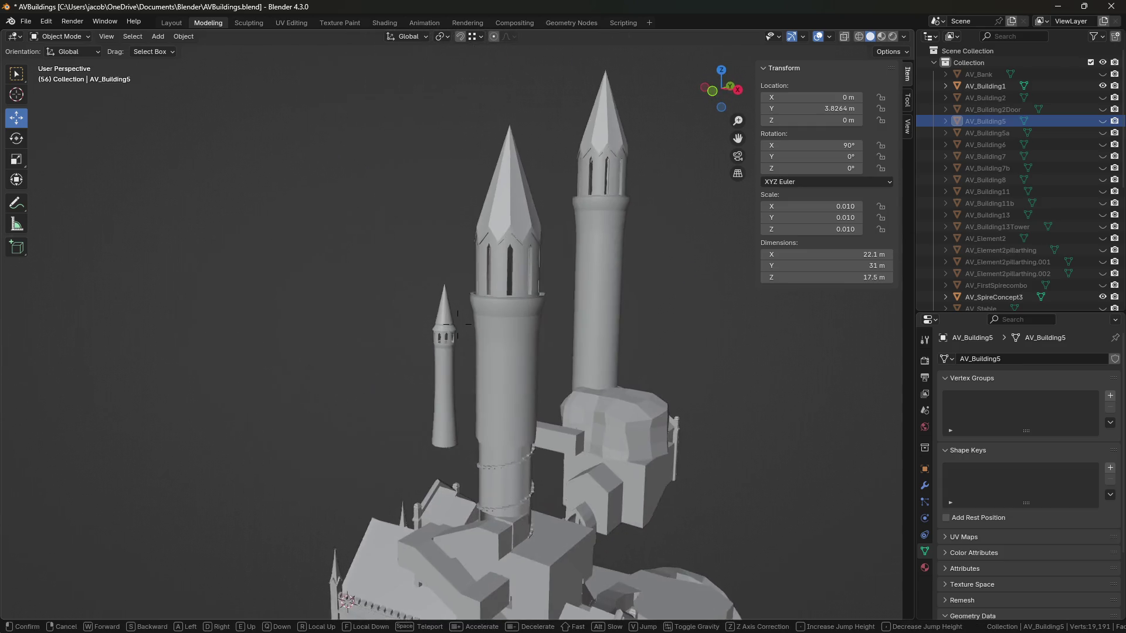
key("w")
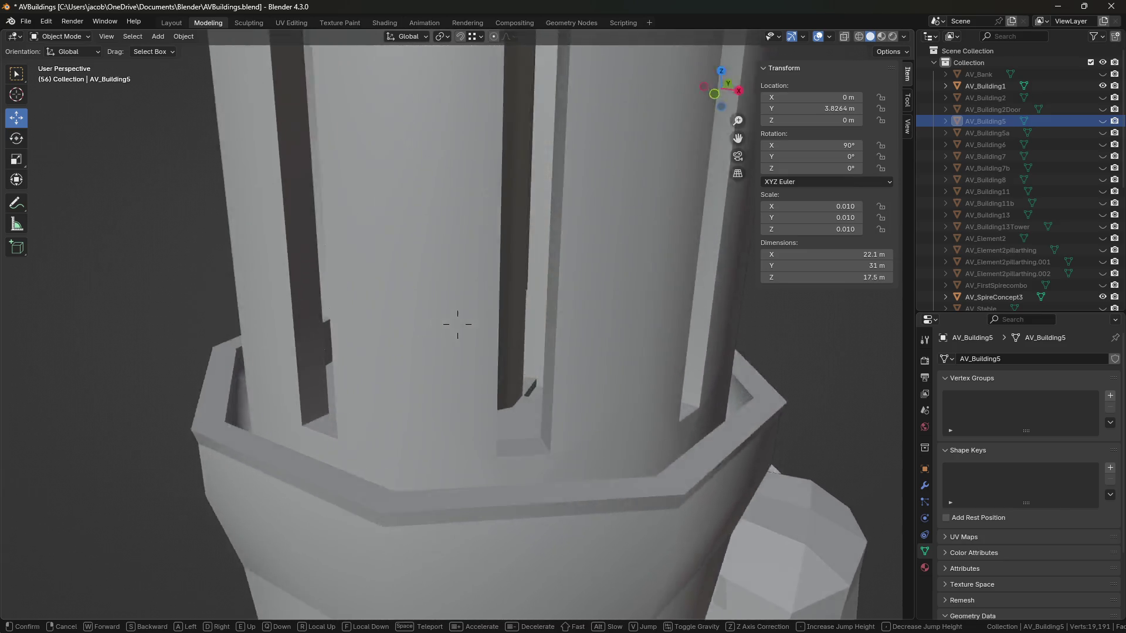
key("w")
key("Tab")
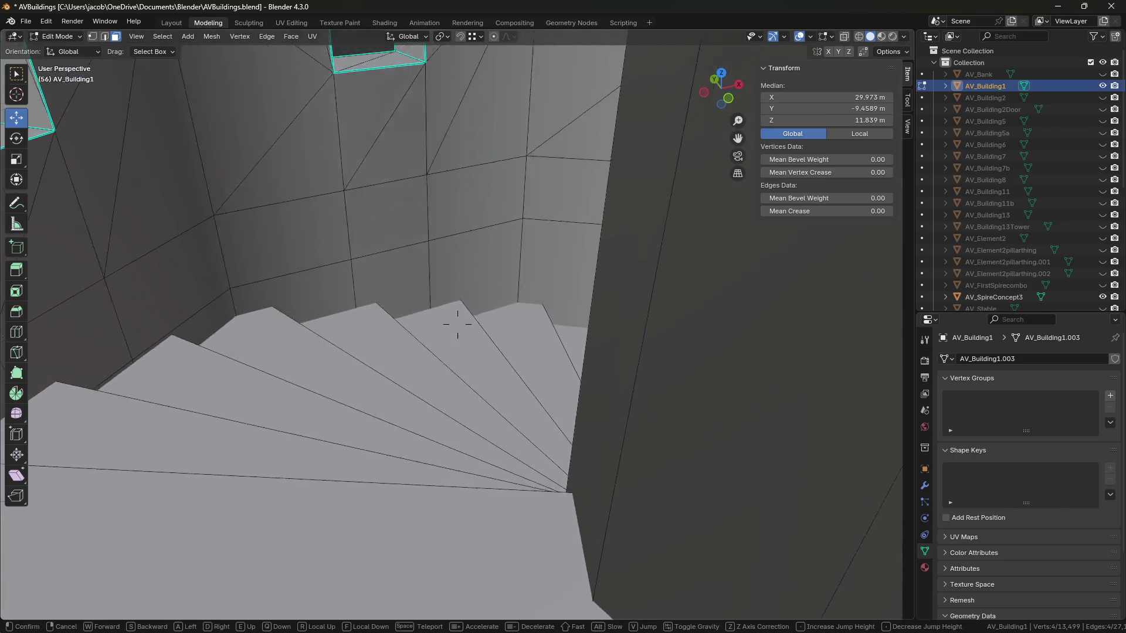
key("w")
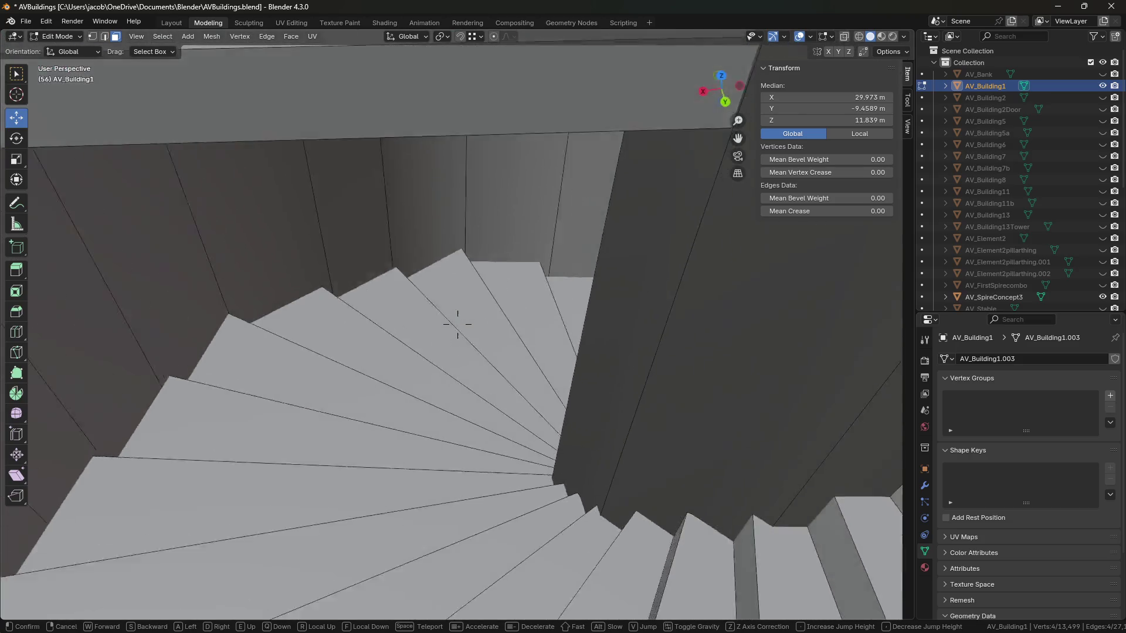
key("w")
key("w")
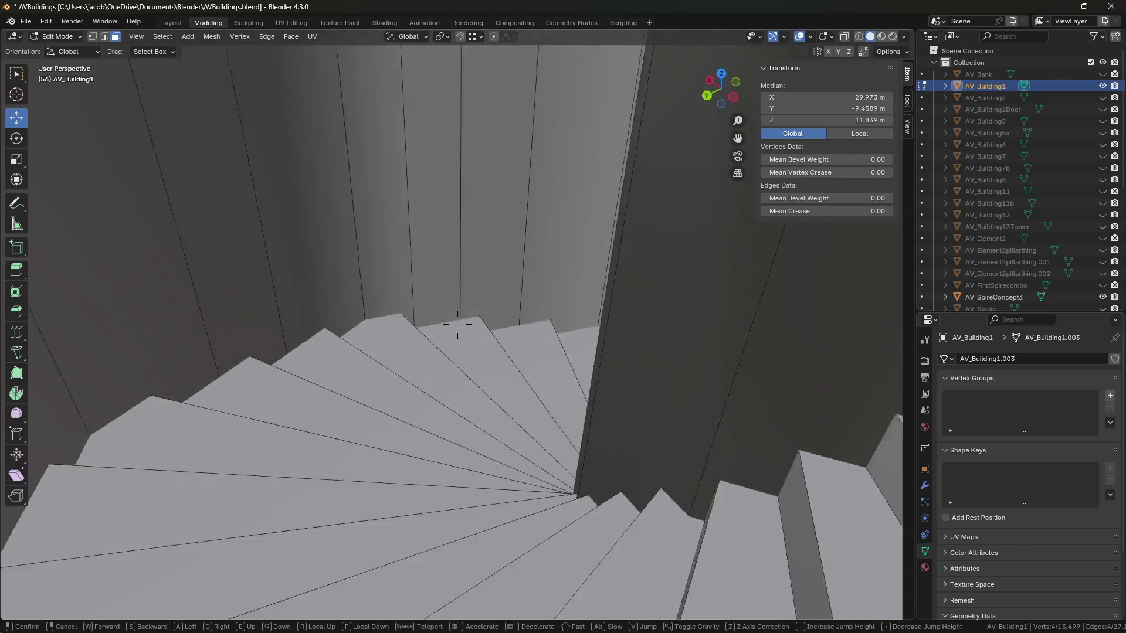
key("w")
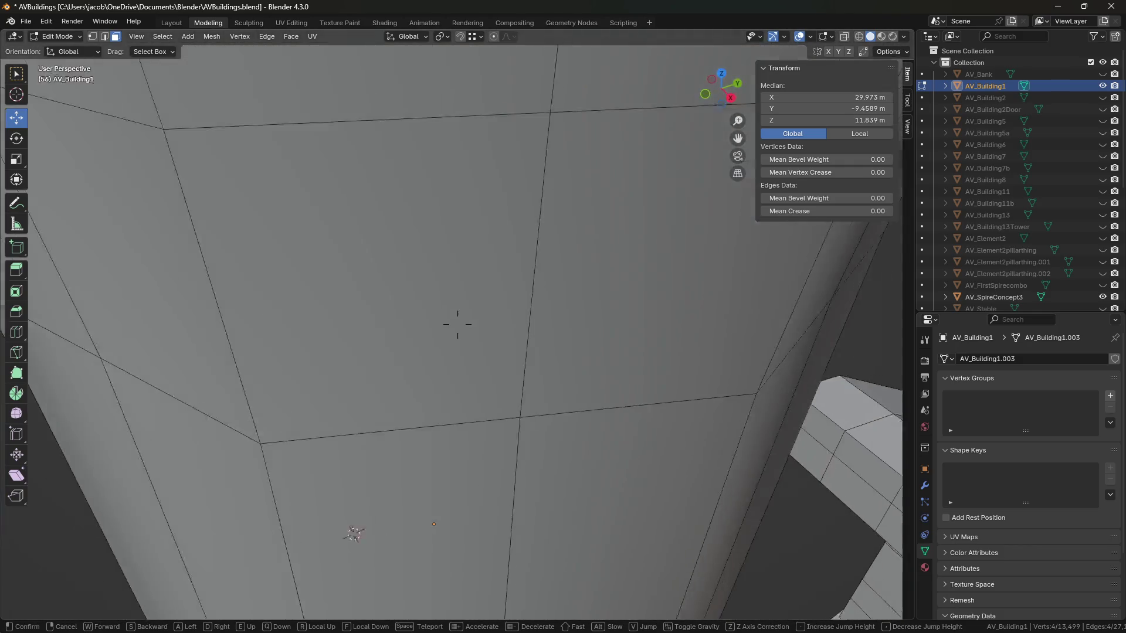
key("s")
left_click(720, 220)
key("Tab")
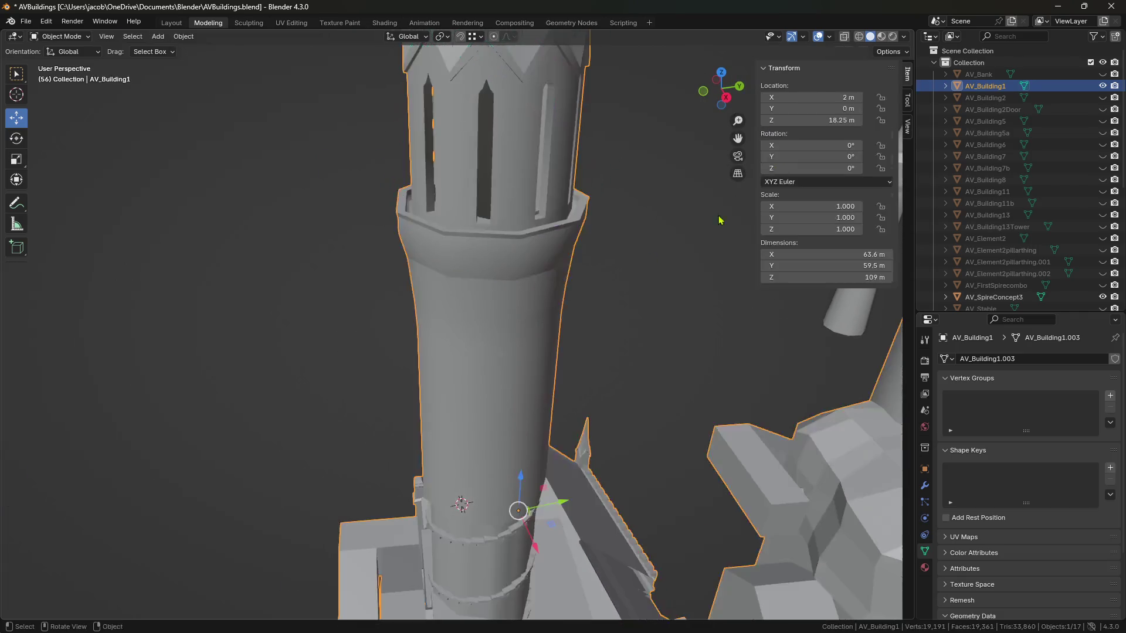
Hide AV_Building1, orbit around the arcade, railing and cross, and select the arched stable wall.
left_click(1102, 85)
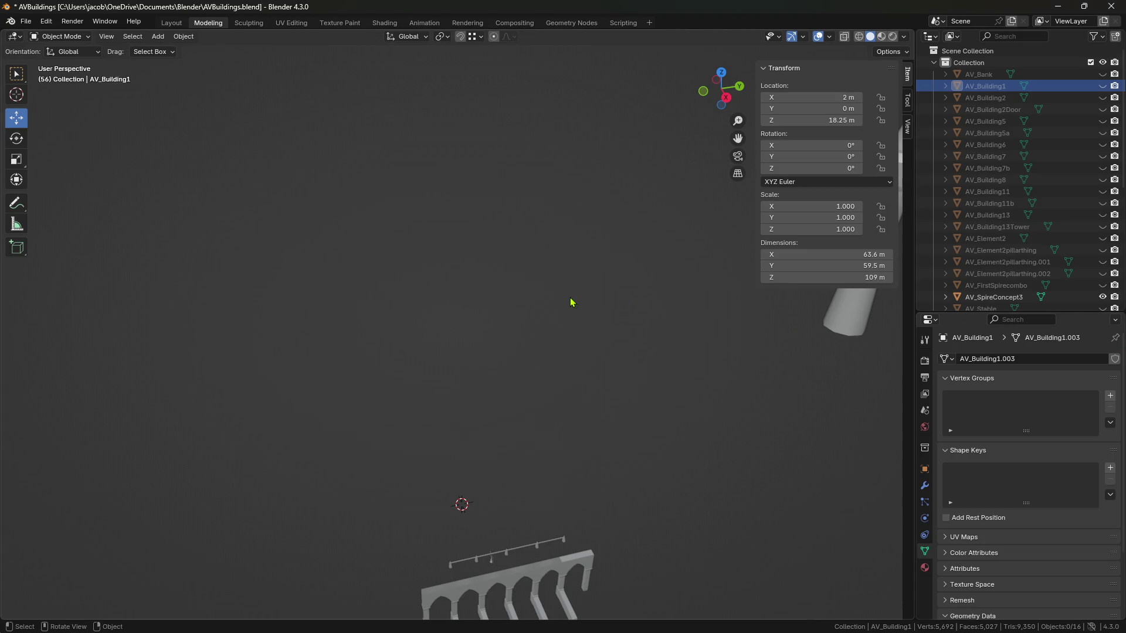
mouse_move(514, 271)
middle_mouse_down()
mouse_move(565, 319)
mouse_move(577, 363)
middle_mouse_up()
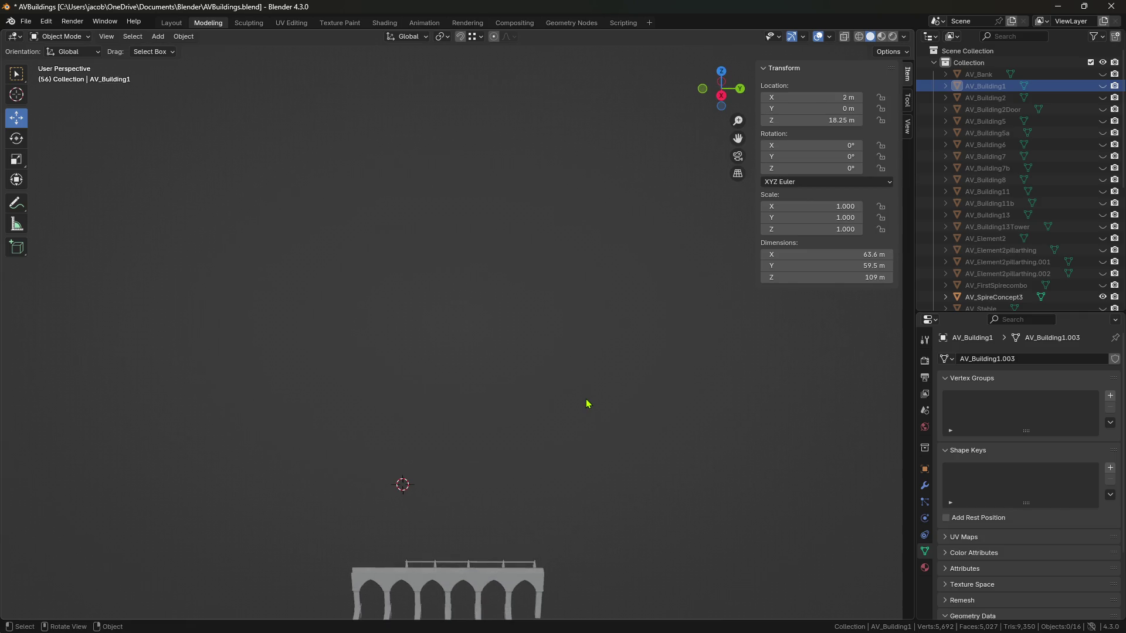
middle_click_drag(588, 405, 542, 395)
mouse_move(539, 456)
middle_mouse_down()
mouse_move(558, 346)
mouse_move(520, 334)
mouse_move(605, 173)
mouse_move(460, 235)
mouse_move(490, 264)
mouse_move(415, 264)
middle_mouse_up()
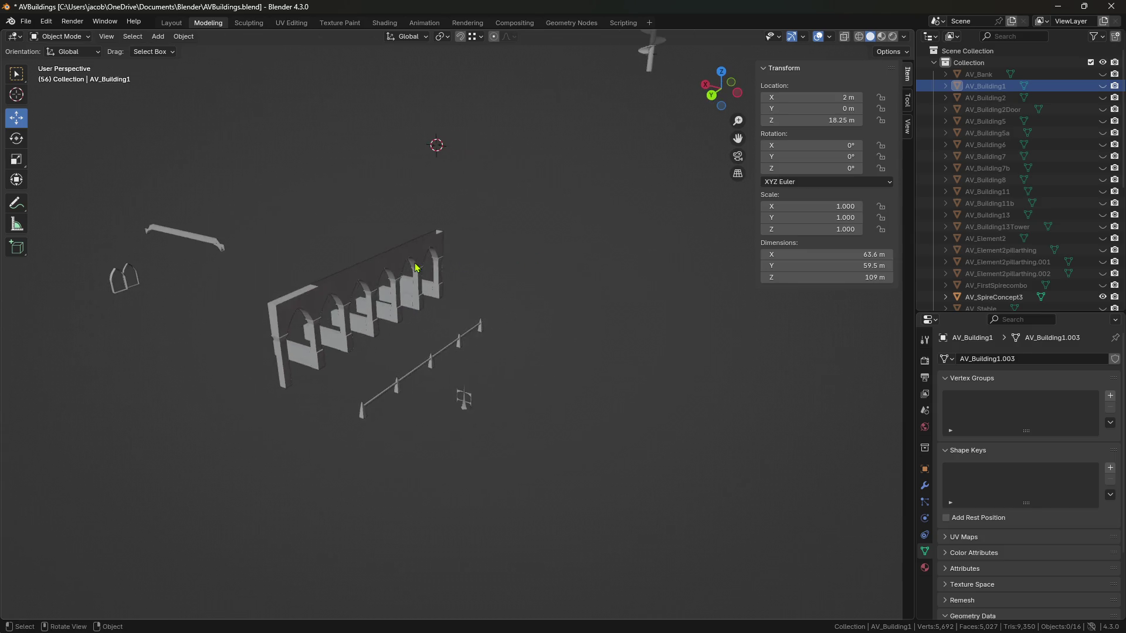
left_click(367, 300)
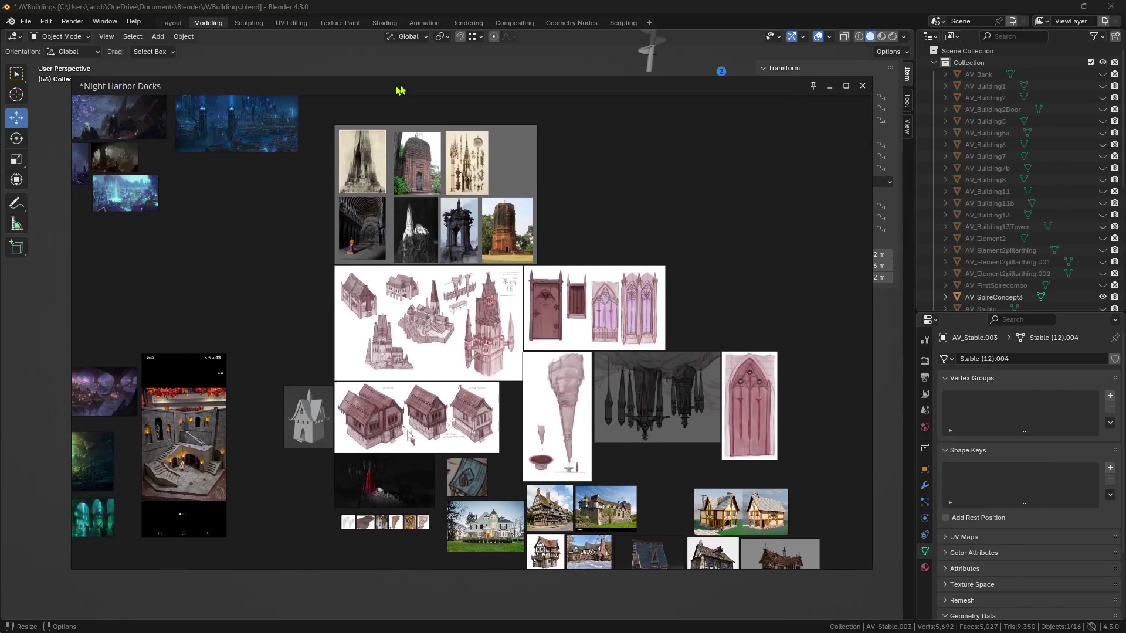
Zoom around the Night Harbor Docks board and pan to the red diagram and sketches.
scroll(474, 292, "down", 2)
scroll(474, 292, "up", 3)
scroll(473, 291, "up", 10)
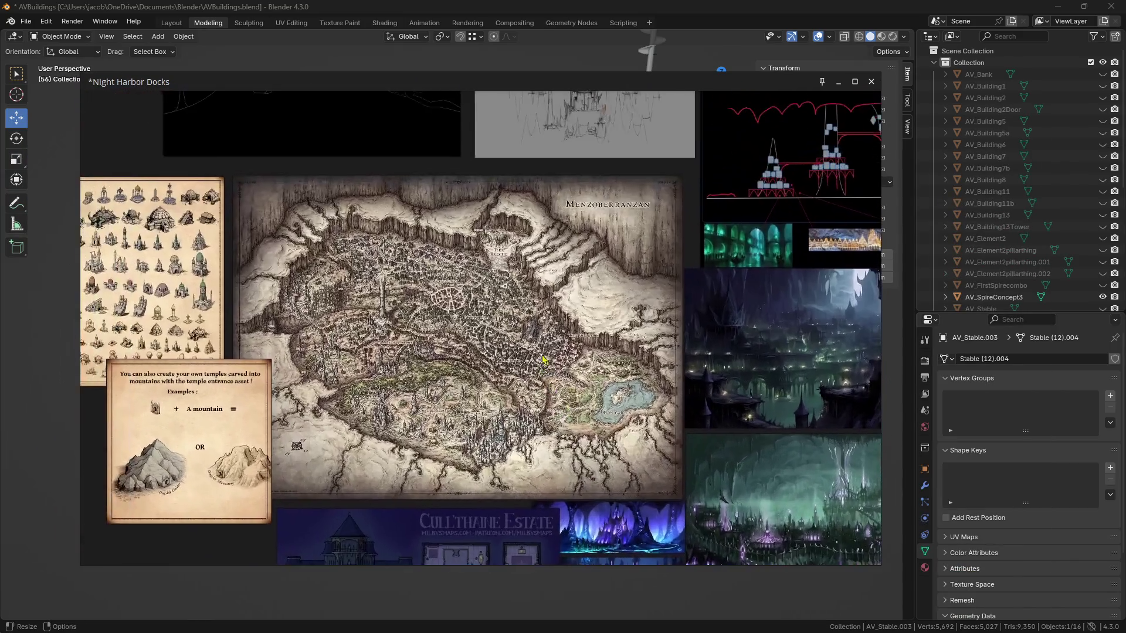
scroll(543, 360, "down", 3)
middle_click_drag(797, 322, 533, 317)
scroll(533, 318, "up", 8)
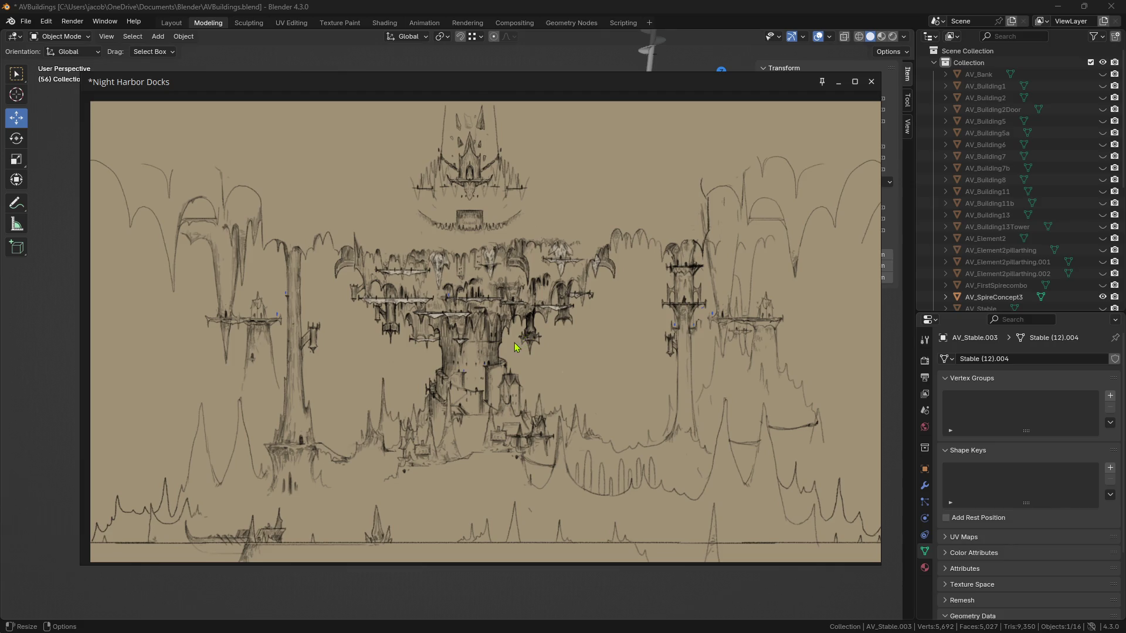
Zoom in and out across the board, then pan to the cave and cathedral images.
scroll(489, 373, "down", 2)
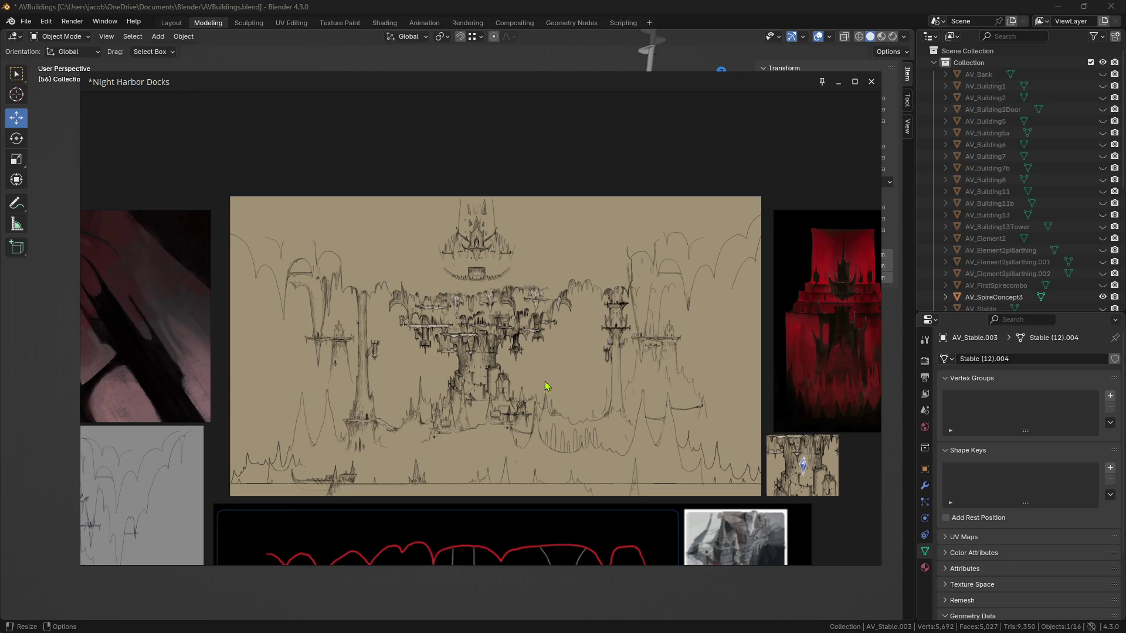
scroll(623, 339, "up", 2)
scroll(467, 389, "up", 2)
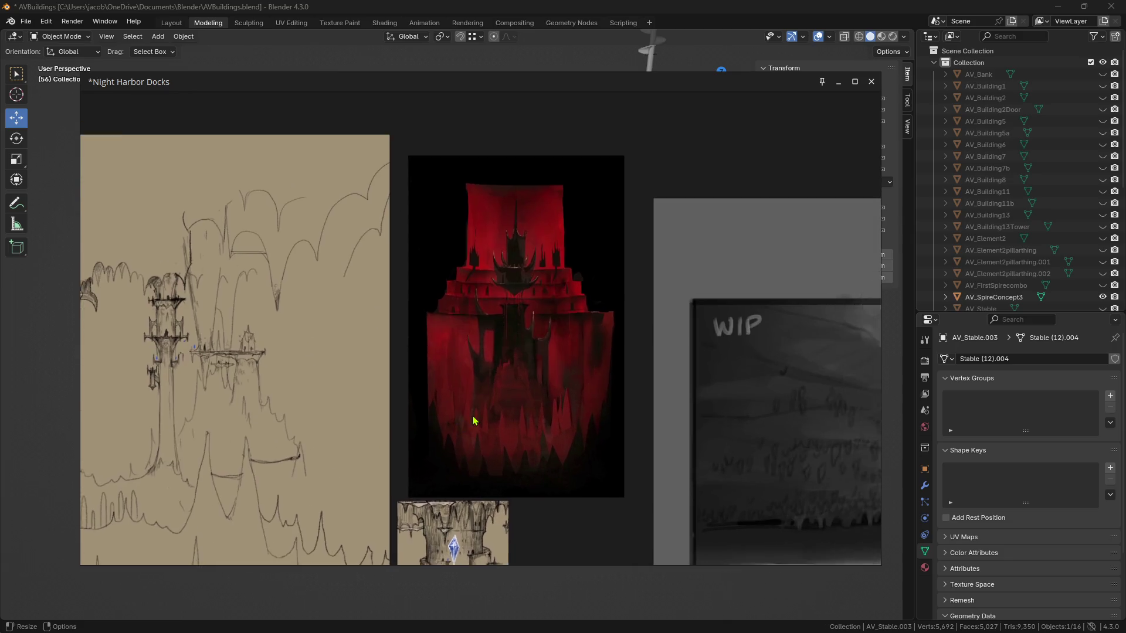
scroll(477, 427, "up", 3)
scroll(472, 440, "down", 2)
scroll(463, 463, "down", 2)
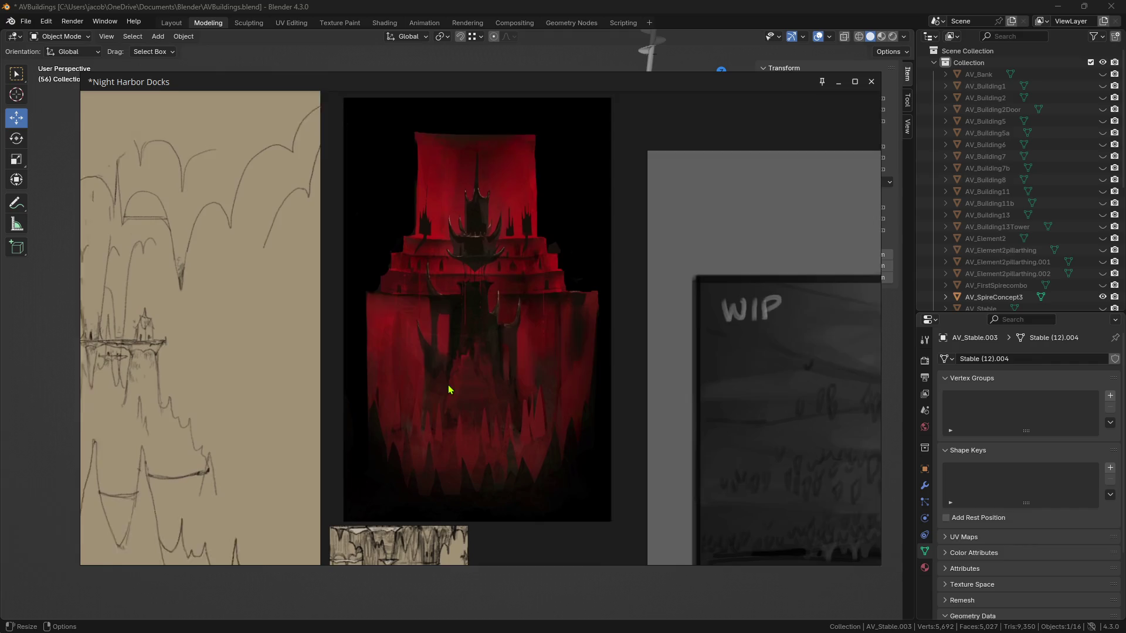
scroll(429, 419, "down", 3)
scroll(393, 350, "up", 3)
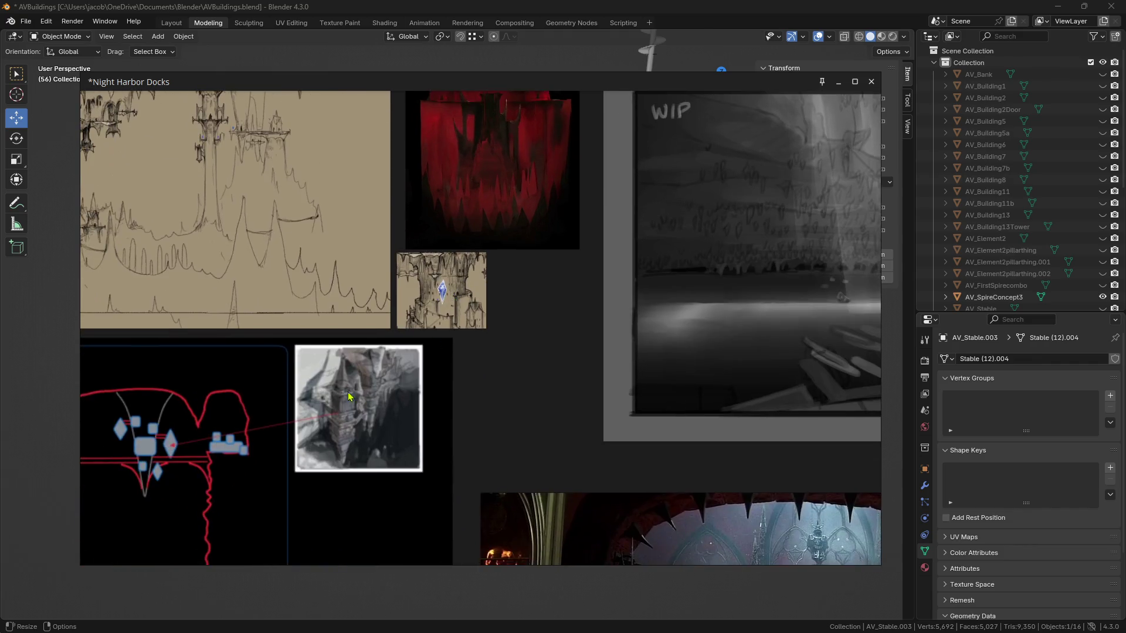
scroll(393, 350, "down", 5)
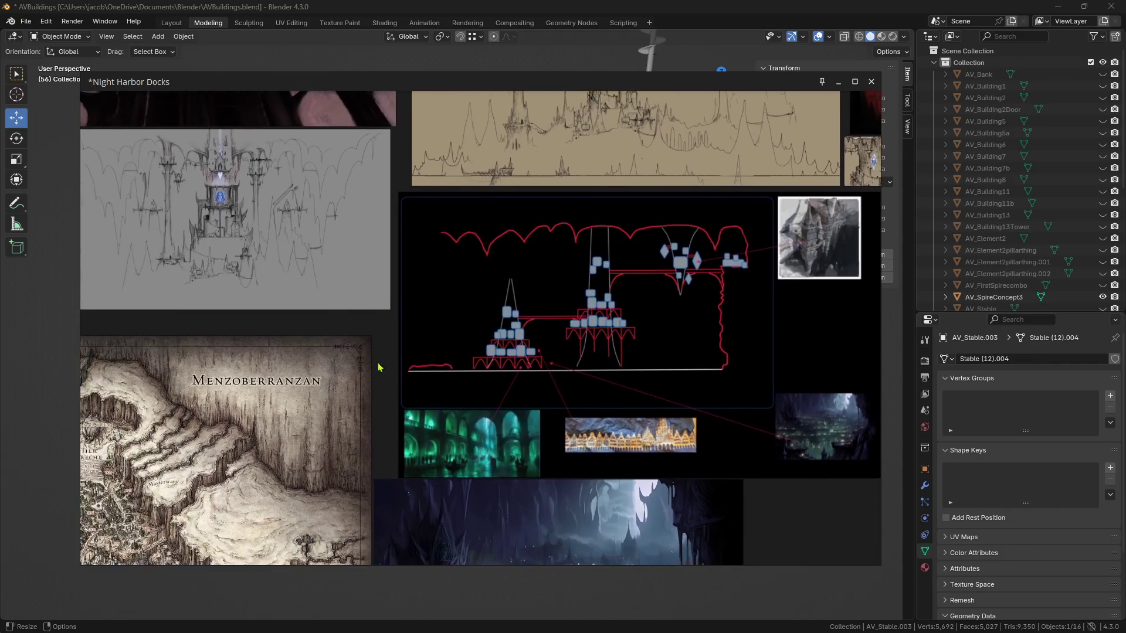
scroll(566, 304, "down", 3)
scroll(586, 364, "down", 3)
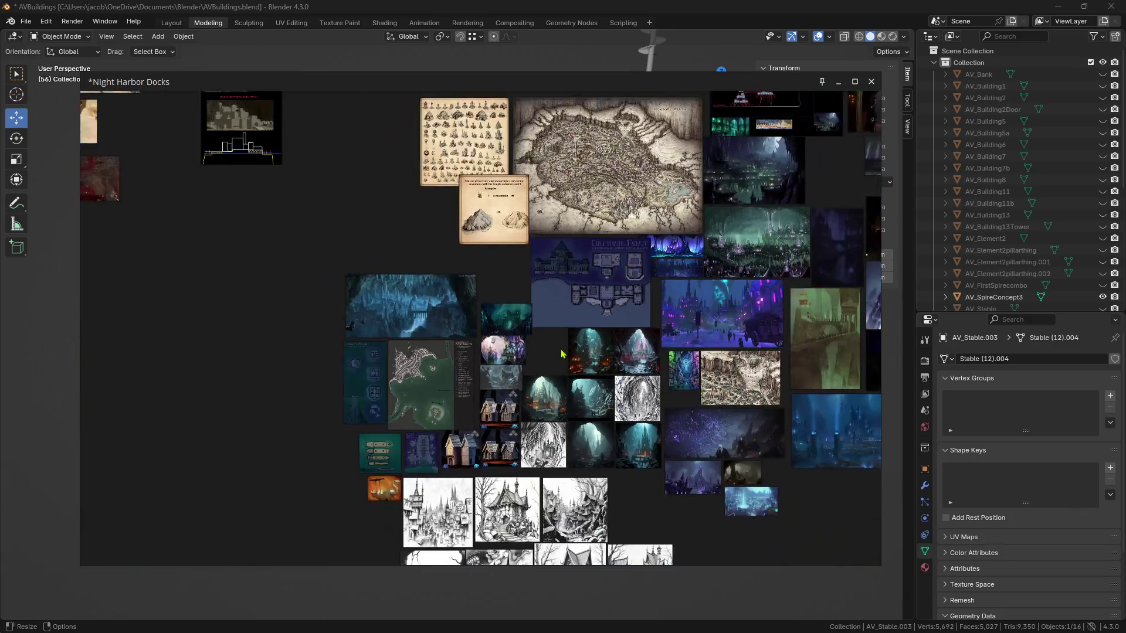
scroll(591, 382, "up", 6)
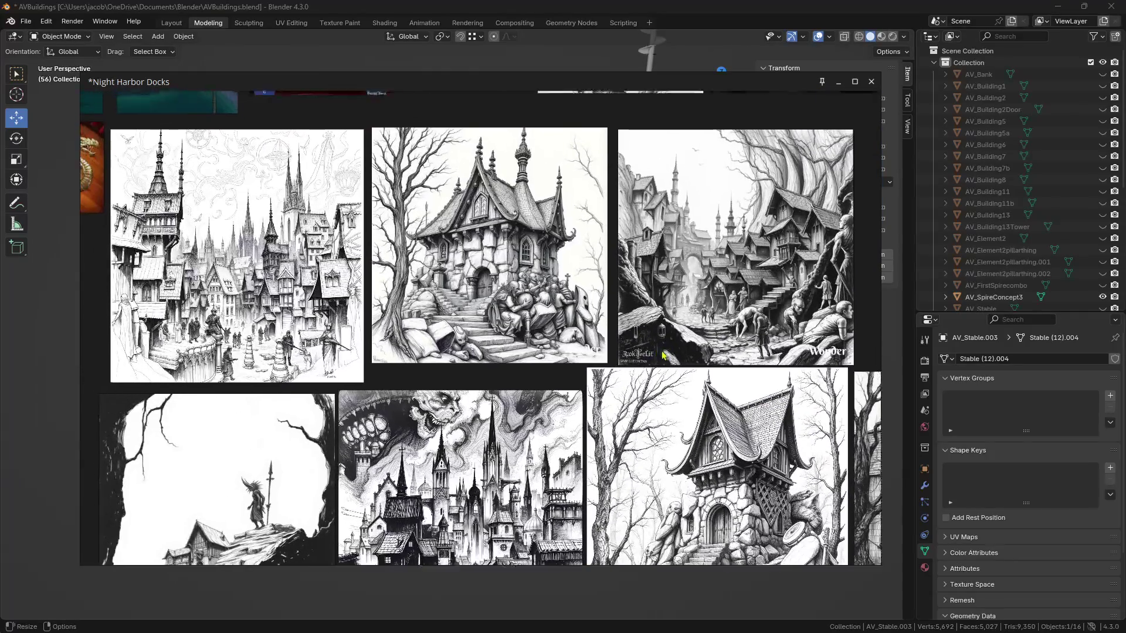
scroll(539, 310, "down", 3)
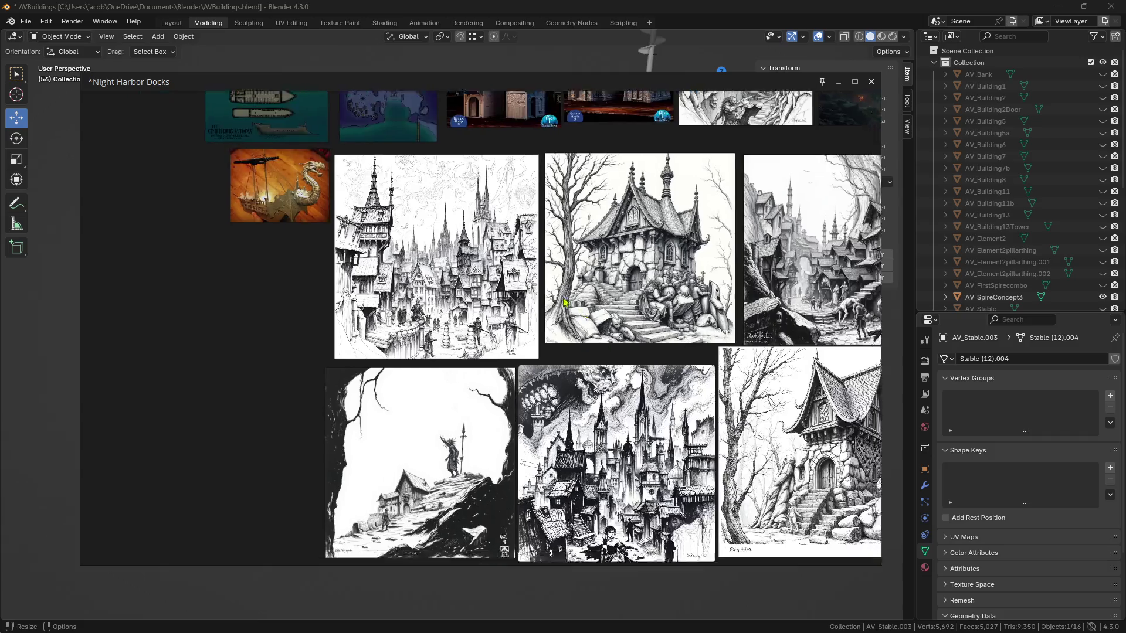
scroll(565, 302, "down", 5)
mouse_move(556, 402)
middle_mouse_down()
mouse_move(493, 282)
mouse_move(774, 306)
mouse_move(460, 293)
middle_mouse_up()
scroll(493, 282, "up", 6)
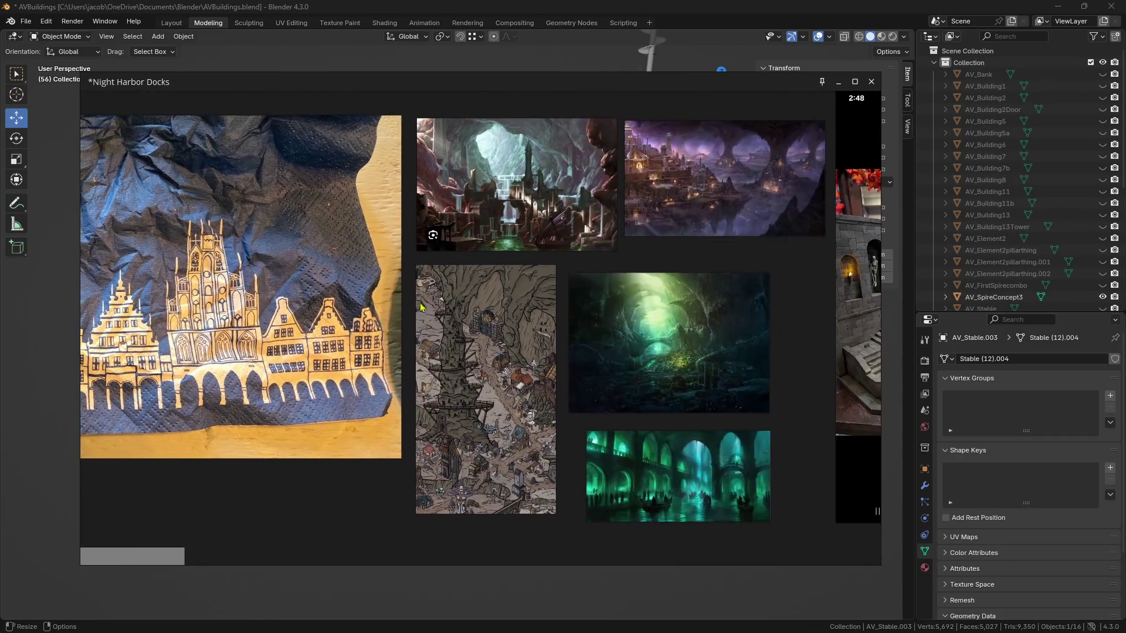
scroll(585, 326, "down", 4)
Shift the board down to the lichen images, then hide PureRef to return to Blender.
middle_click_drag(677, 350, 385, 334)
scroll(458, 329, "down", 3)
middle_click_drag(589, 299, 468, 375)
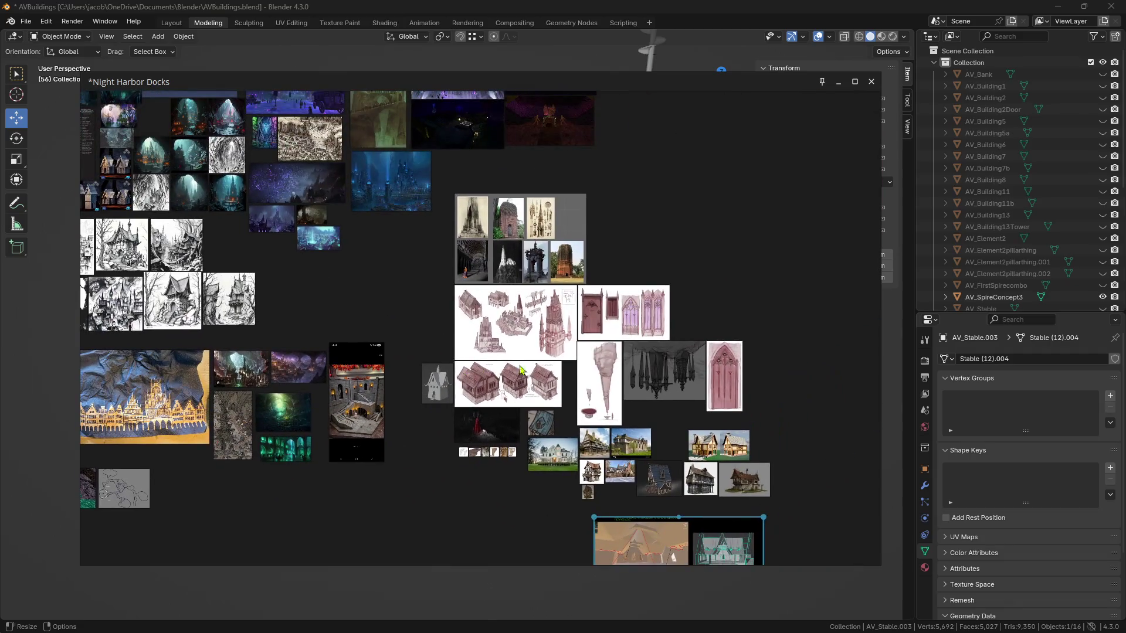
mouse_move(598, 429)
middle_mouse_down()
mouse_move(554, 264)
mouse_move(474, 227)
mouse_move(477, 399)
middle_mouse_up()
scroll(571, 317, "down", 4)
scroll(560, 246, "up", 3)
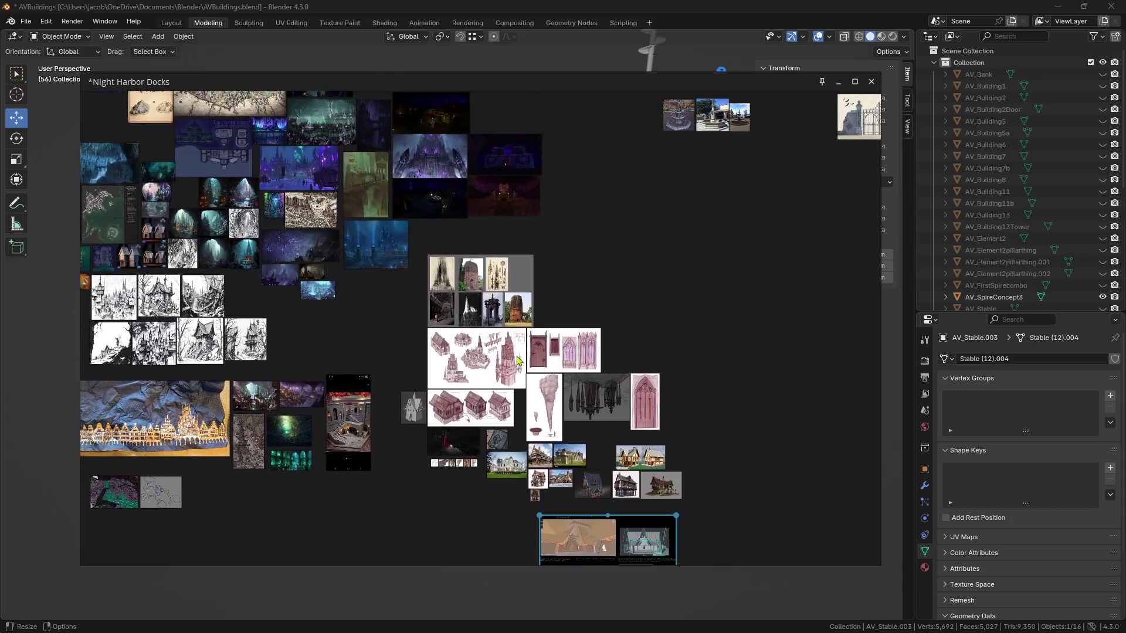
scroll(568, 274, "up", 4)
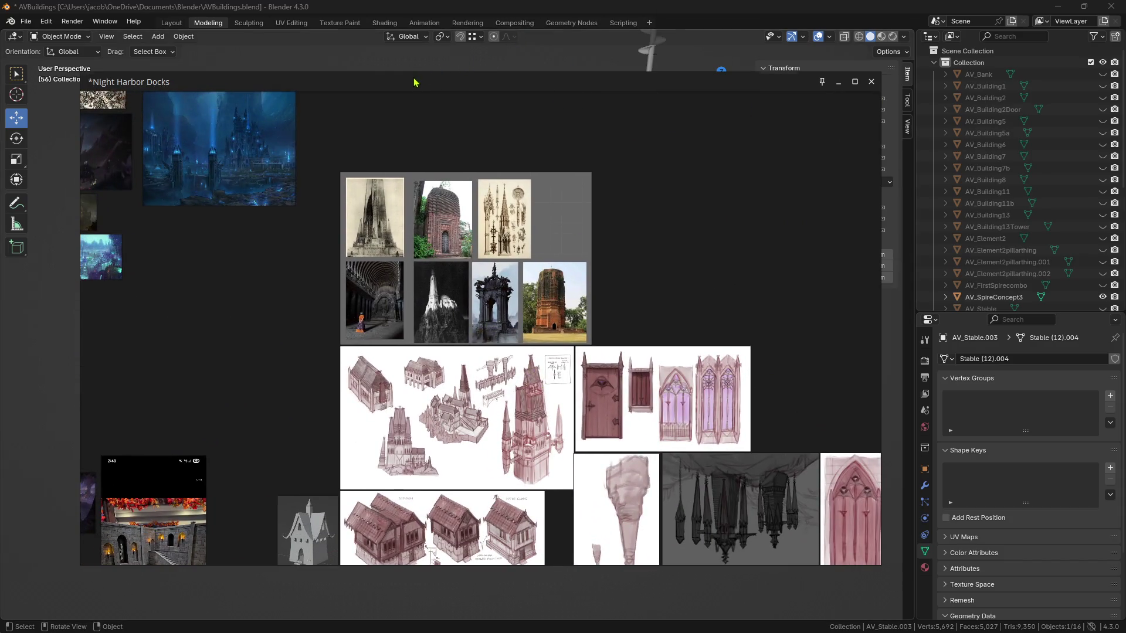
key("alt+Tab")
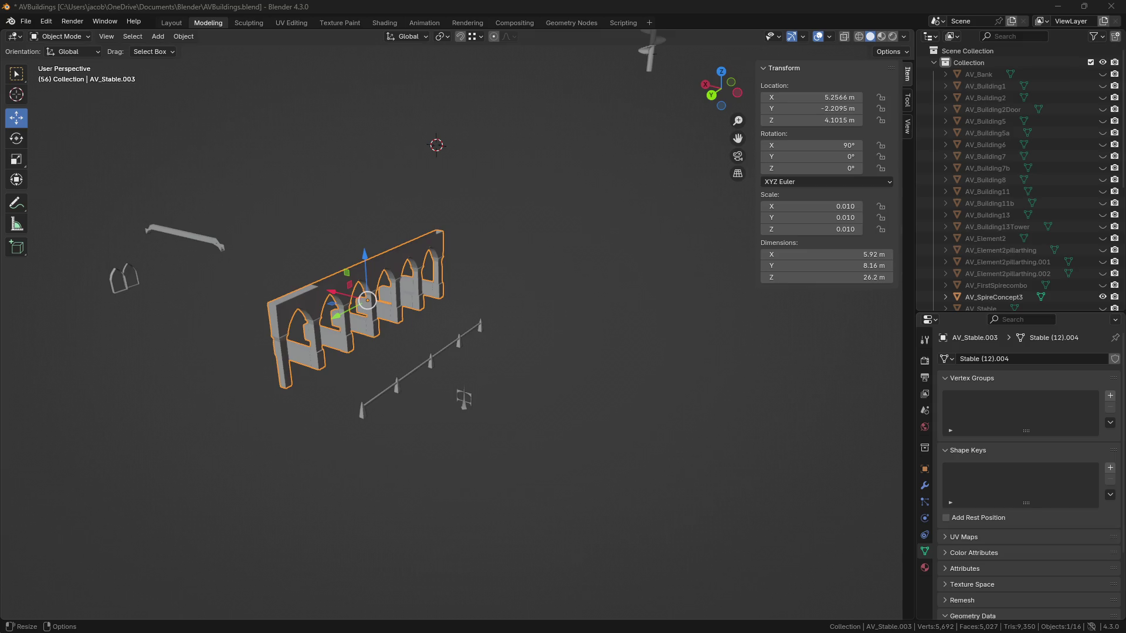
Orbit around the arched wall and arcade to inspect the scene from both sides.
mouse_move(565, 436)
middle_mouse_down()
mouse_move(505, 432)
mouse_move(656, 431)
mouse_move(540, 402)
middle_mouse_up()
left_click(476, 389)
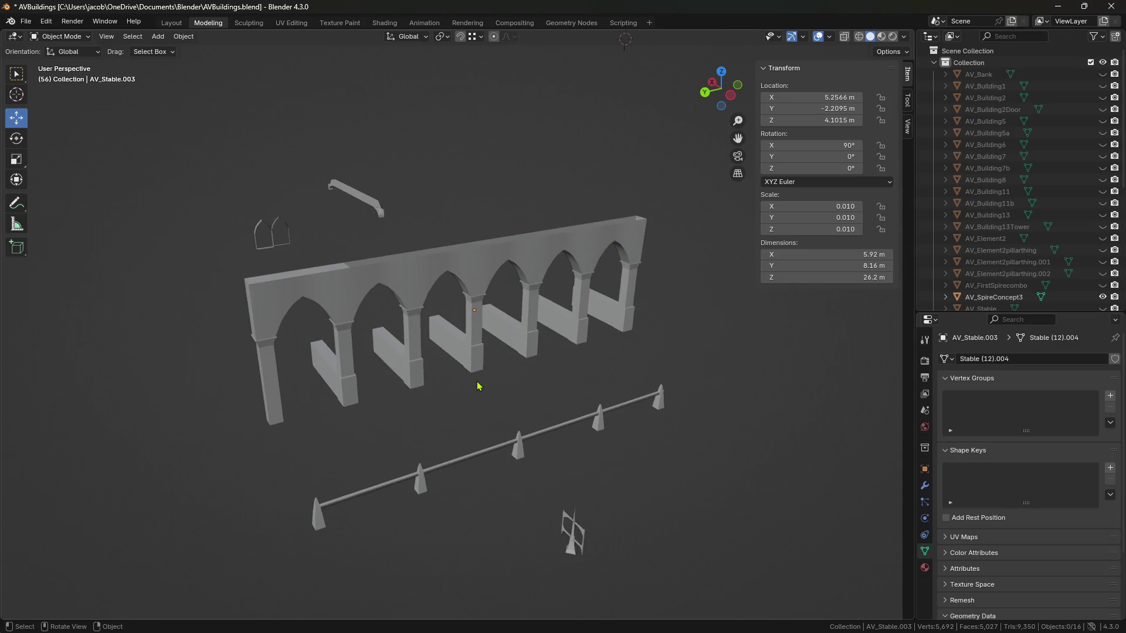
left_click(478, 386)
left_click(420, 206)
left_click(447, 284)
mouse_move(447, 284)
middle_mouse_down()
mouse_move(516, 293)
mouse_move(489, 314)
middle_mouse_up()
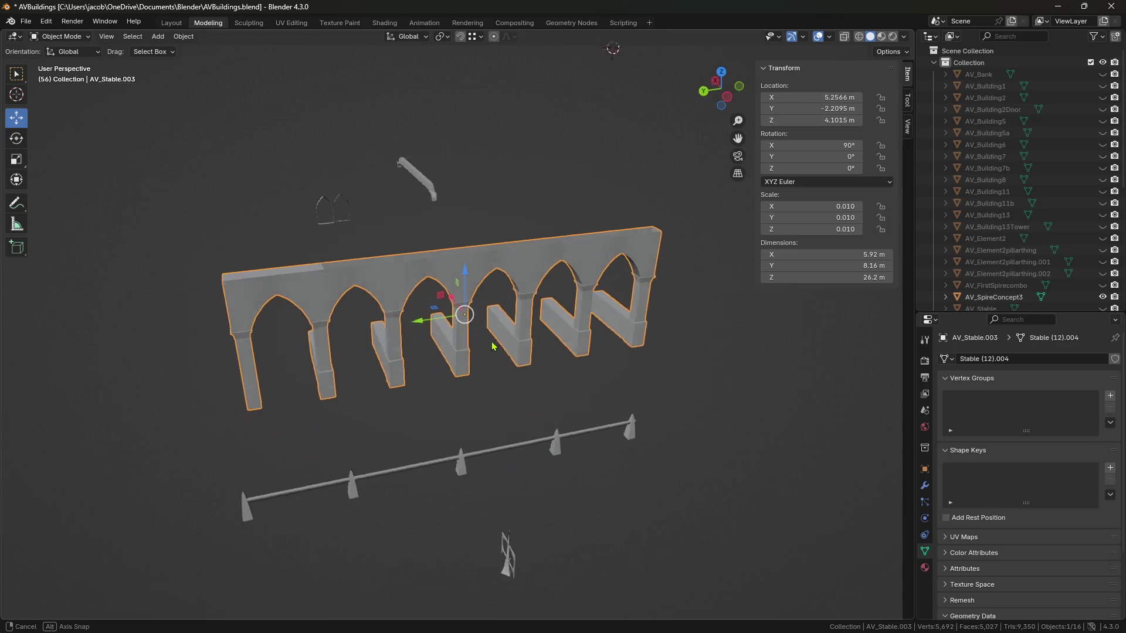
scroll(491, 346, "up", 3)
mouse_move(444, 359)
middle_mouse_down()
mouse_move(535, 395)
mouse_move(434, 379)
mouse_move(390, 415)
middle_mouse_up()
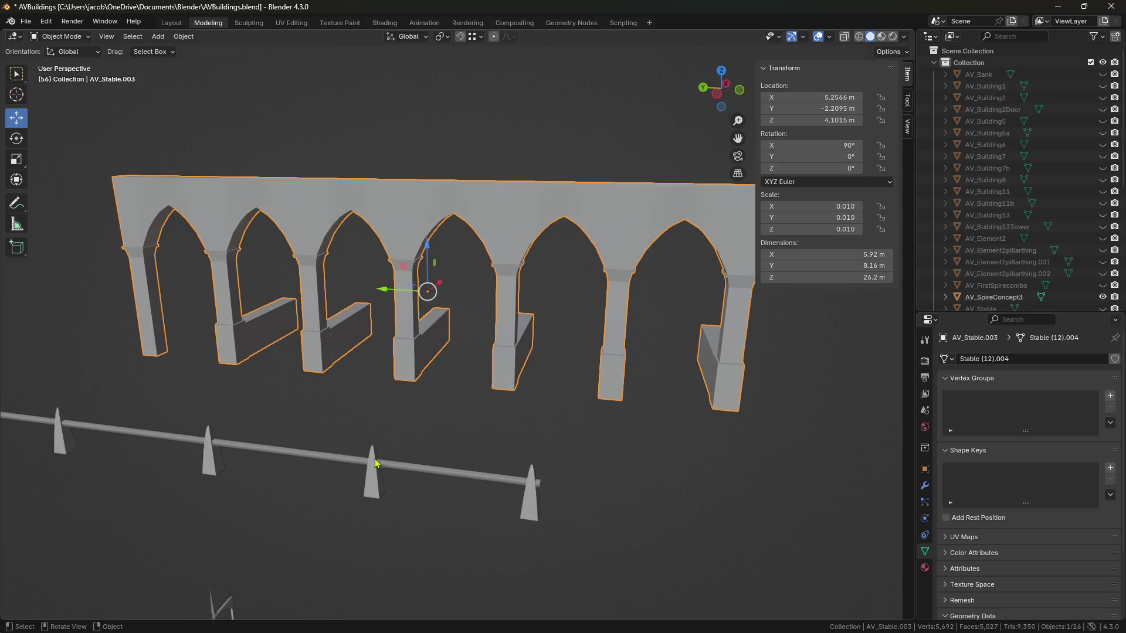
scroll(574, 408, "up", 3)
Select and frame the spiked fence, checking its post faces in Edit Mode.
left_click(353, 379)
key("KP_Decimal")
key("Tab")
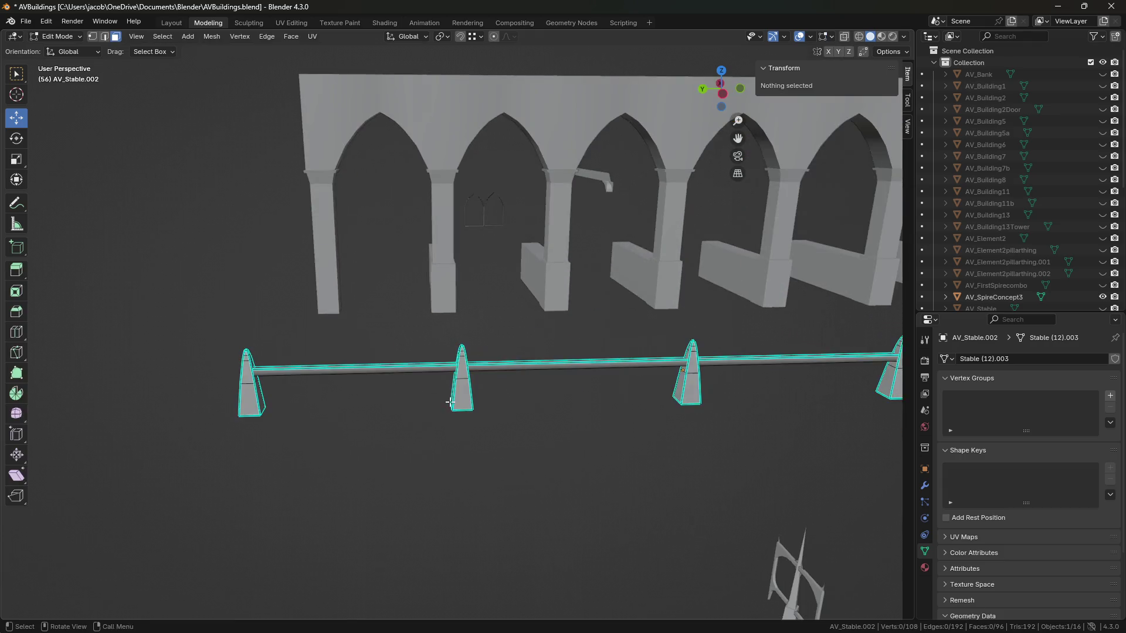
middle_click_drag(451, 402, 503, 422)
mouse_move(547, 475)
middle_mouse_down()
mouse_move(494, 385)
mouse_move(410, 184)
mouse_move(402, 289)
middle_mouse_up()
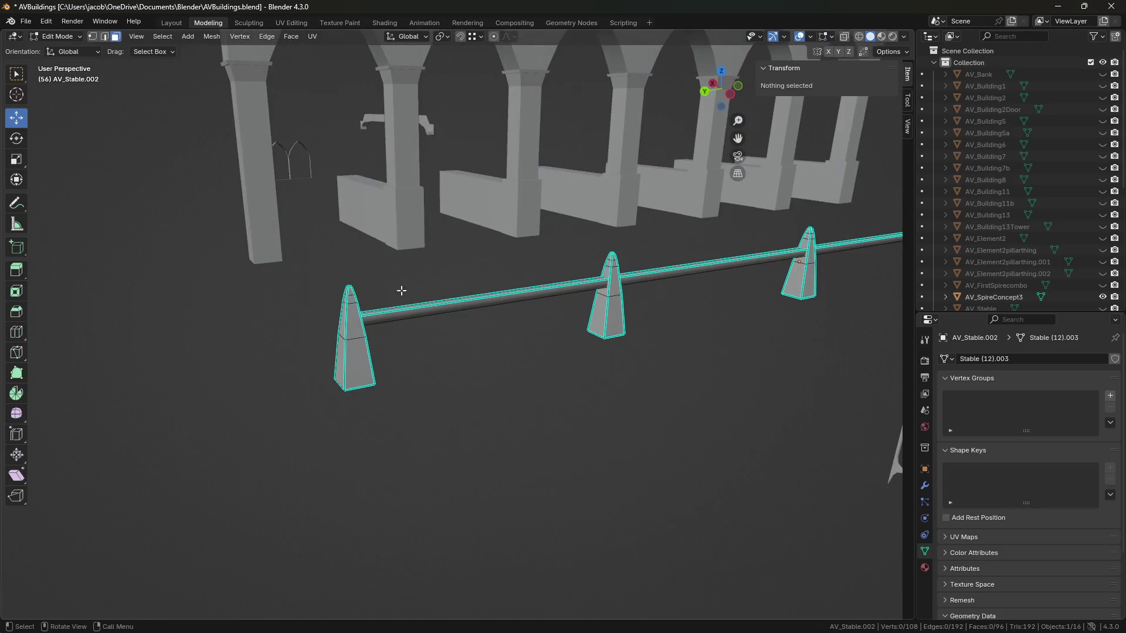
key("l")
right_click(356, 373)
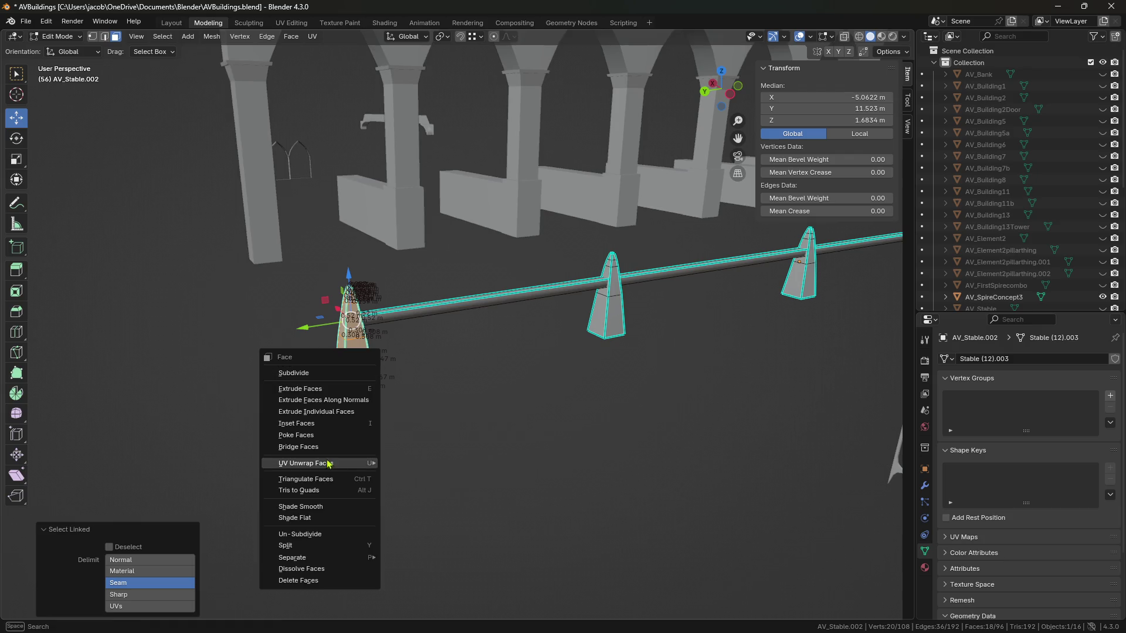
key("Tab")
Paste a copy of the spiked fence and move it along X parallel to the original.
scroll(592, 310, "down", 5)
mouse_move(592, 310)
middle_mouse_down()
mouse_move(719, 404)
mouse_move(618, 417)
mouse_move(528, 294)
middle_mouse_up()
scroll(544, 297, "up", 3)
key("ctrl+v")
key("g")
key("x")
left_click(565, 293)
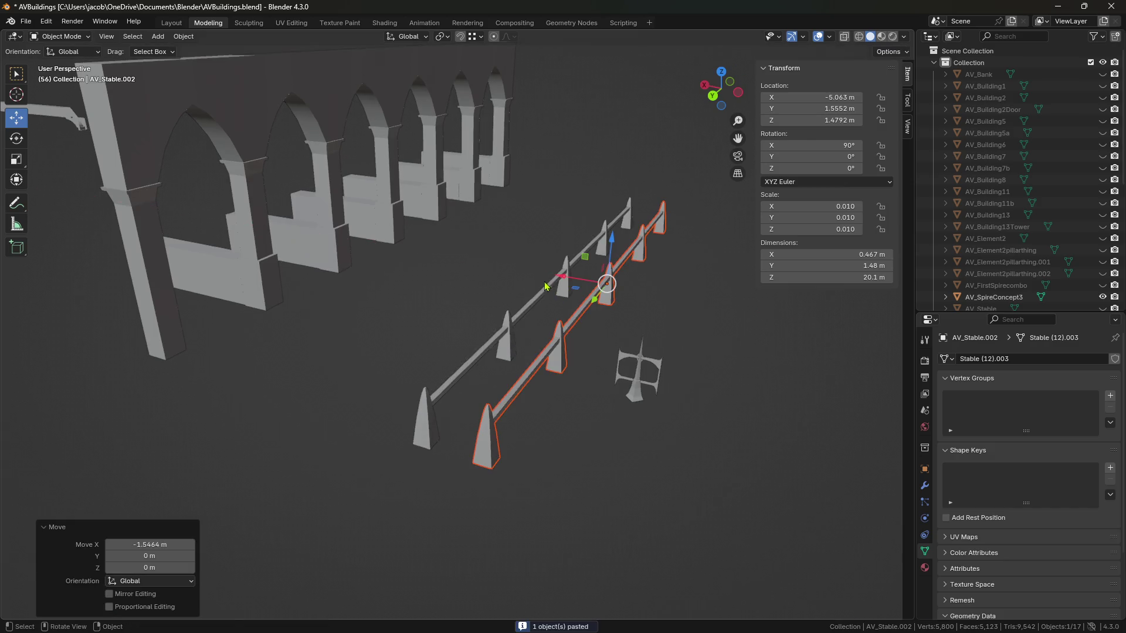
key("g")
key("x")
left_click(759, 353)
mouse_move(759, 353)
middle_mouse_down()
mouse_move(665, 414)
mouse_move(563, 407)
middle_mouse_up()
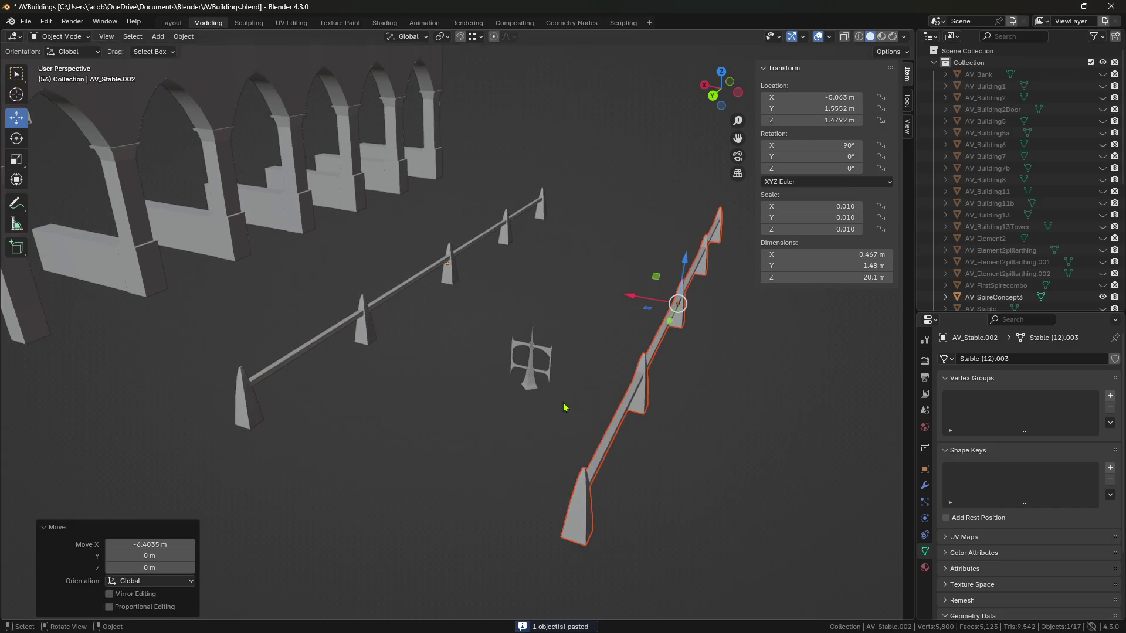
mouse_move(585, 349)
middle_mouse_down()
mouse_move(499, 370)
mouse_move(467, 332)
middle_mouse_up()
Raise the spire piece along Z and slide it along X in front of the fences.
left_click_drag(466, 332, 475, 245)
mouse_move(475, 245)
middle_mouse_down()
mouse_move(498, 261)
mouse_move(507, 367)
middle_mouse_up()
scroll(482, 212, "up", 2)
left_click_drag(468, 213, 468, 172)
middle_click_drag(468, 173, 492, 301)
left_click_drag(492, 301, 670, 385)
middle_click_drag(671, 385, 455, 417)
left_click_drag(460, 352, 141, 417)
right_click(140, 417)
scroll(572, 479, "up", 3)
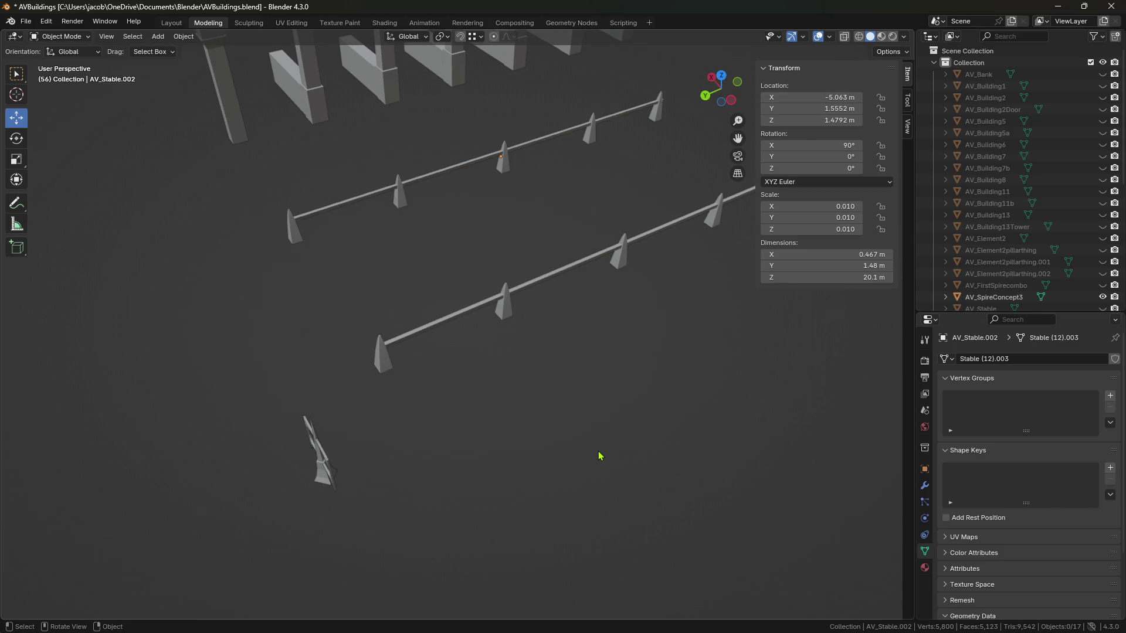
mouse_move(590, 455)
middle_mouse_down()
mouse_move(420, 449)
mouse_move(581, 427)
middle_mouse_up()
Set the window frame's Z rotation to 90°.
left_click(496, 352)
key("KP_Decimal")
left_click(579, 388)
left_click(469, 334)
left_click(801, 168)
type("90")
key("Return")
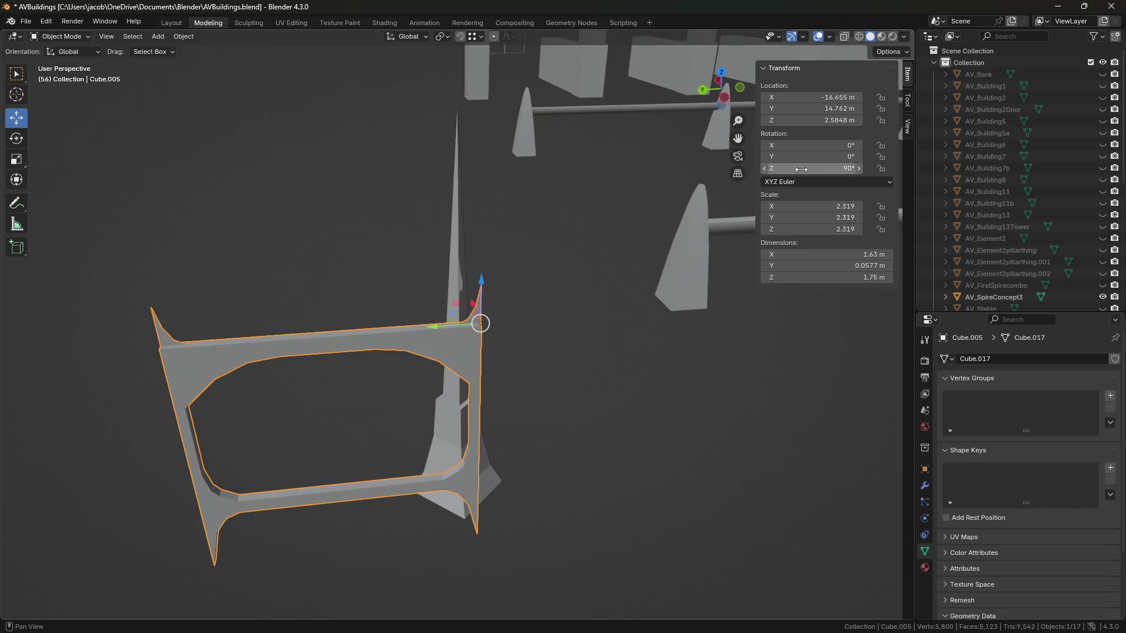
Join both window frame parts onto the spire, with the spire as the active object.
mouse_move(545, 370)
middle_mouse_down()
mouse_move(466, 366)
mouse_move(598, 426)
mouse_move(538, 405)
mouse_move(474, 453)
middle_mouse_up()
left_click(475, 452)
left_click(419, 291, "shift")
left_click(467, 258, "shift")
left_click(475, 259, "shift")
left_click(474, 260)
left_click(511, 280, "shift")
left_click(460, 377, "shift")
right_click(460, 376)
left_click(459, 375)
Apply the joined piece's rotation, then set its Z rotation to 90°.
mouse_move(520, 440)
middle_mouse_down()
mouse_move(562, 444)
mouse_move(553, 434)
middle_mouse_up()
left_click(811, 165)
key("Return")
left_click(553, 403)
left_click(473, 372)
key("ctrl+a")
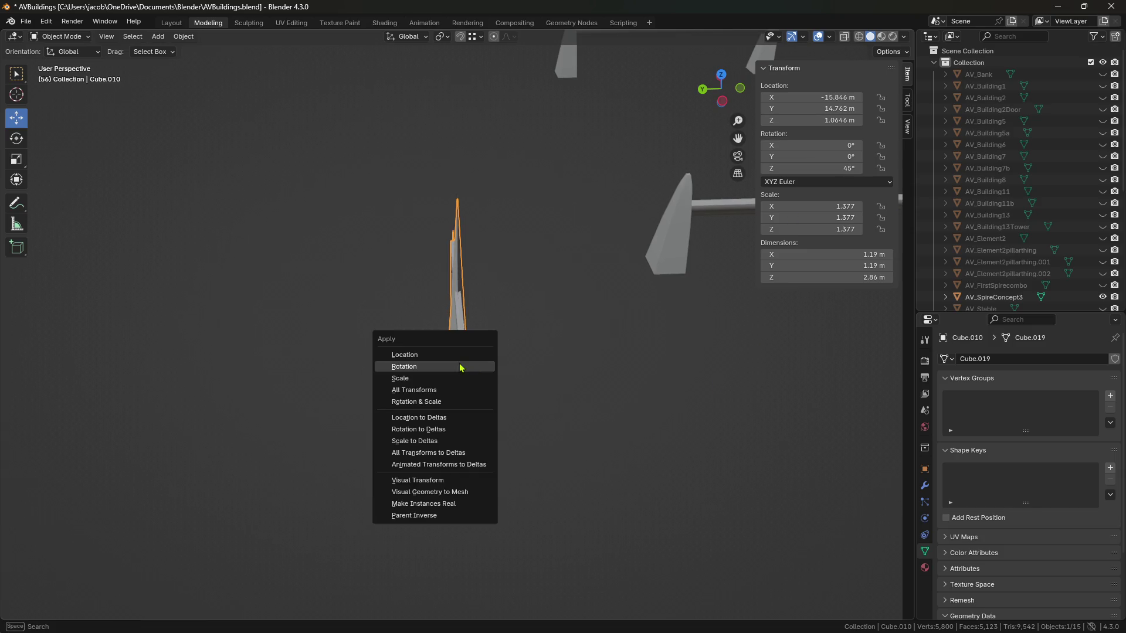
left_click(473, 367)
left_click(825, 170)
type("90")
key("Return")
Move the joined spire piece along Y to sit beside the fences.
scroll(535, 446, "down", 3)
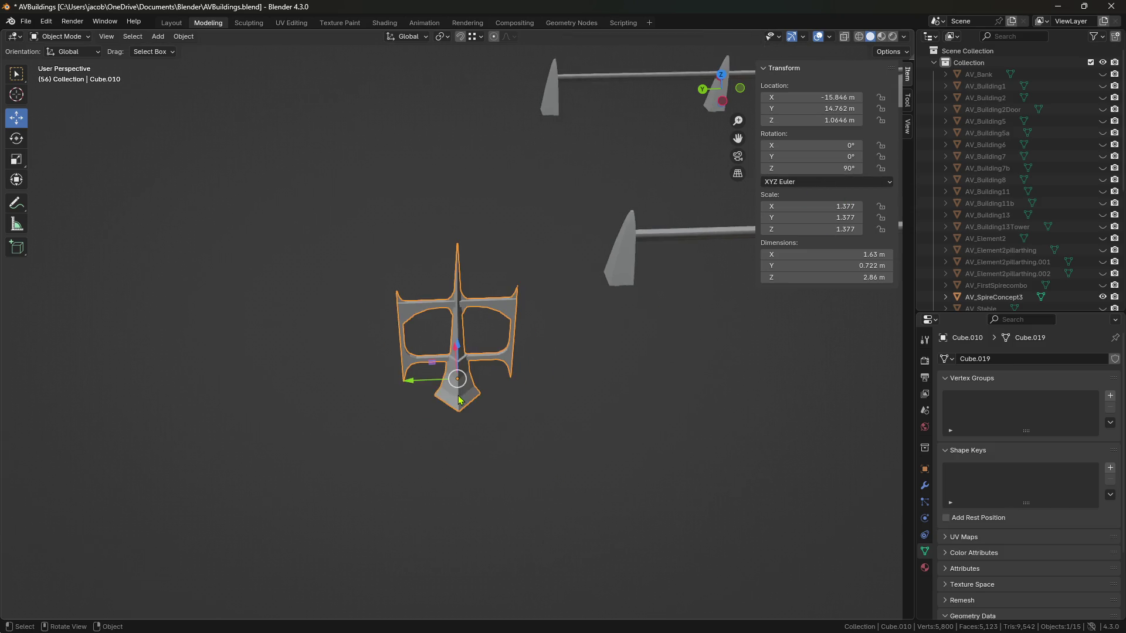
left_click_drag(412, 384, 670, 427)
mouse_move(670, 427)
middle_mouse_down("shift")
mouse_move(503, 463)
mouse_move(485, 434)
mouse_move(510, 417)
middle_mouse_up("shift")
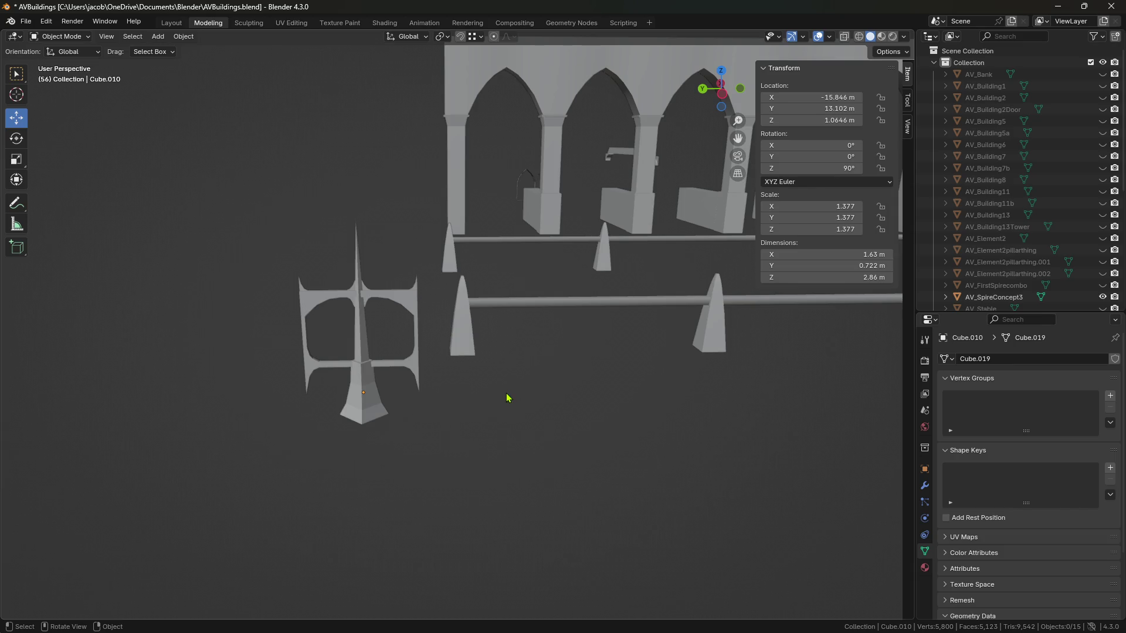
scroll(503, 400, "up", 2)
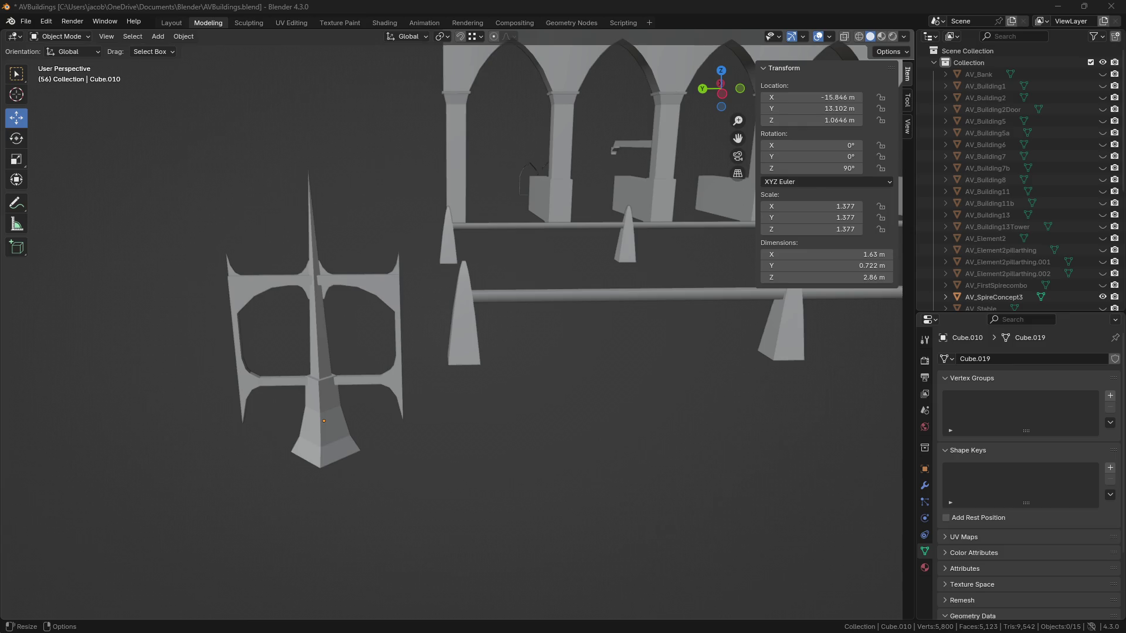
mouse_move(628, 346)
middle_mouse_down()
mouse_move(633, 322)
mouse_move(317, 287)
mouse_move(570, 258)
mouse_move(498, 306)
mouse_move(603, 271)
mouse_move(473, 258)
mouse_move(485, 322)
middle_mouse_up()
left_click(459, 306)
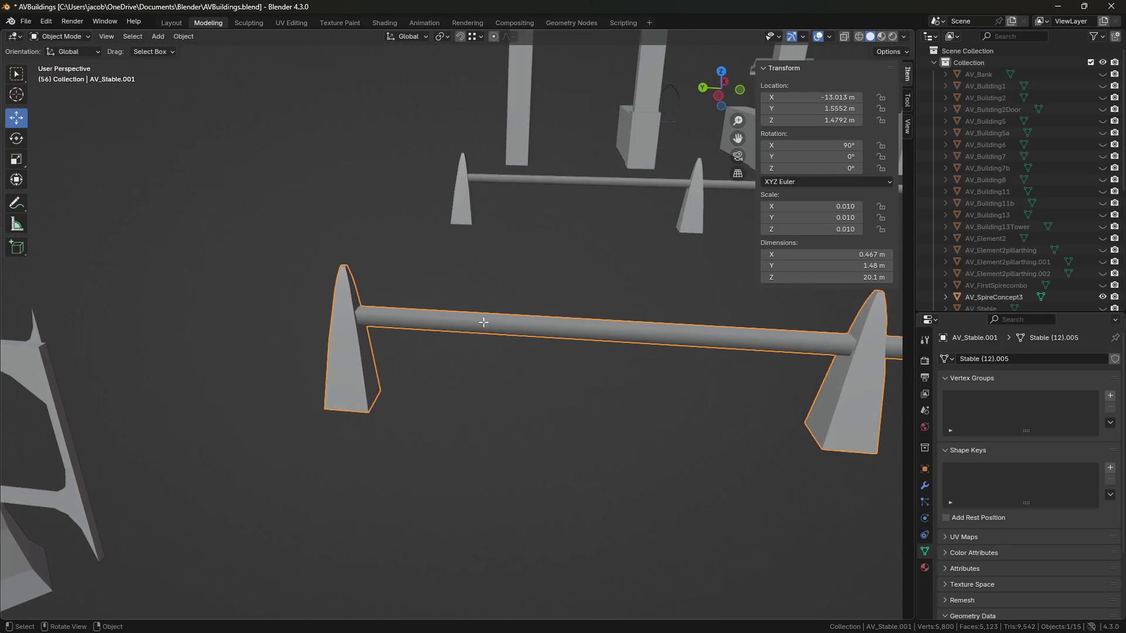
key("Tab")
left_click(471, 362)
mouse_move(472, 362)
middle_mouse_down()
mouse_move(518, 331)
mouse_move(500, 304)
middle_mouse_up()
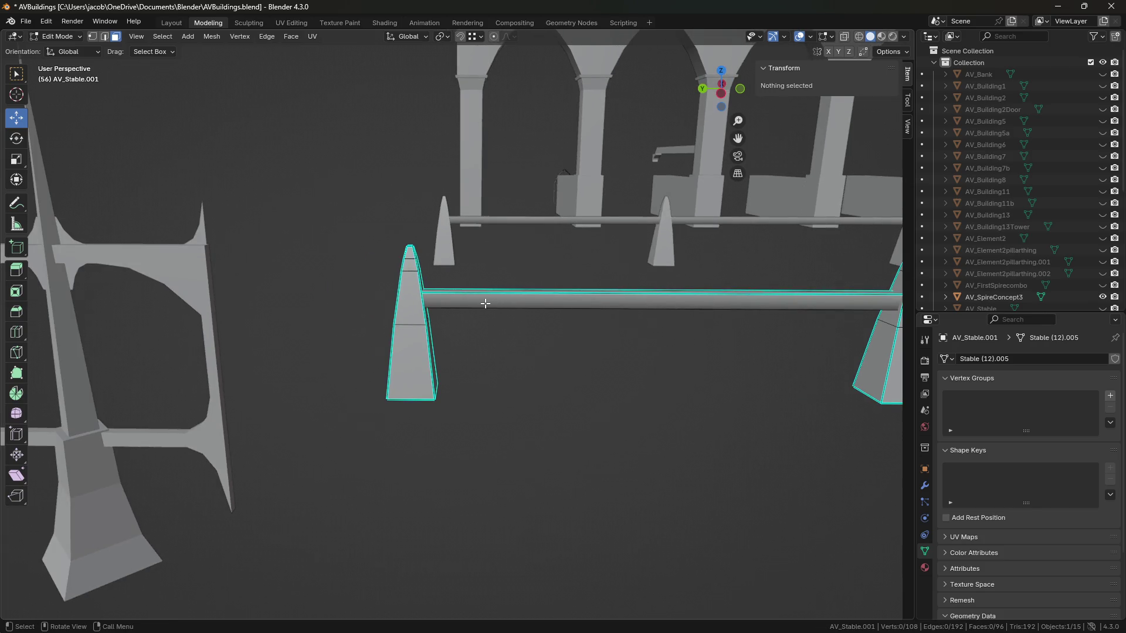
mouse_move(520, 350)
middle_mouse_down()
mouse_move(452, 381)
mouse_move(424, 355)
middle_mouse_up()
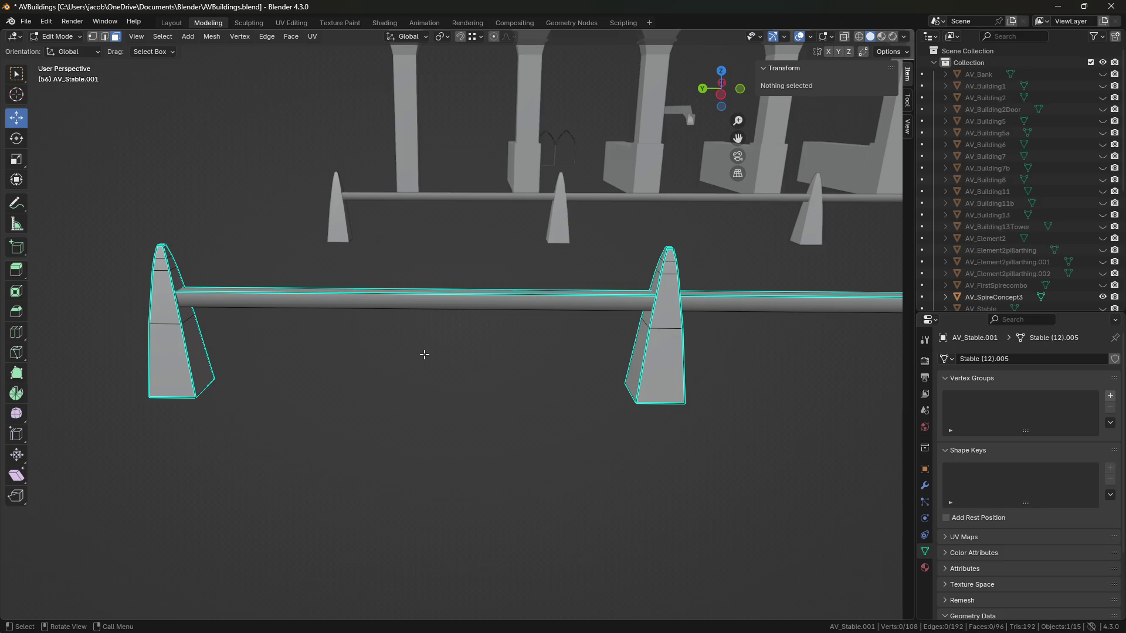
middle_click_drag(339, 410, 499, 408)
scroll(367, 407, "down", 2)
scroll(367, 407, "up", 2)
scroll(499, 407, "up", 3)
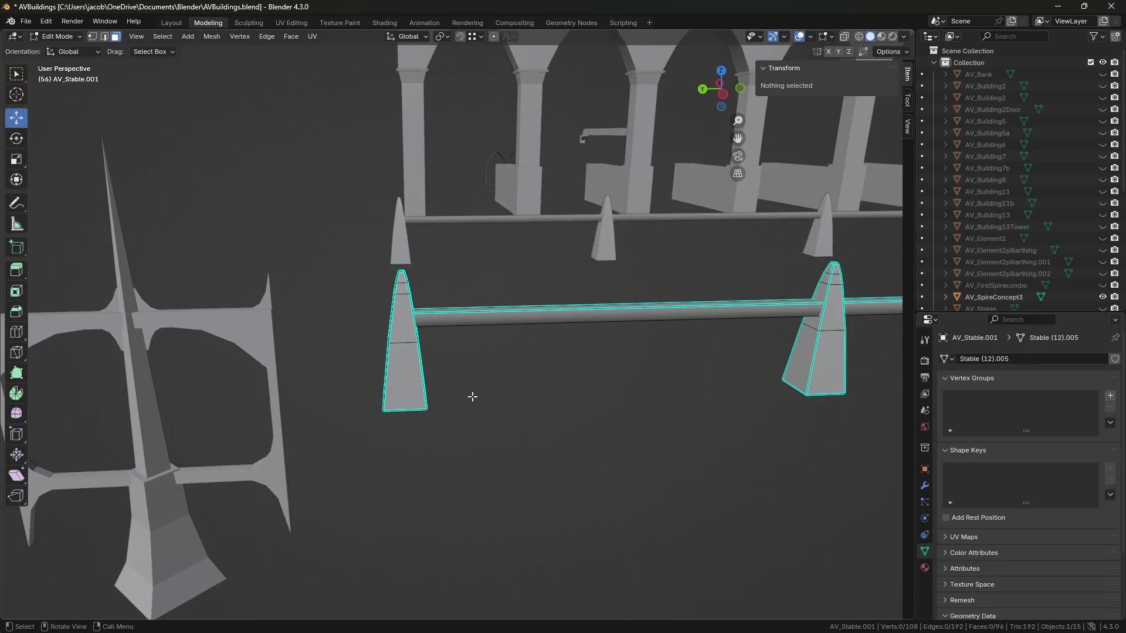
middle_click_drag(457, 405, 450, 407)
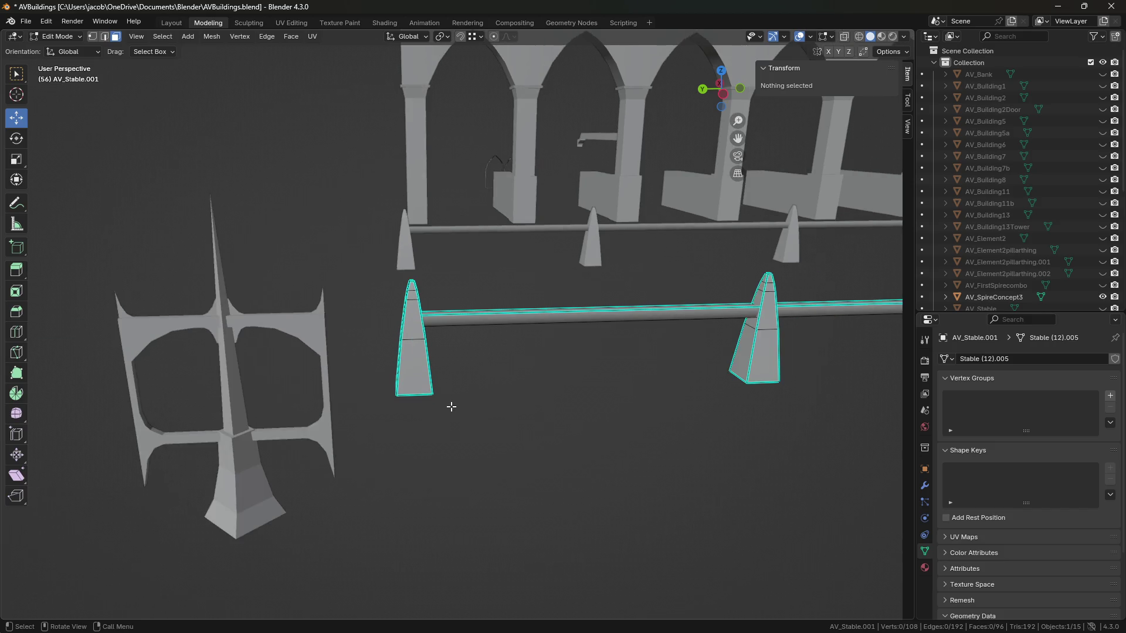
left_click_drag(146, 220, 309, 437)
mouse_move(296, 393)
middle_mouse_down()
mouse_move(369, 429)
mouse_move(412, 430)
mouse_move(422, 448)
mouse_move(351, 432)
mouse_move(454, 423)
mouse_move(512, 460)
mouse_move(507, 433)
middle_mouse_up()
key("Tab")
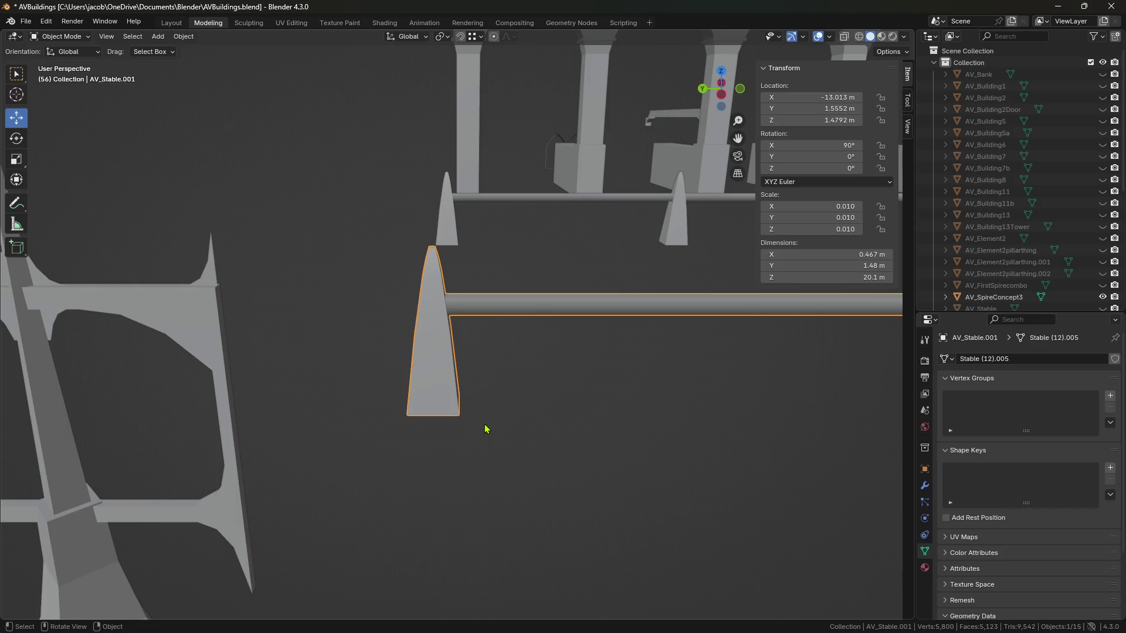
scroll(464, 428, "down", 3)
left_click(298, 433)
middle_click_drag(366, 464, 457, 465, "shift")
left_click(418, 431)
left_click(395, 415)
scroll(419, 430, "up", 2)
middle_click_drag(418, 430, 446, 413)
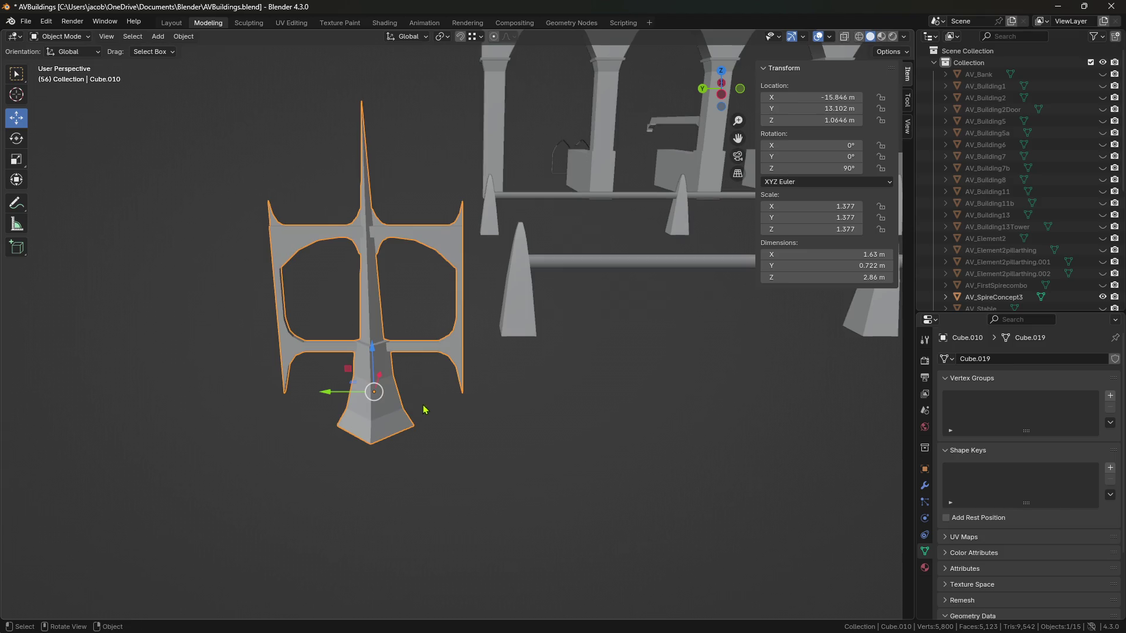
key("ctrl+c")
key("ctrl+v")
key("g")
key("y")
left_click(457, 404)
key("g")
key("y")
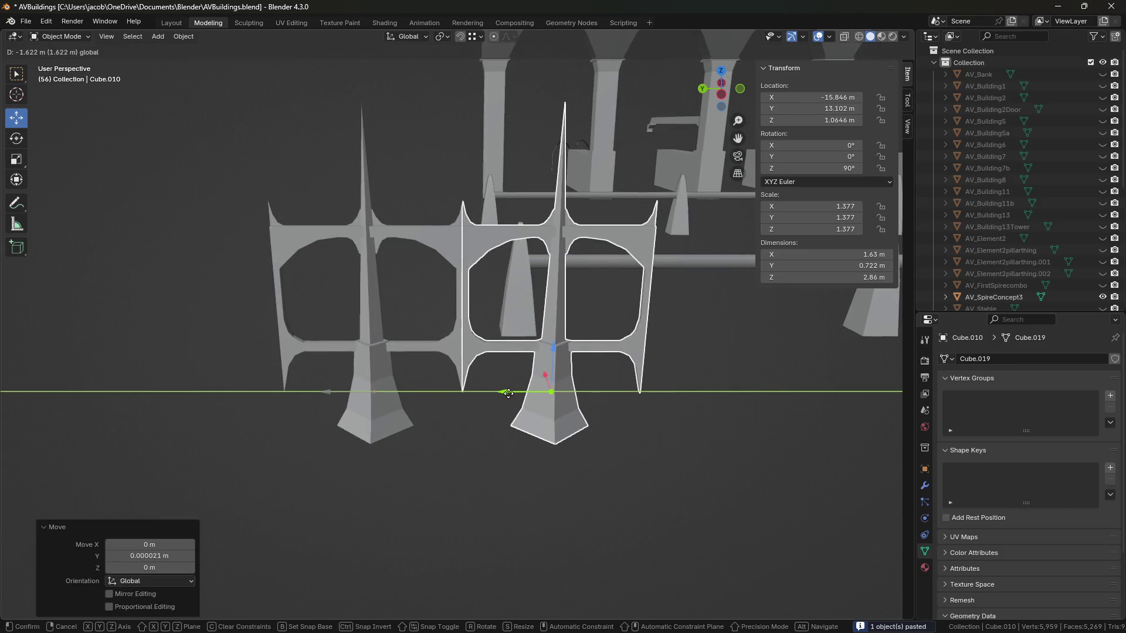
left_click(511, 392)
left_click(505, 510)
left_click(395, 417)
left_click(534, 400, "shift")
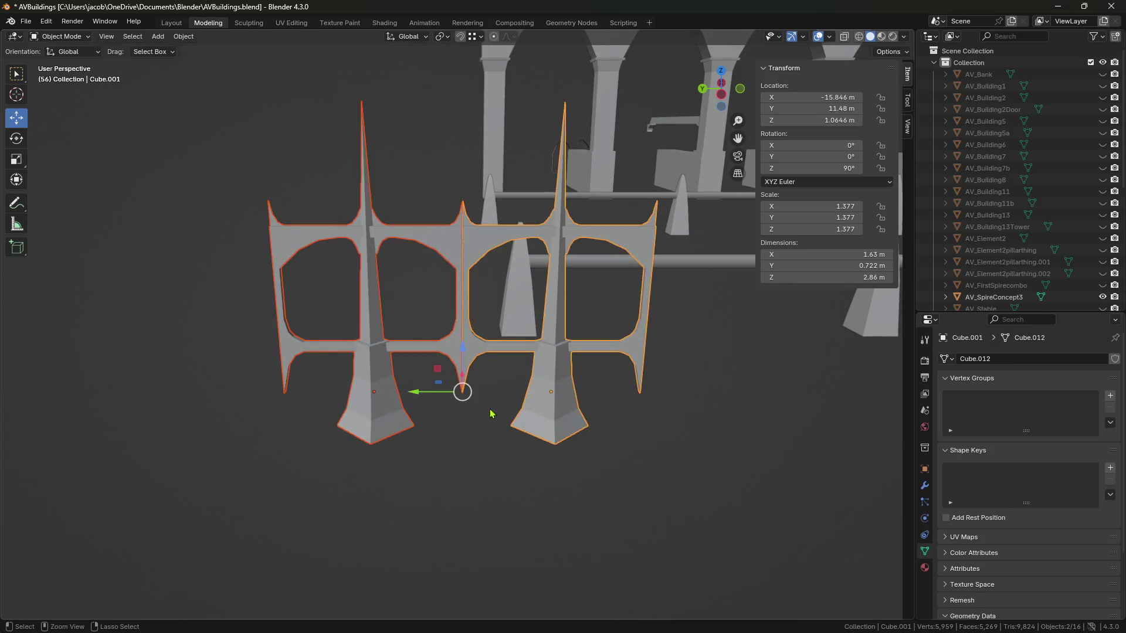
key("ctrl+c")
key("ctrl+v")
key("g")
key("y")
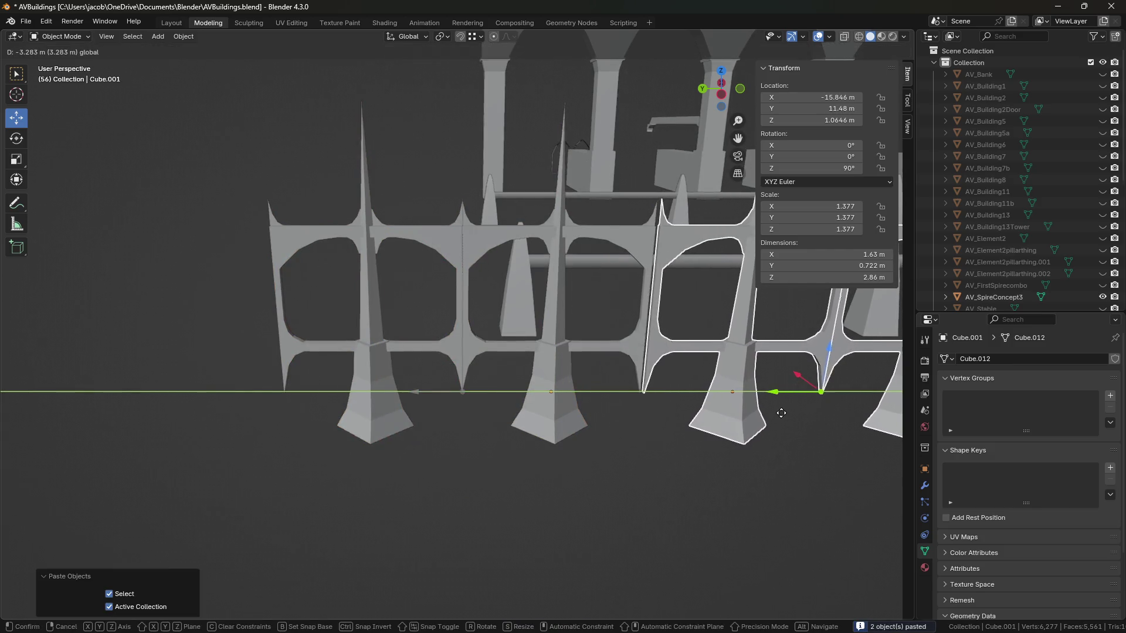
right_click(779, 415)
mouse_move(708, 498)
middle_mouse_down()
mouse_move(565, 518)
mouse_move(603, 530)
mouse_move(628, 490)
mouse_move(568, 512)
middle_mouse_up()
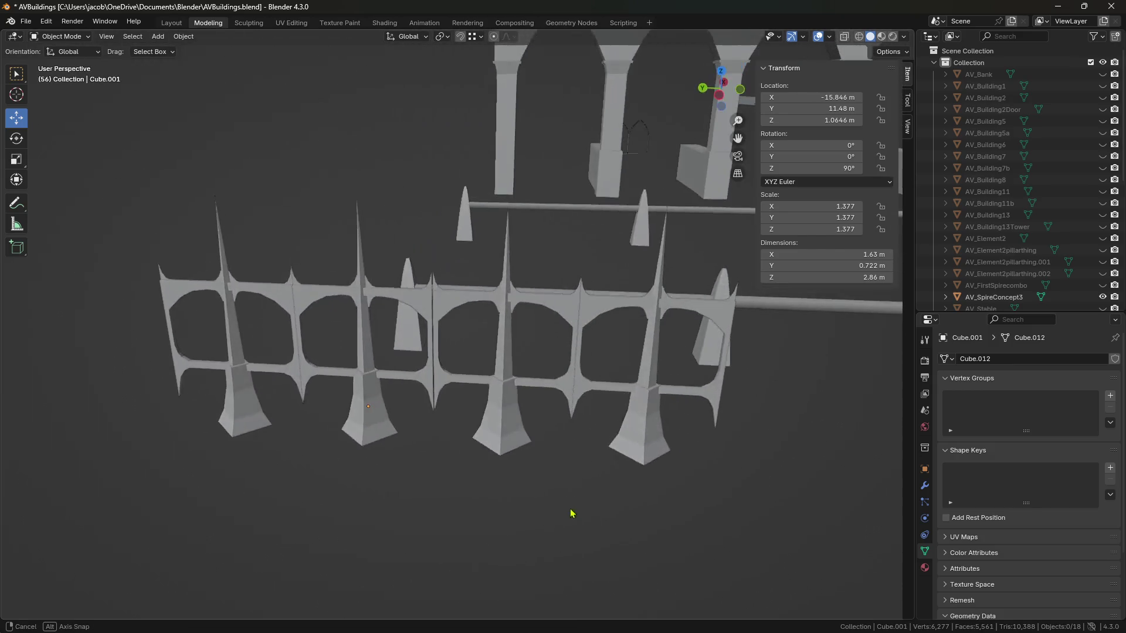
left_click(652, 444)
key("Delete")
left_click(375, 415)
key("Delete")
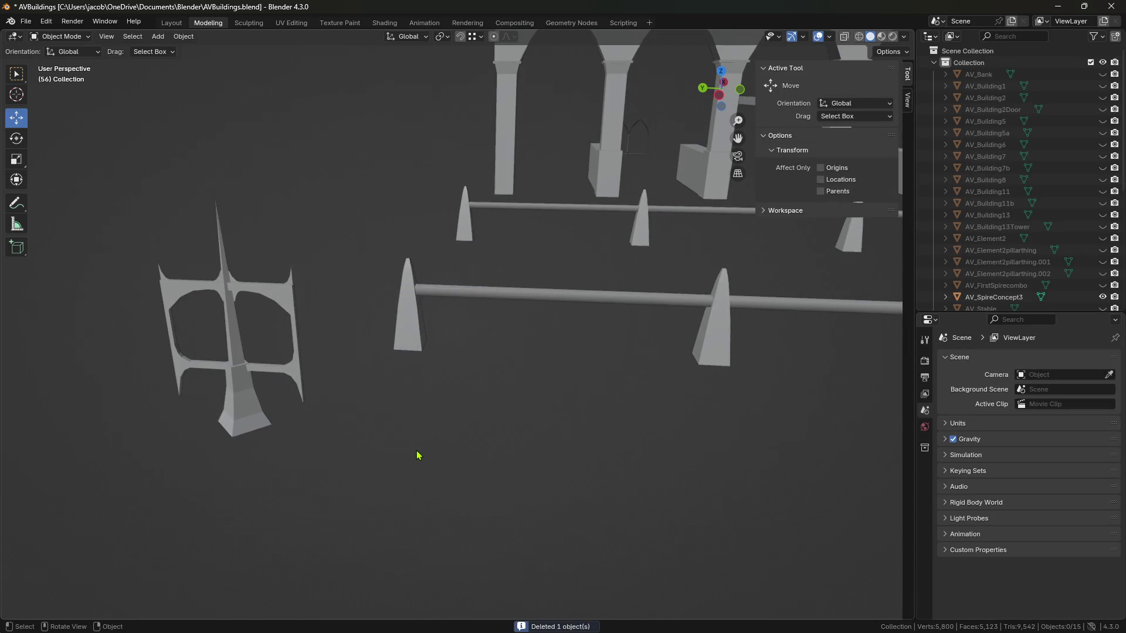
left_click(243, 410)
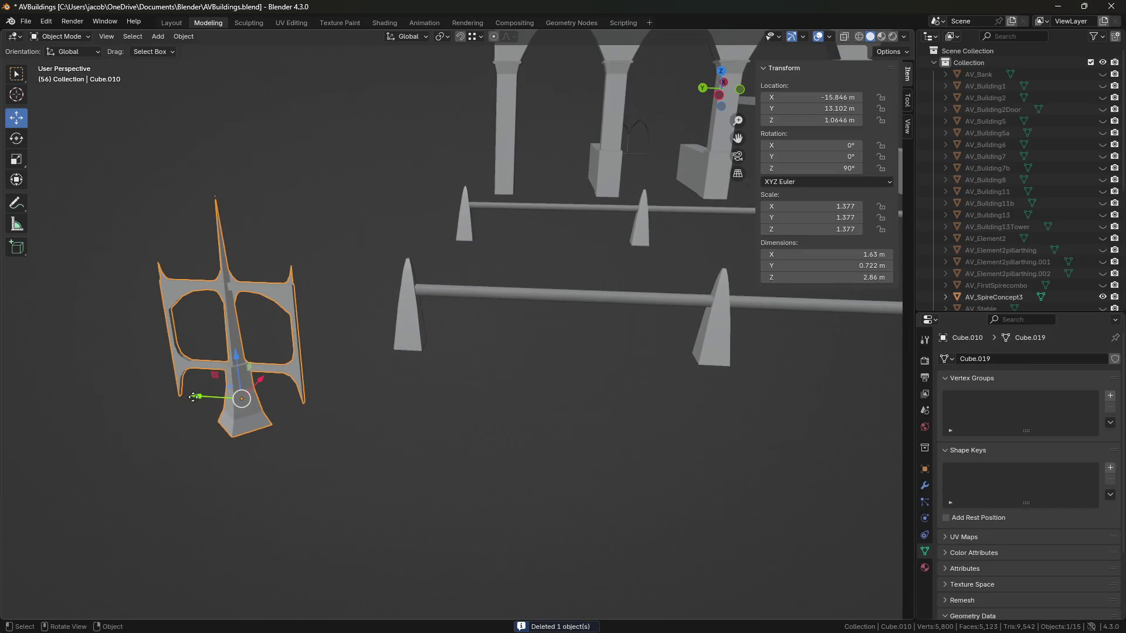
Flat-shade the nearer spiked fence and clear the sharp marks from its edges.
left_click_drag(198, 397, 176, 400)
mouse_move(311, 437)
middle_mouse_down()
mouse_move(442, 447)
mouse_move(455, 418)
mouse_move(583, 357)
mouse_move(545, 384)
middle_mouse_up()
left_click(573, 352)
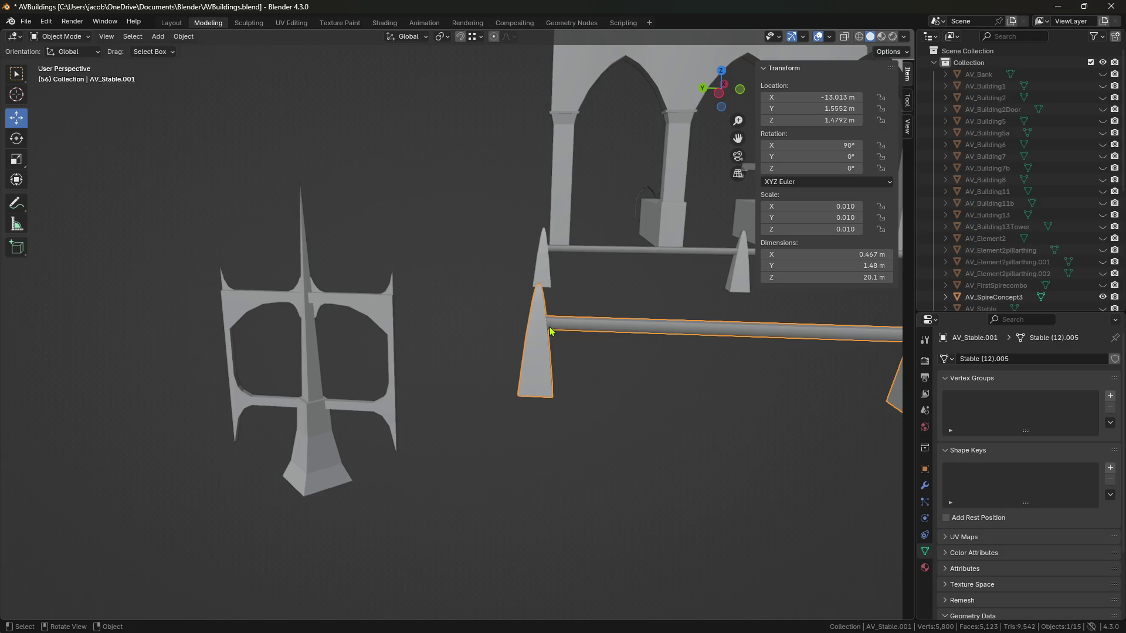
key("Tab")
scroll(458, 430, "down", 3)
key("ctrl+f")
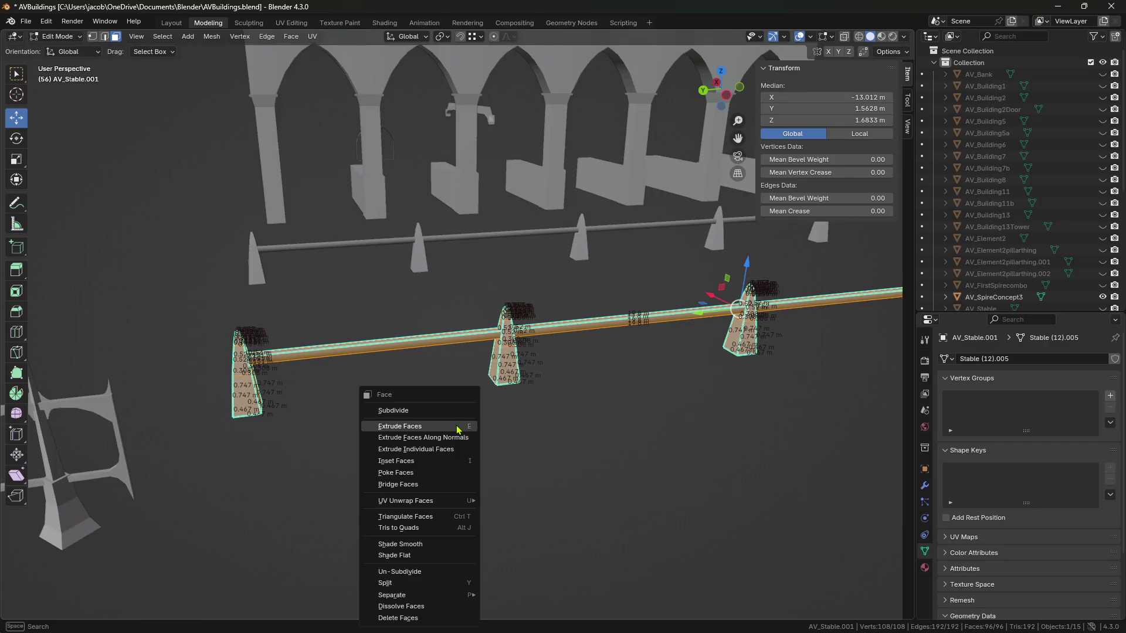
left_click(437, 552)
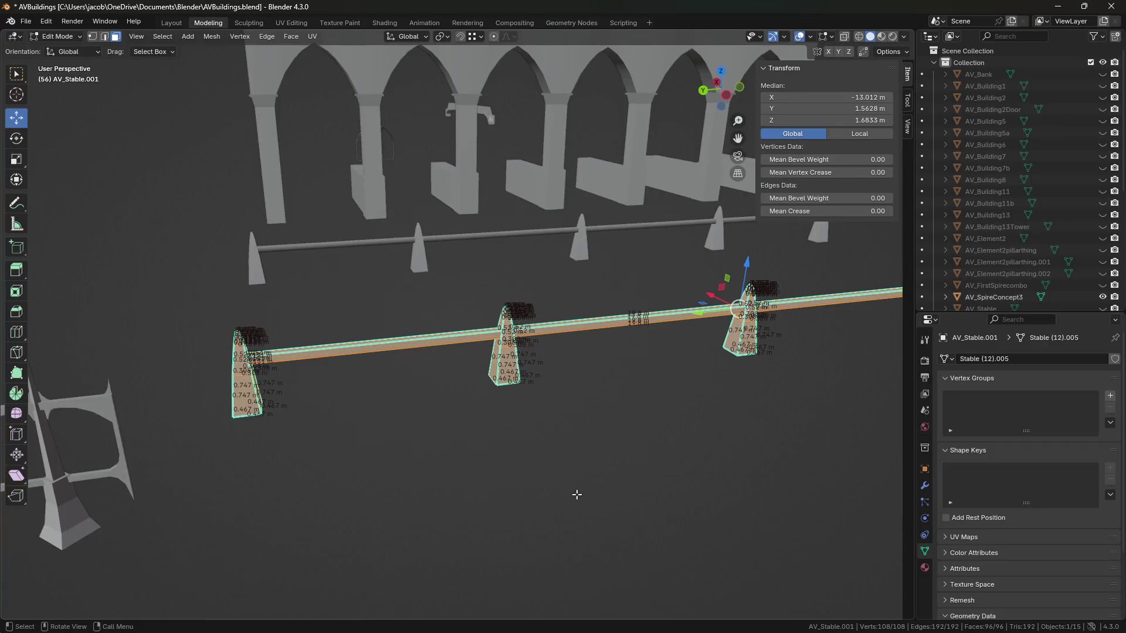
key("ctrl+e")
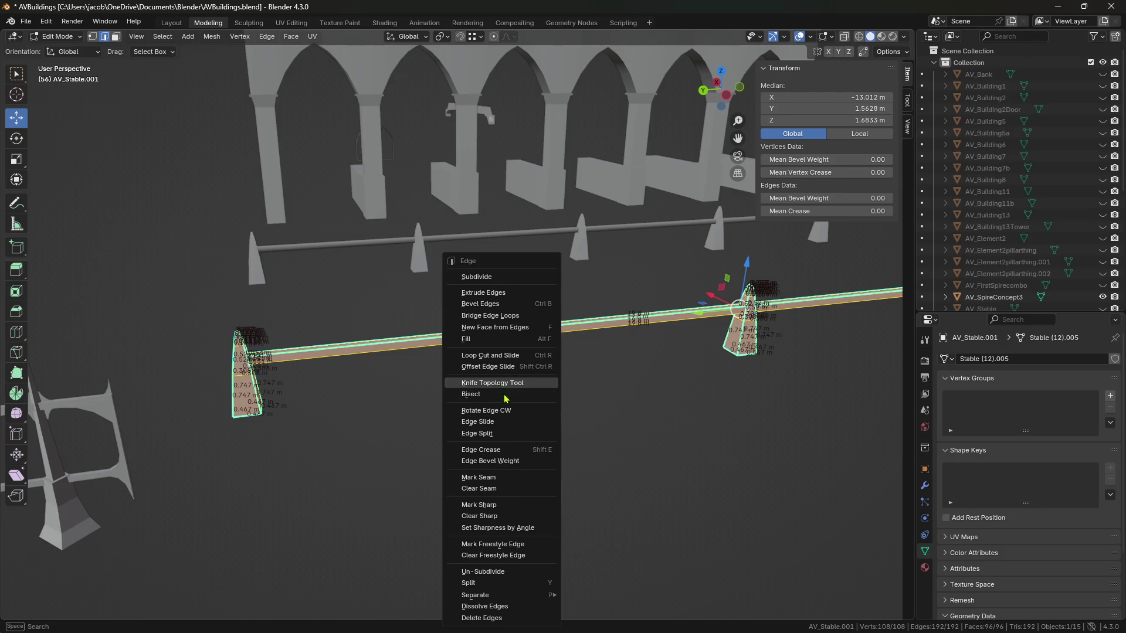
left_click(503, 520)
Move the cross-shaped ornament Cube.010 about 5.08 m along Y, to Y 18.675 m.
left_click(623, 500)
mouse_move(624, 500)
middle_mouse_down()
mouse_move(673, 477)
mouse_move(556, 477)
middle_mouse_up()
scroll(446, 433, "down", 4)
middle_click_drag(440, 432, 452, 432)
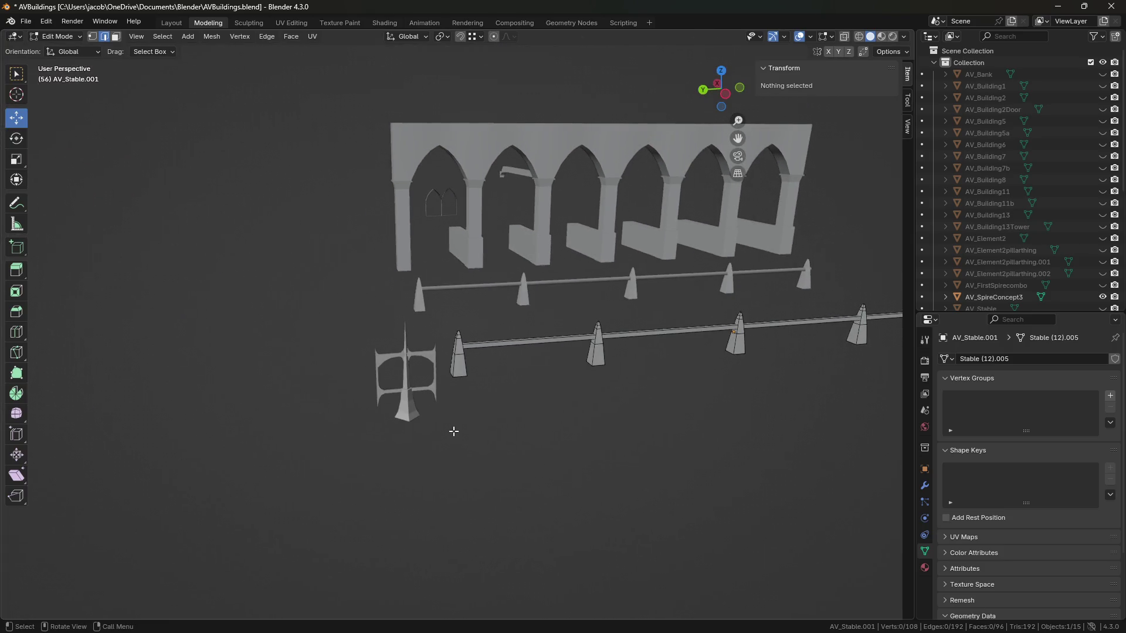
key("Tab")
left_click(421, 417)
left_click_drag(351, 409, 150, 411)
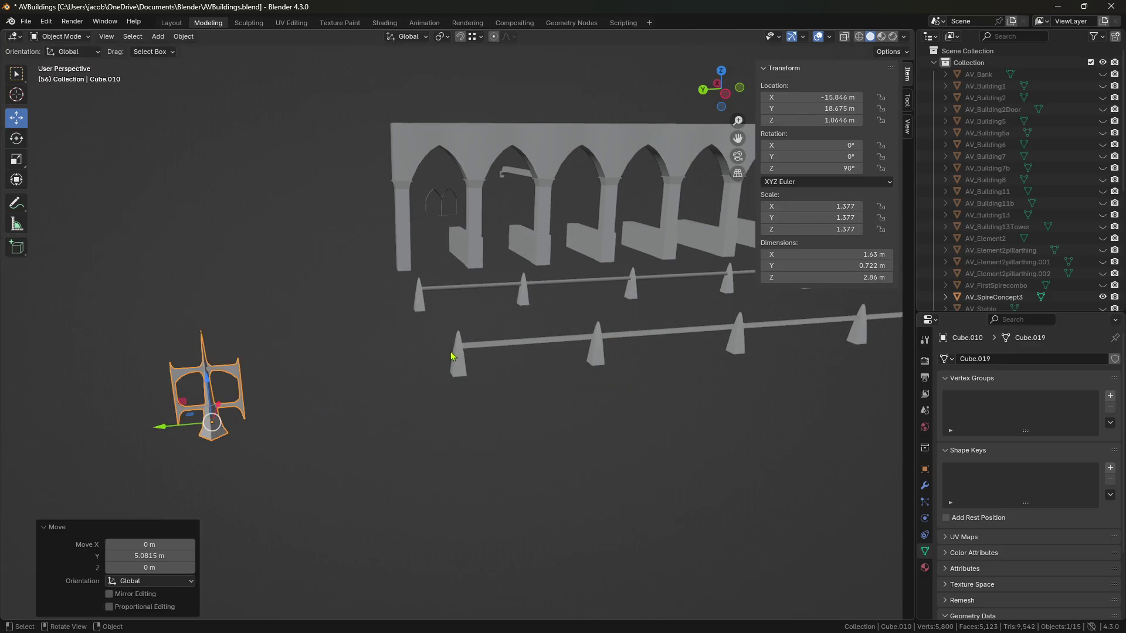
scroll(452, 352, "up", 2)
right_click(463, 362)
left_click(553, 376)
middle_click_drag(520, 382, 522, 373)
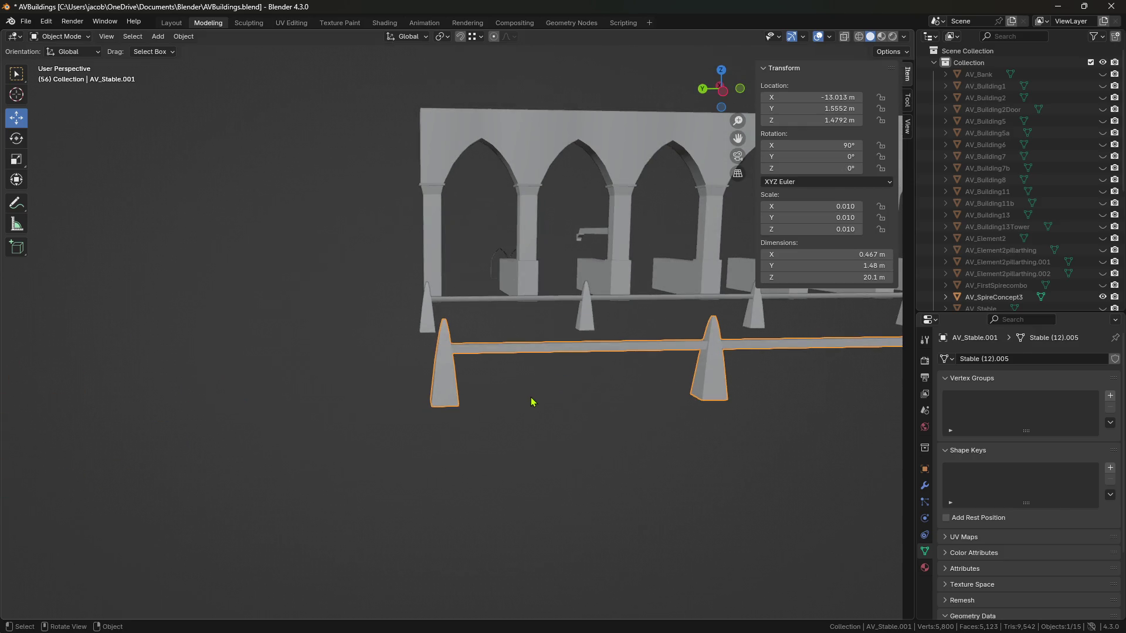
middle_click_drag(553, 429, 561, 419)
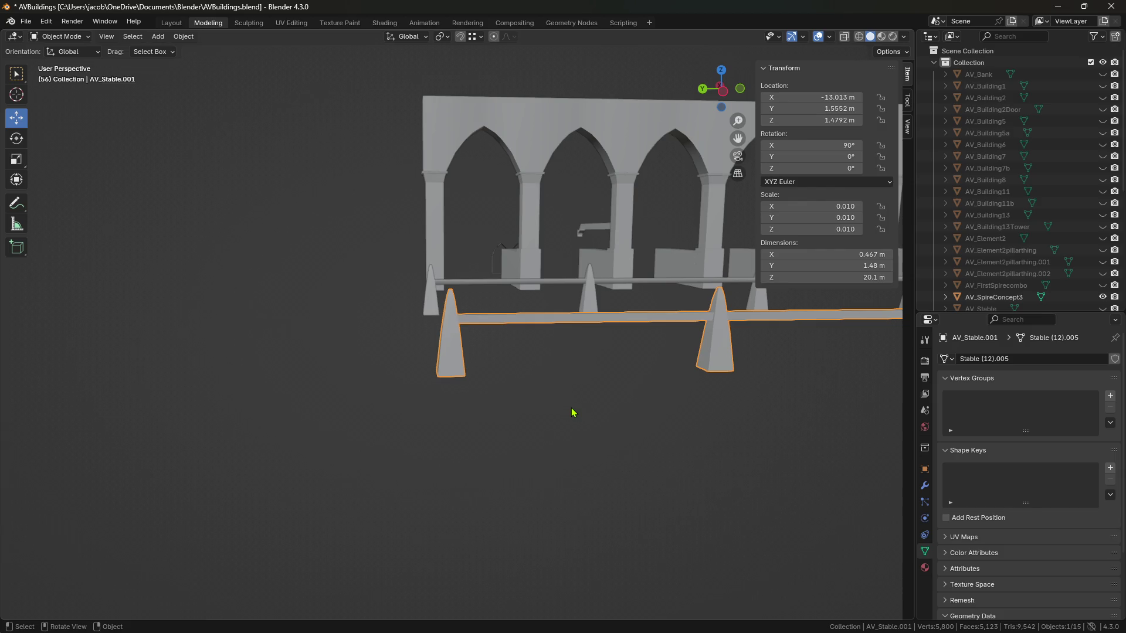
Separate the long rail from the fence mesh into its own object.
key("Tab")
scroll(510, 327, "up", 2)
left_click(513, 316)
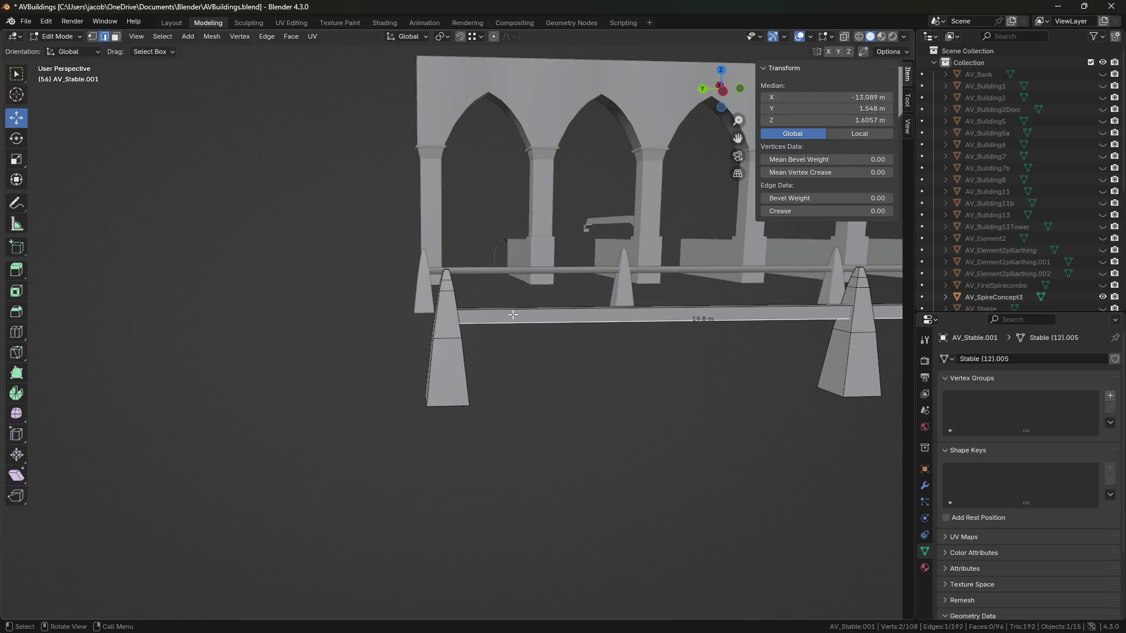
middle_click_drag(513, 315, 510, 326)
key("ctrl+l")
key("ctrl+e")
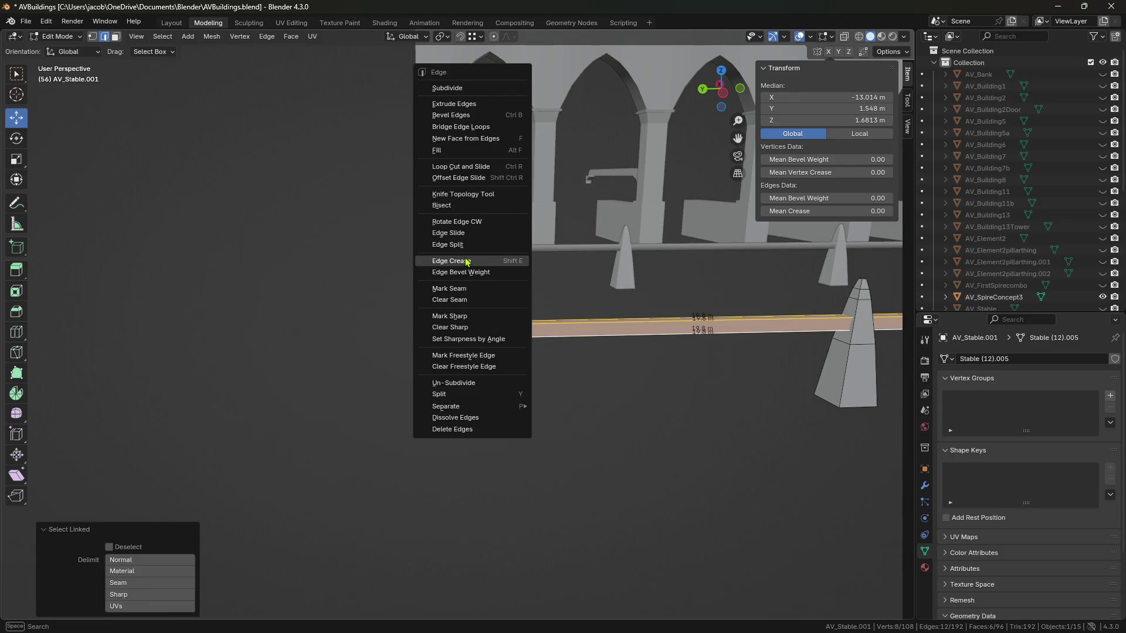
mouse_move(461, 408)
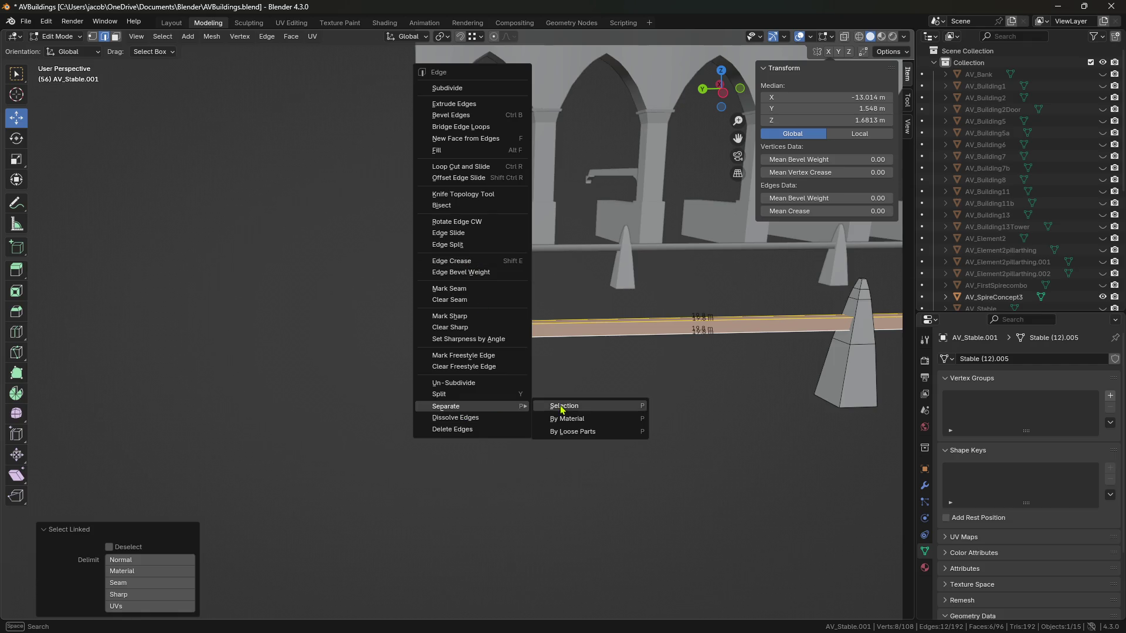
left_click(561, 406)
key("Tab")
left_click(538, 329)
Paste a copy of the rail and lower it along Z beneath the original.
scroll(635, 394, "up", 2)
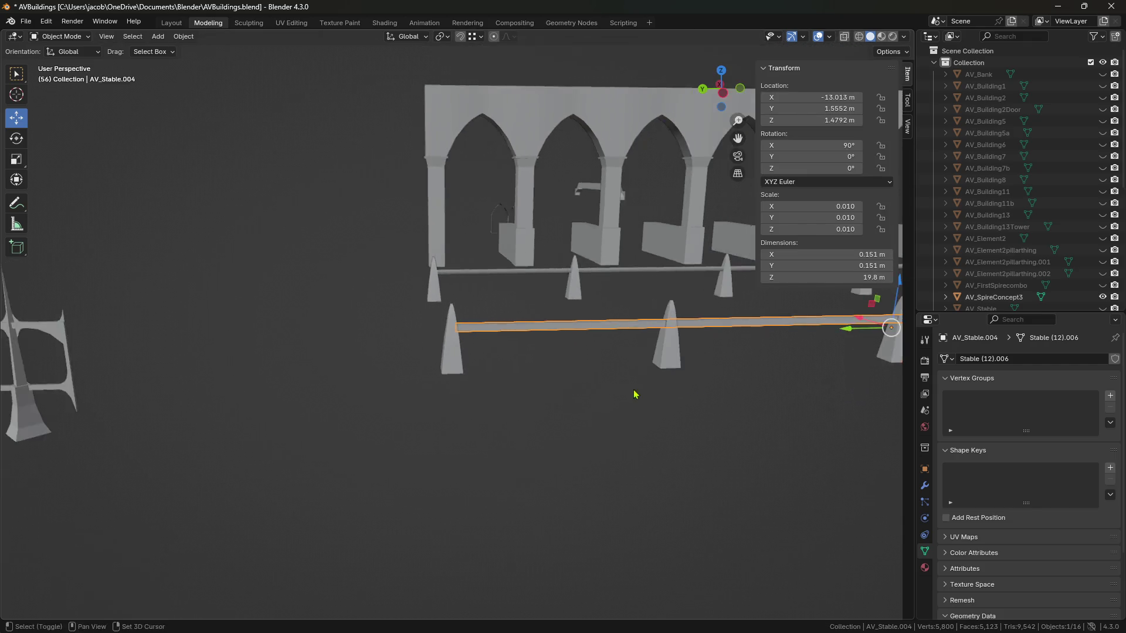
scroll(634, 395, "up", 1)
key("g")
key("z")
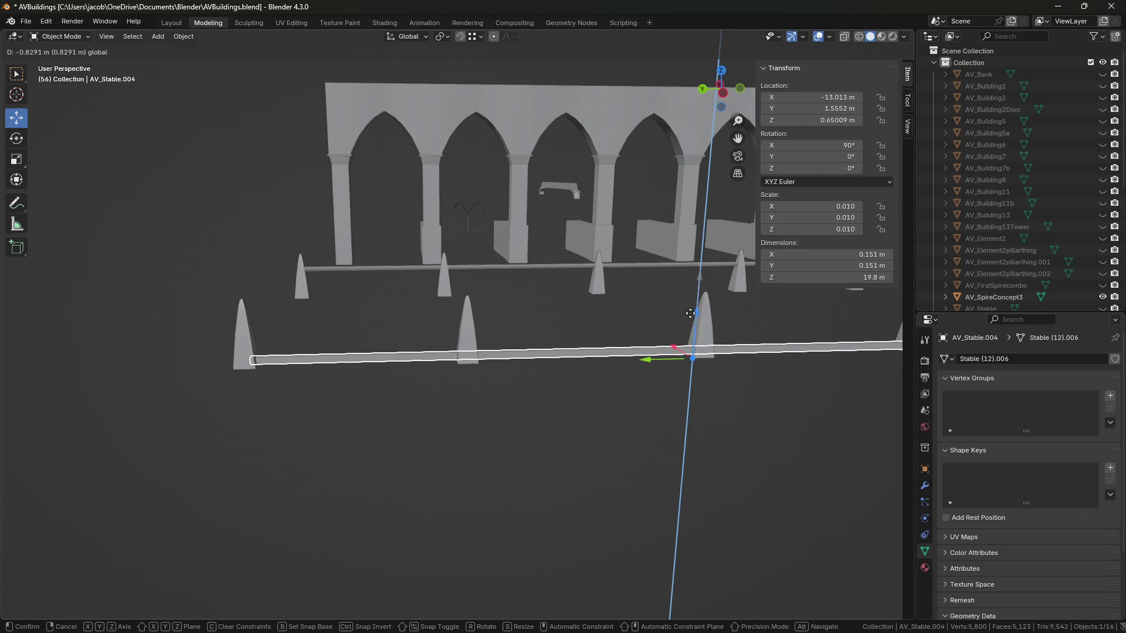
key("Escape")
key("ctrl+v")
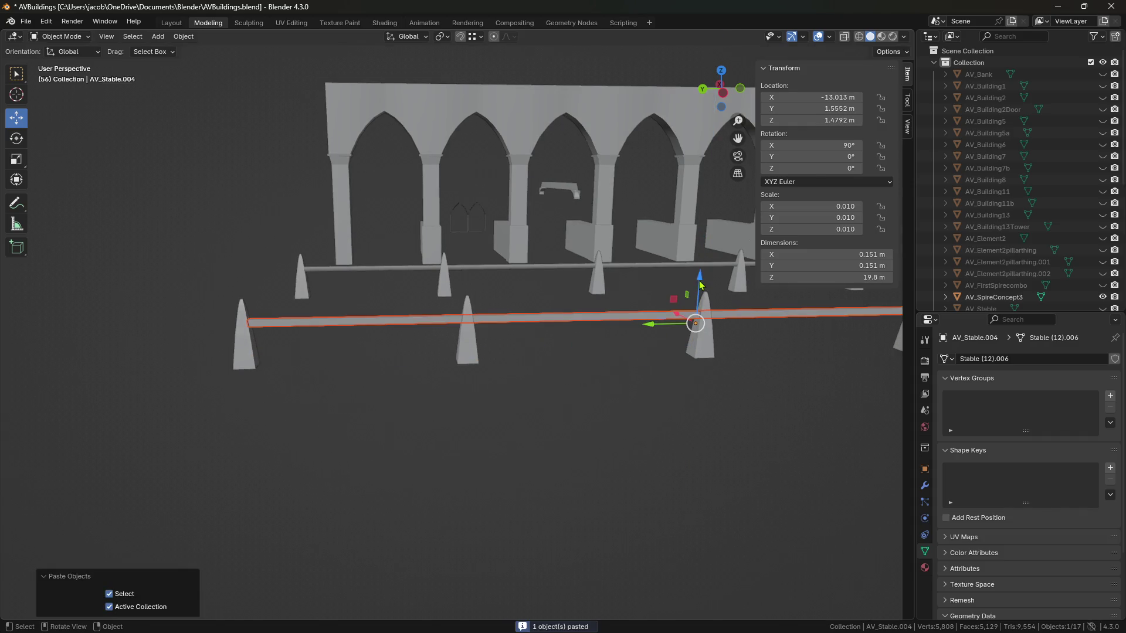
key("g")
key("z")
left_click(545, 437)
left_click(554, 435)
mouse_move(556, 434)
middle_mouse_down()
mouse_move(500, 442)
mouse_move(382, 420)
mouse_move(527, 428)
mouse_move(452, 402)
mouse_move(510, 397)
mouse_move(490, 404)
middle_mouse_up()
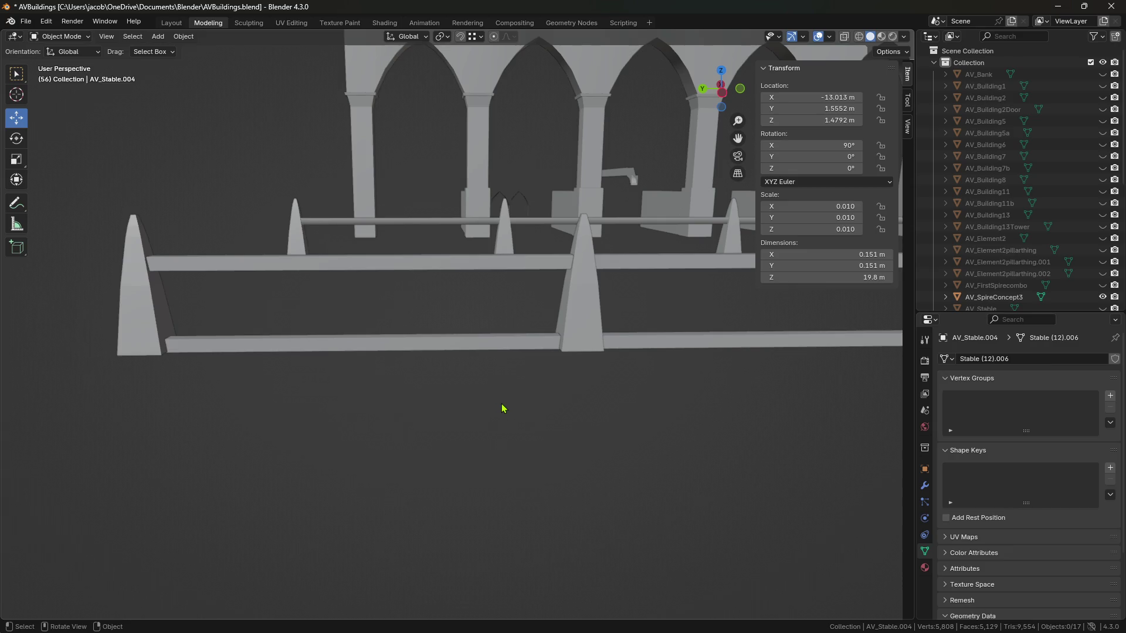
Tilt both rails about 26 degrees with the rotate tool.
scroll(503, 409, "up", 2)
scroll(626, 437, "down", 1)
mouse_move(627, 437)
middle_mouse_down()
mouse_move(412, 455)
mouse_move(563, 452)
middle_mouse_up()
mouse_move(650, 445)
middle_mouse_down()
mouse_move(436, 450)
mouse_move(582, 450)
mouse_move(317, 430)
mouse_move(538, 432)
mouse_move(478, 416)
middle_mouse_up()
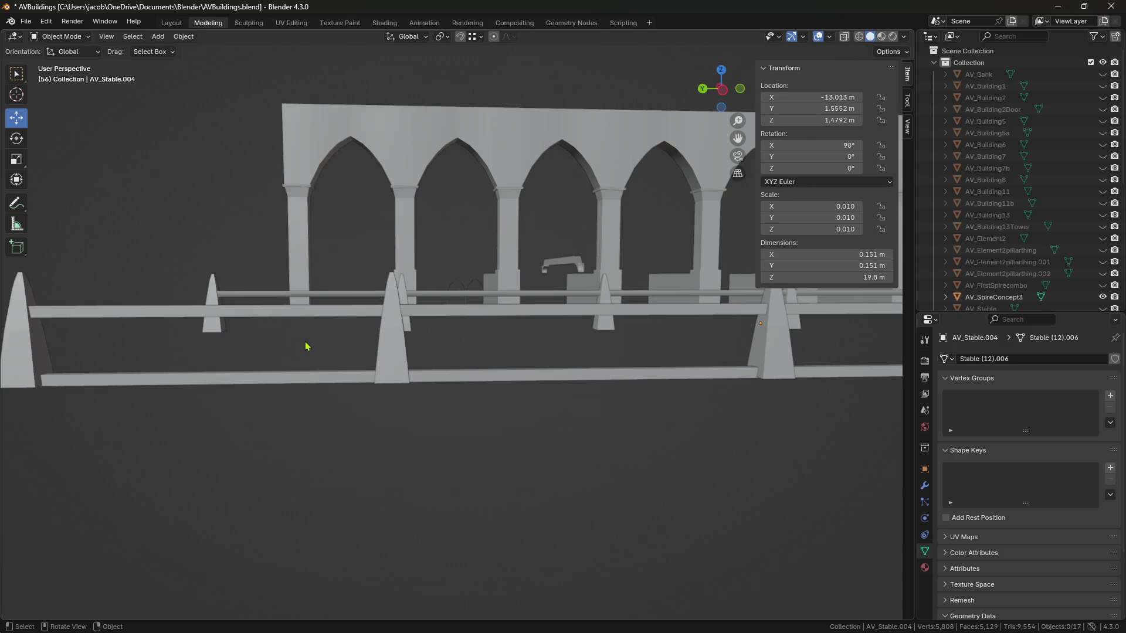
mouse_move(422, 306)
middle_mouse_down()
mouse_move(445, 399)
mouse_move(574, 413)
mouse_move(536, 428)
middle_mouse_up()
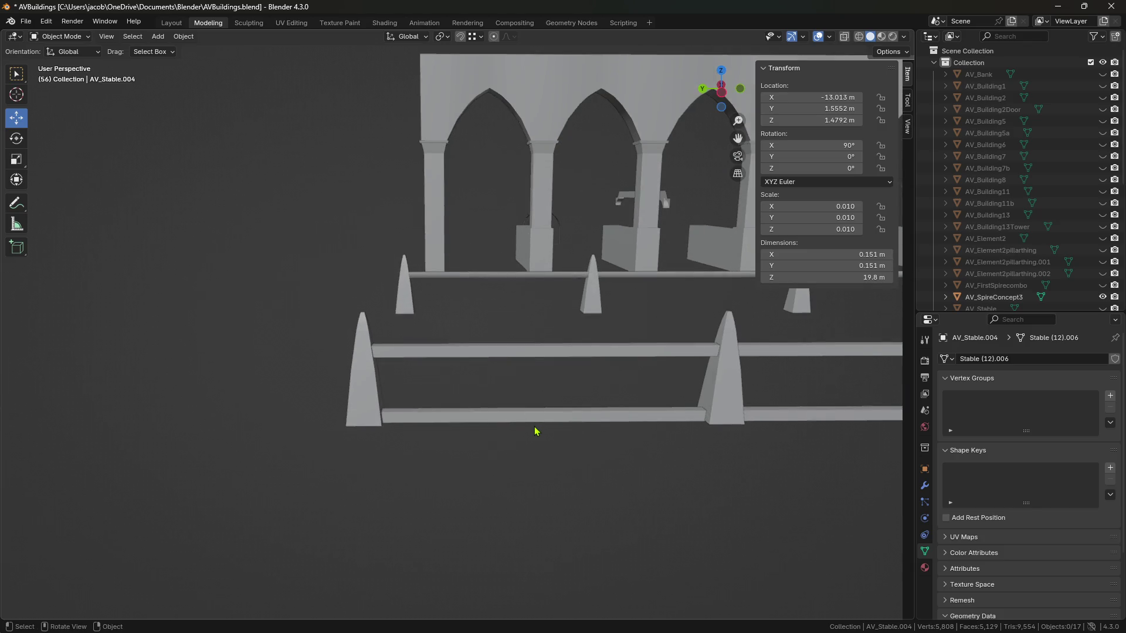
scroll(445, 420, "down", 3)
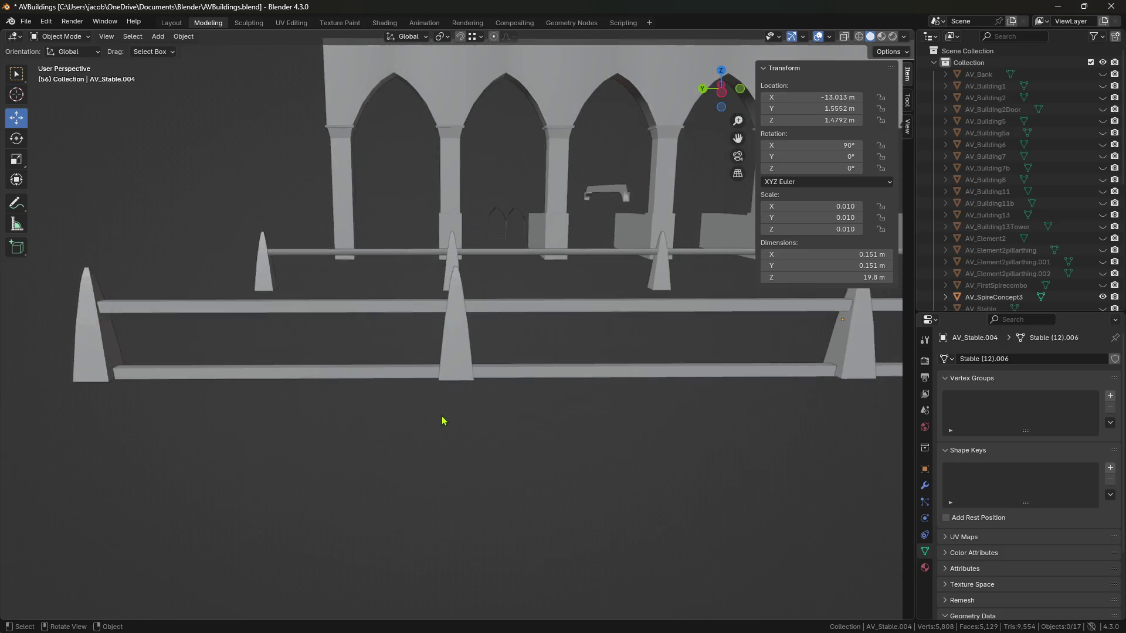
left_click(421, 320)
left_click(404, 346, "shift")
left_click(17, 138)
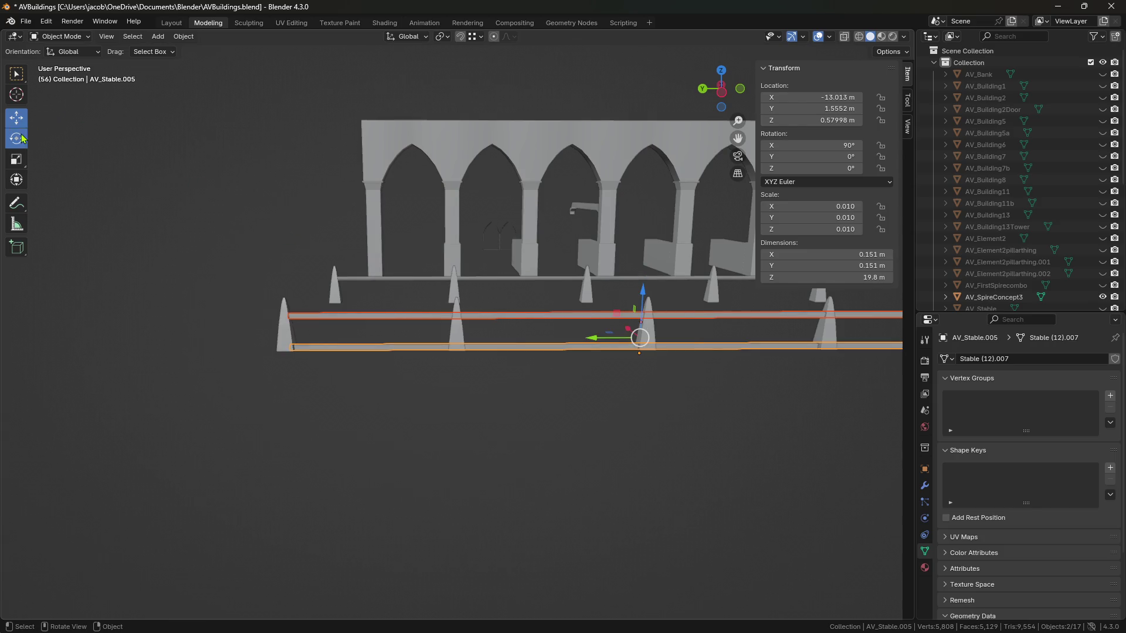
left_click_drag(606, 297, 628, 286)
scroll(578, 372, "up", 5)
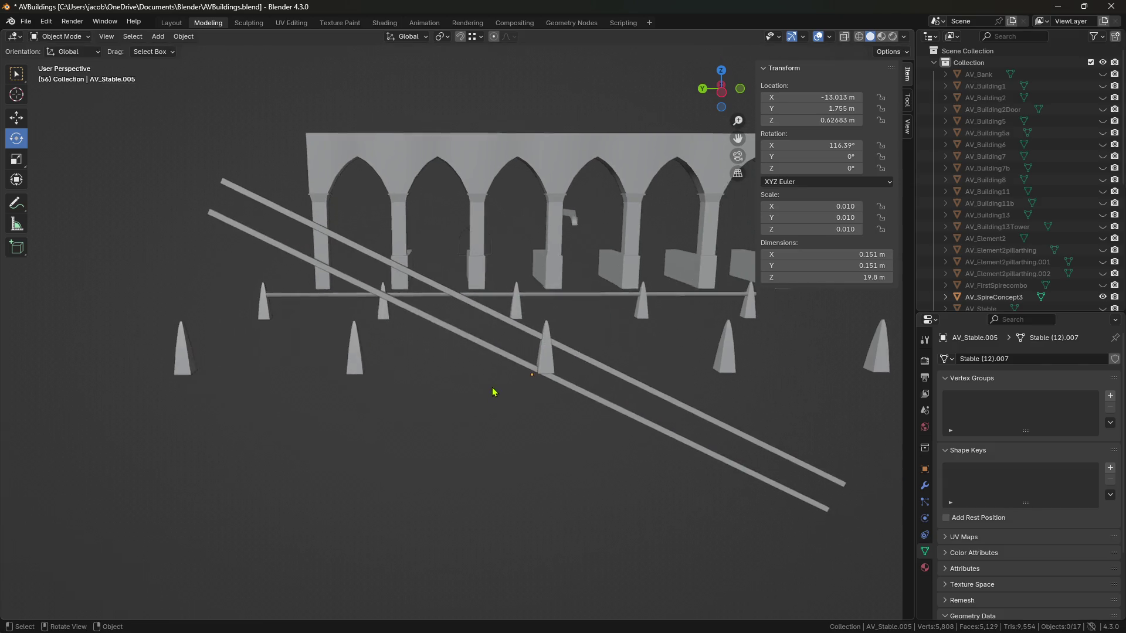
left_click(487, 352)
Undo the tilt so the rails are horizontal again, and save the file.
key("Tab")
key("Tab")
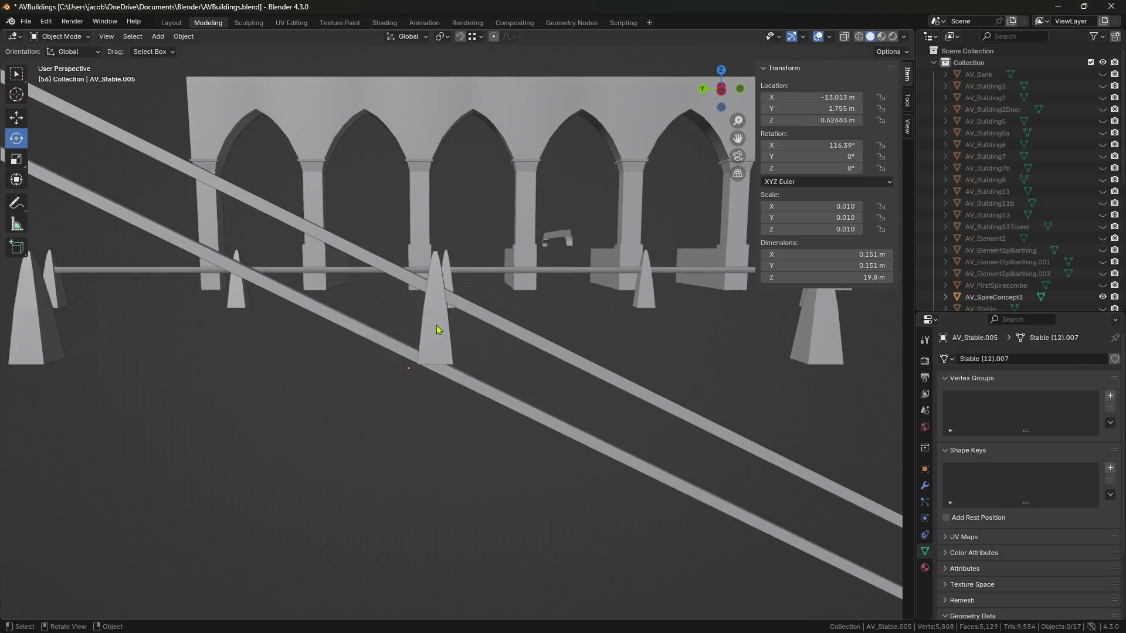
left_click(435, 326)
scroll(411, 382, "down", 2)
scroll(442, 385, "up", 2)
mouse_move(422, 432)
middle_mouse_down()
mouse_move(417, 452)
mouse_move(533, 439)
middle_mouse_up()
key("ctrl+z")
key("ctrl+z")
key("ctrl+z")
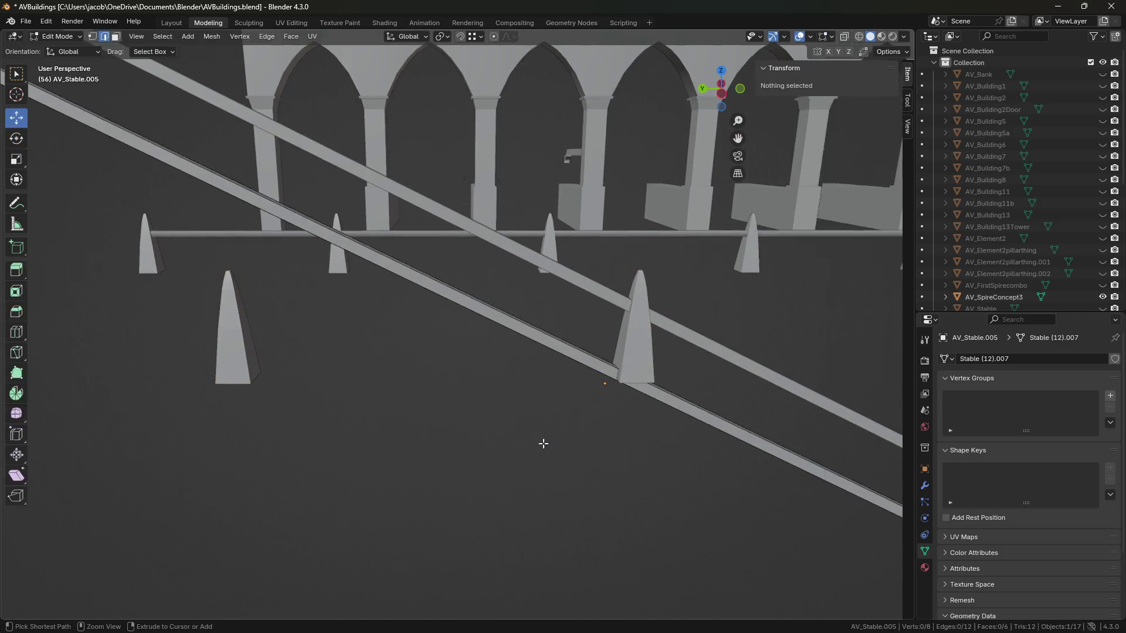
left_click(537, 492)
scroll(538, 469, "down", 3)
mouse_move(540, 451)
middle_mouse_down()
mouse_move(625, 447)
mouse_move(671, 420)
mouse_move(517, 424)
middle_mouse_up()
key("ctrl+s")
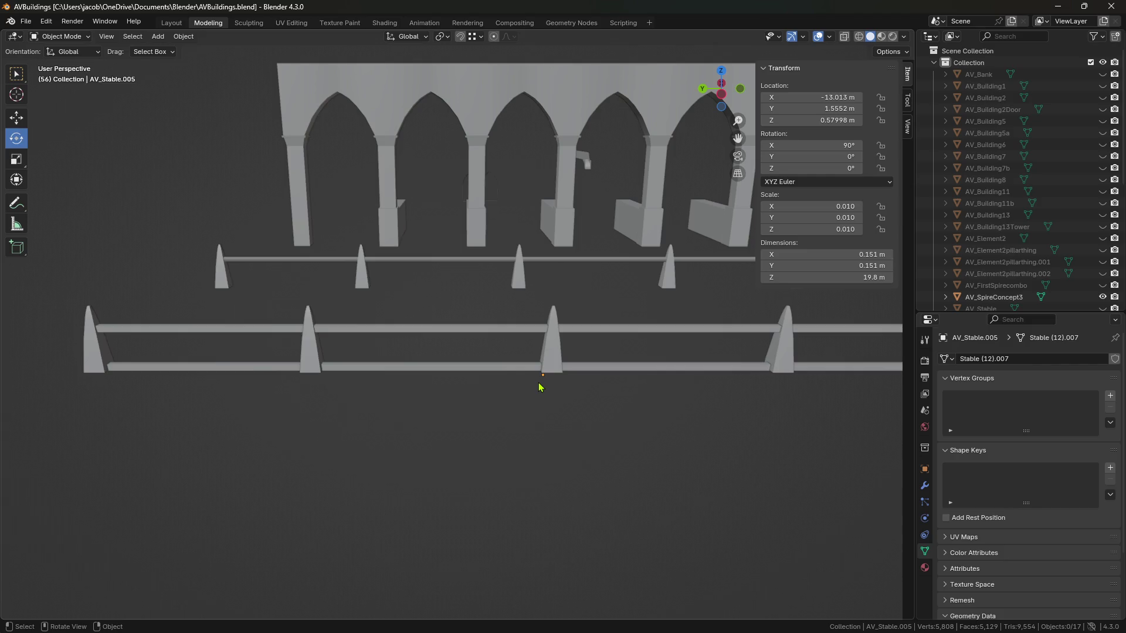
Select the pointed-arch arcade object and enter Edit Mode on its mesh.
right_click(447, 431)
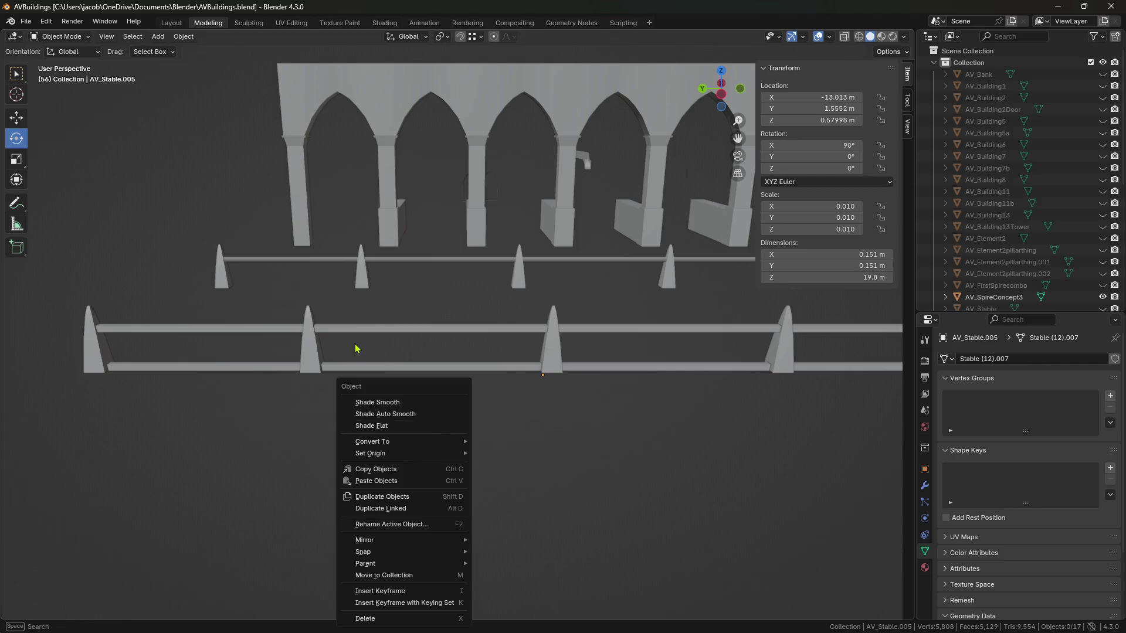
mouse_move(349, 430)
middle_mouse_down("ctrl")
mouse_move(494, 443)
mouse_move(567, 396)
middle_mouse_up("ctrl")
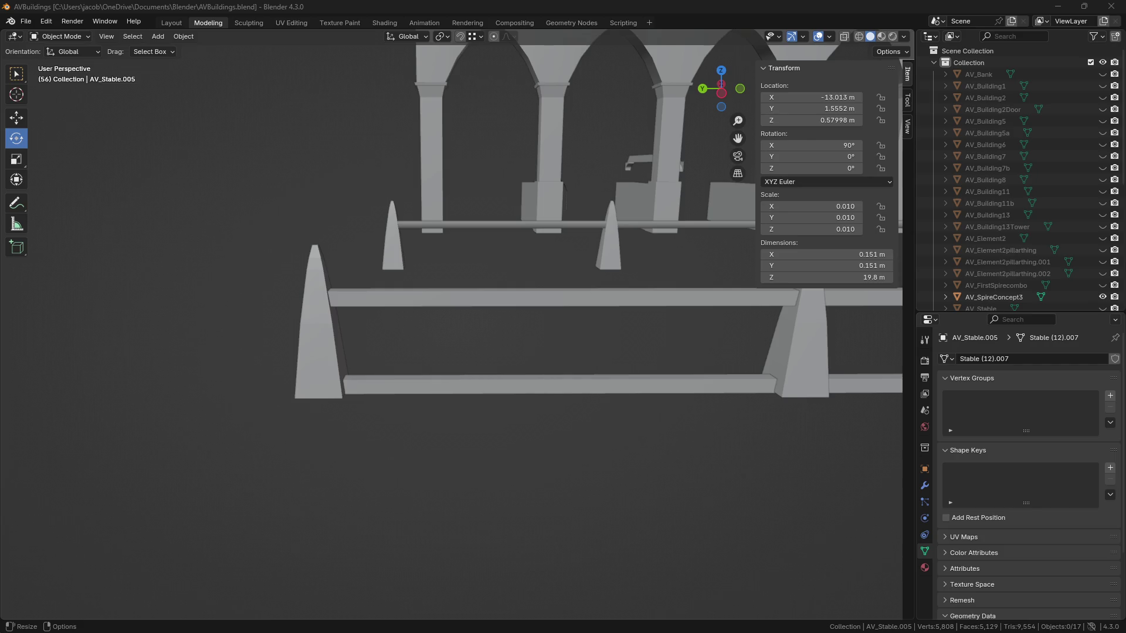
scroll(621, 326, "down", 4)
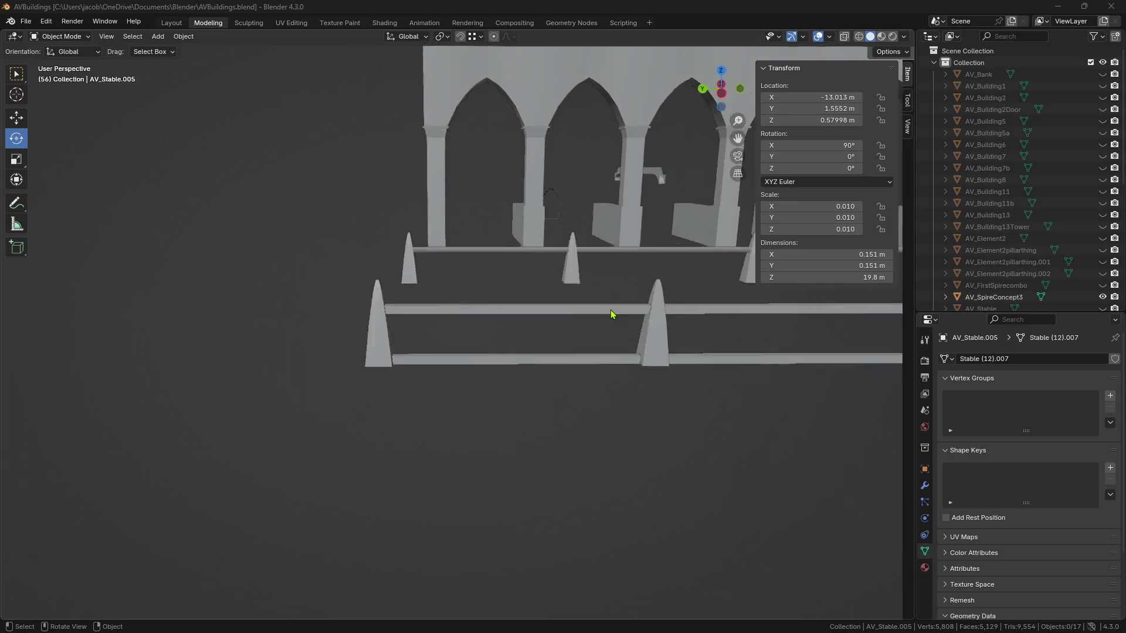
scroll(631, 293, "up", 1)
left_click(503, 207)
middle_click_drag(503, 207, 544, 284)
key("Tab")
Leave Edit Mode, deselect the arches and save AVBuildings.blend.
scroll(544, 284, "down", 2)
key("Tab")
left_click(16, 139)
middle_click_drag(410, 352, 490, 432)
key("ctrl+s")
Deselect everything and add a new flat plane to the scene.
key("alt+a")
left_click(132, 36)
mouse_move(158, 37)
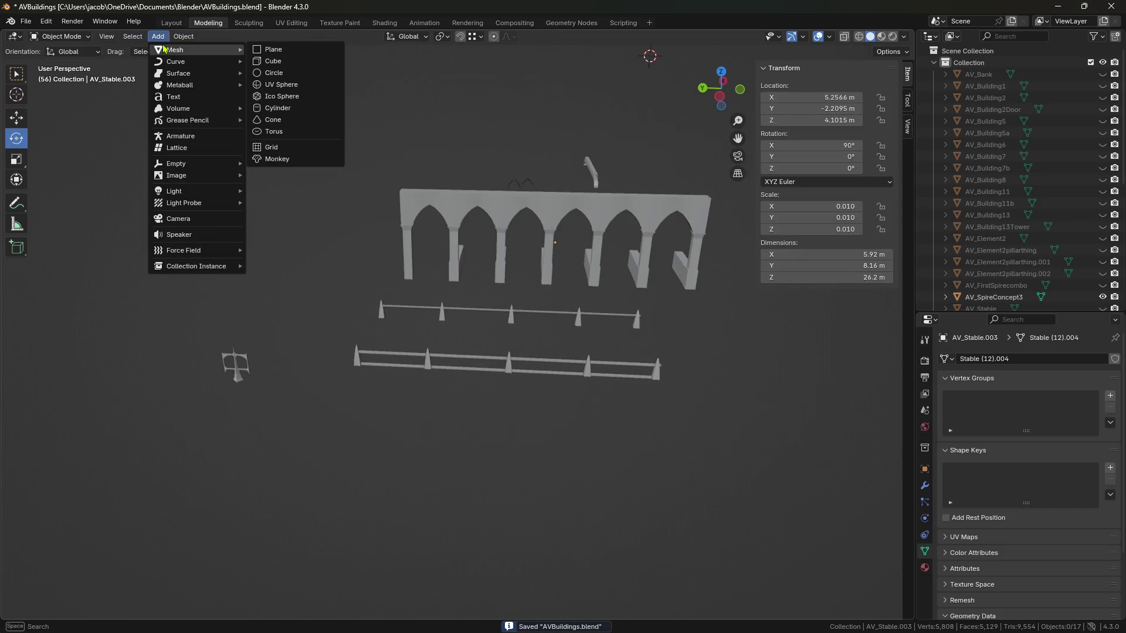
left_click(273, 49)
scroll(598, 236, "down", 3)
Move the plane to about −40 m on X and 12 m on Y, then save.
middle_click_drag(598, 236, 27, 126)
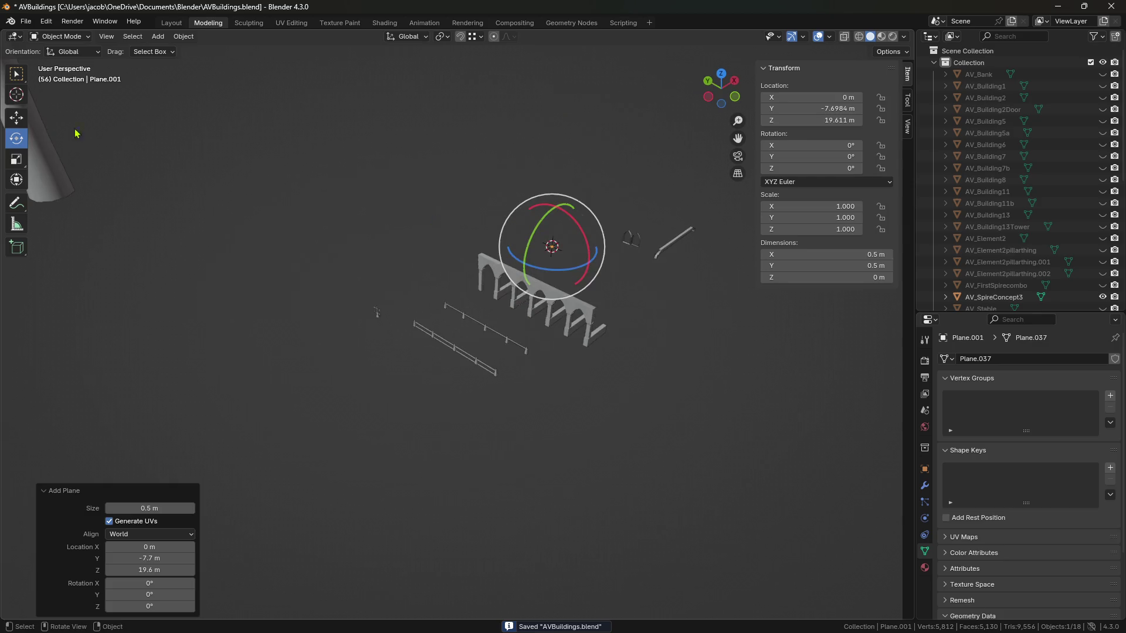
middle_click_drag(582, 258, 297, 215)
left_click(16, 117)
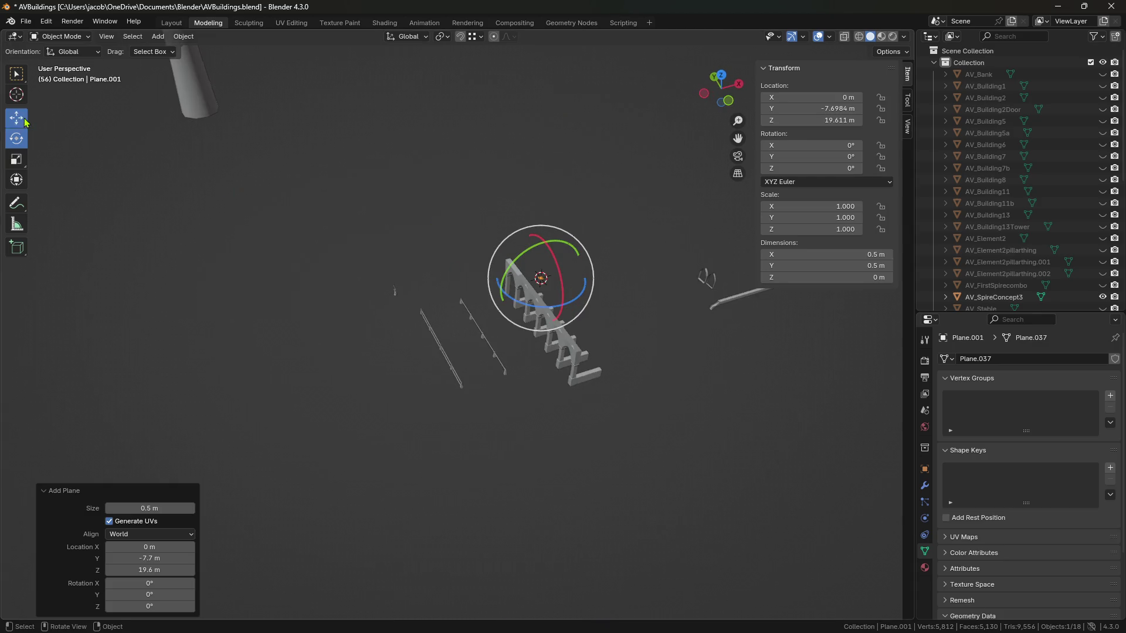
mouse_move(573, 275)
left_mouse_down()
mouse_move(442, 309)
mouse_move(264, 317)
left_mouse_up()
mouse_move(264, 317)
middle_mouse_down()
mouse_move(447, 315)
mouse_move(585, 249)
middle_mouse_up()
left_click_drag(593, 263, 548, 286)
mouse_move(548, 286)
middle_mouse_down()
mouse_move(502, 309)
mouse_move(510, 266)
mouse_move(508, 302)
mouse_move(511, 275)
middle_mouse_up()
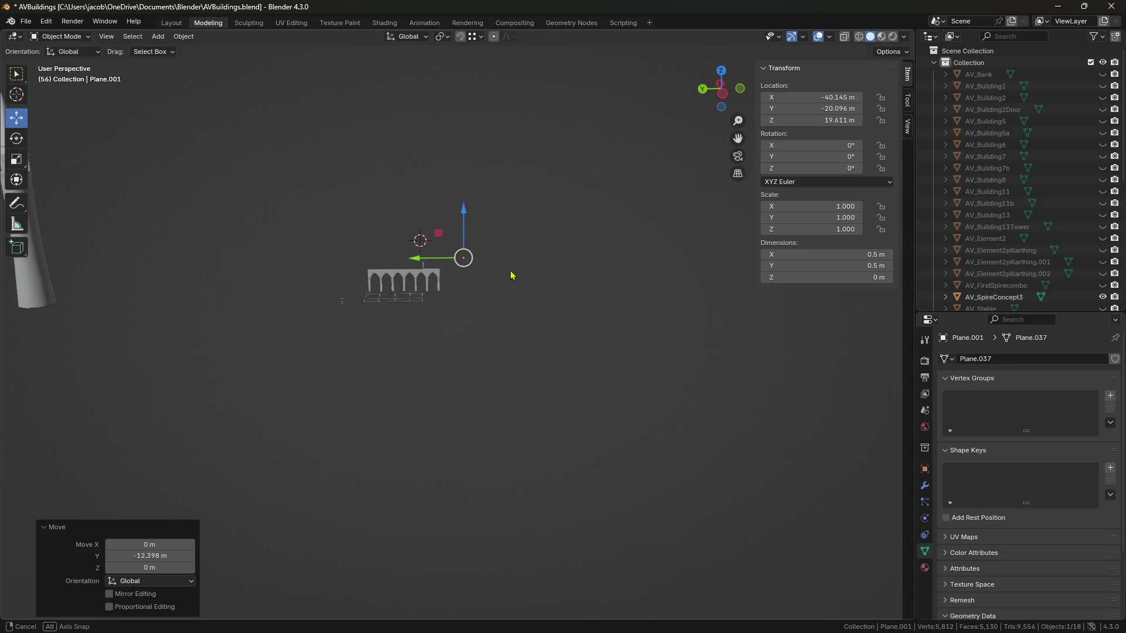
key("ctrl+s")
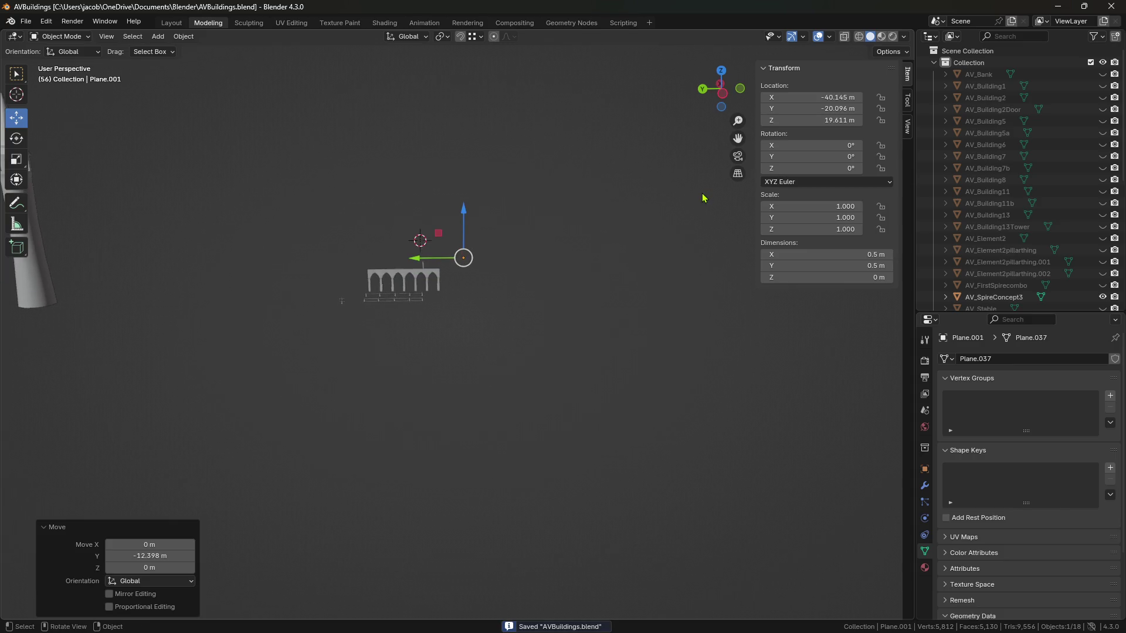
Set the plane's Z location to 0 and scale it into a 42.7 m ground plane.
key("s")
left_click(799, 177)
left_click(812, 120)
type("0")
key("Return")
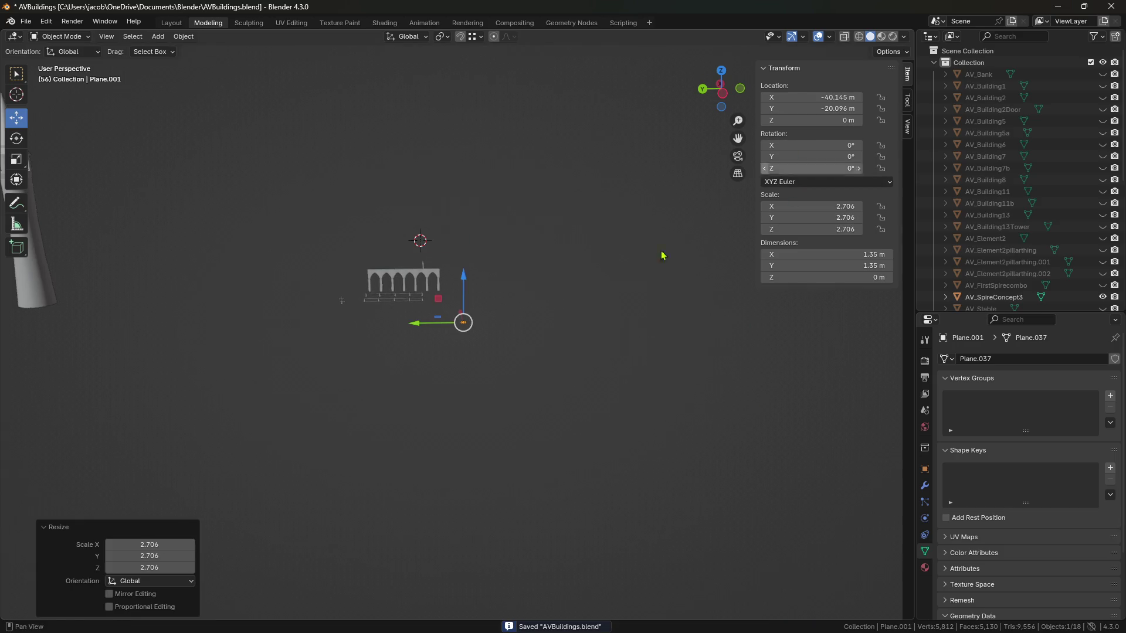
key("s")
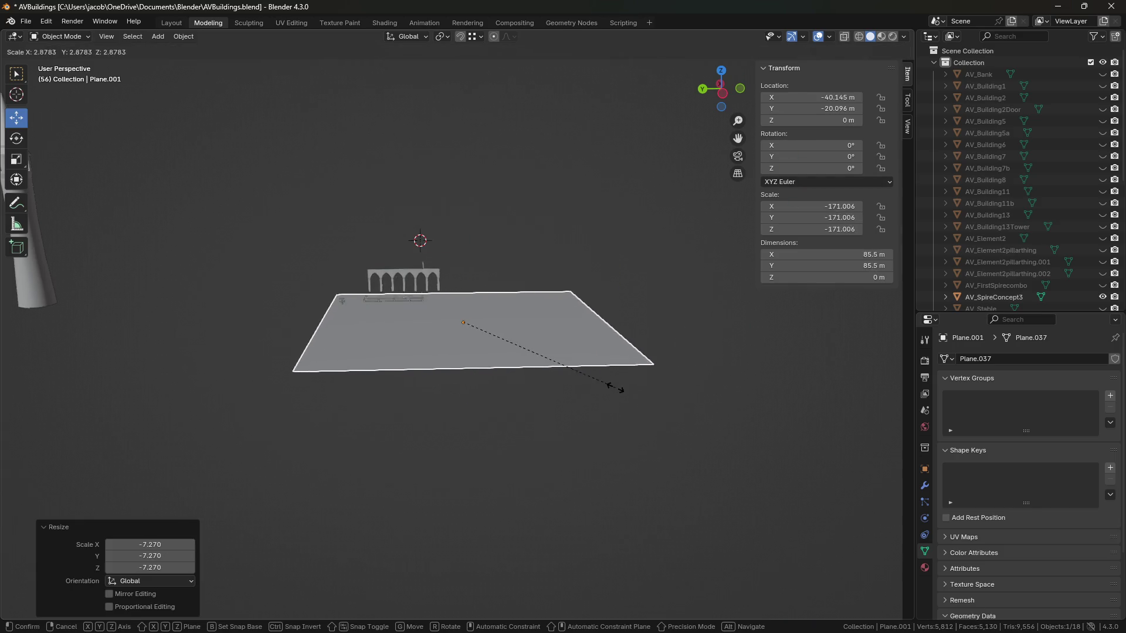
left_click(518, 394)
left_click(460, 408)
Copy and paste the arched wall AV_Stable.003, moving the copy along X onto the plane.
scroll(460, 407, "up", 3)
mouse_move(460, 408)
middle_mouse_down()
mouse_move(445, 387)
mouse_move(529, 347)
mouse_move(503, 307)
middle_mouse_up()
left_click(454, 255)
mouse_move(454, 255)
middle_mouse_down()
mouse_move(527, 282)
mouse_move(456, 283)
middle_mouse_up()
key("ctrl+c")
key("ctrl+v")
key("g")
key("x")
left_click(563, 352)
Slide the pasted arch along Y and sink it partly into the ground plane.
mouse_move(562, 352)
middle_mouse_down()
mouse_move(518, 368)
mouse_move(369, 371)
middle_mouse_up()
key("g")
key("y")
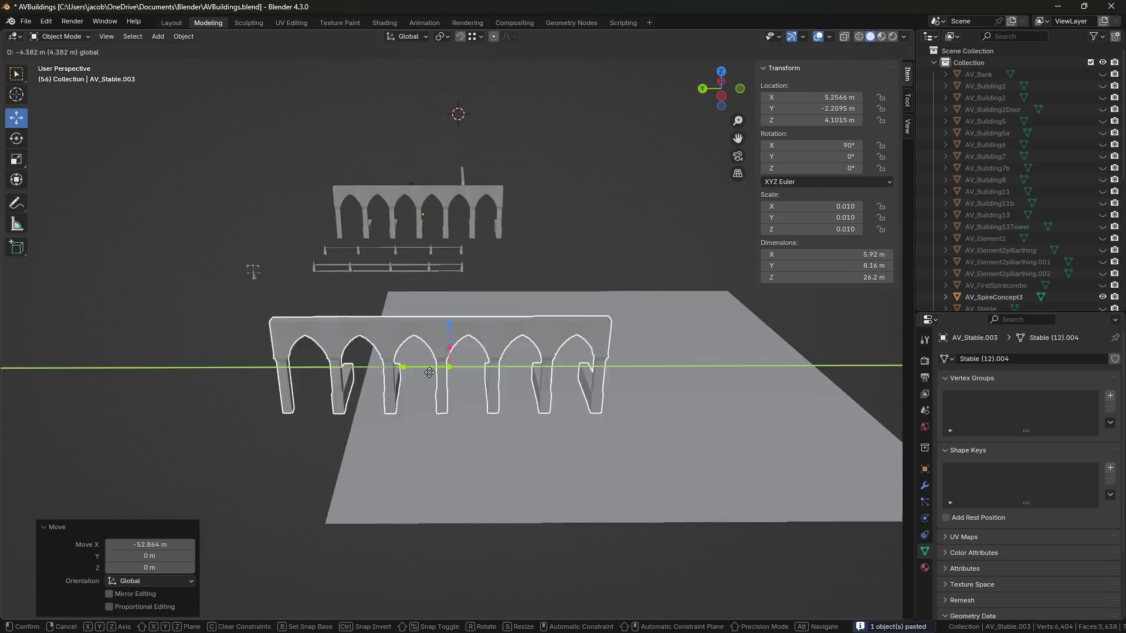
left_click(507, 371)
mouse_move(507, 371)
middle_mouse_down()
mouse_move(493, 346)
mouse_move(540, 372)
mouse_move(530, 308)
middle_mouse_up()
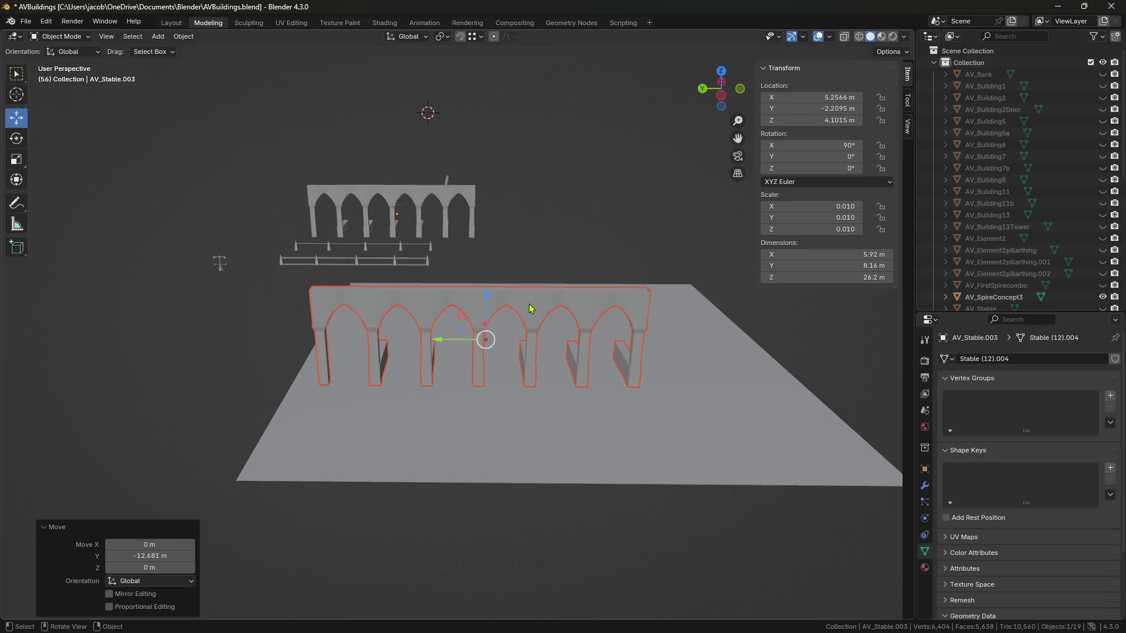
left_click_drag(486, 300, 487, 344)
Duplicate the arch and move the duplicate vertically to a new height.
left_click(521, 240)
mouse_move(522, 240)
middle_mouse_down()
mouse_move(531, 261)
mouse_move(498, 308)
mouse_move(545, 258)
mouse_move(640, 264)
mouse_move(649, 227)
mouse_move(588, 226)
middle_mouse_up()
left_click(498, 328)
key("shift+d")
key("z")
left_click(495, 299)
Delete the extra arch copy AV_Stable.006.
scroll(588, 247, "up", 4)
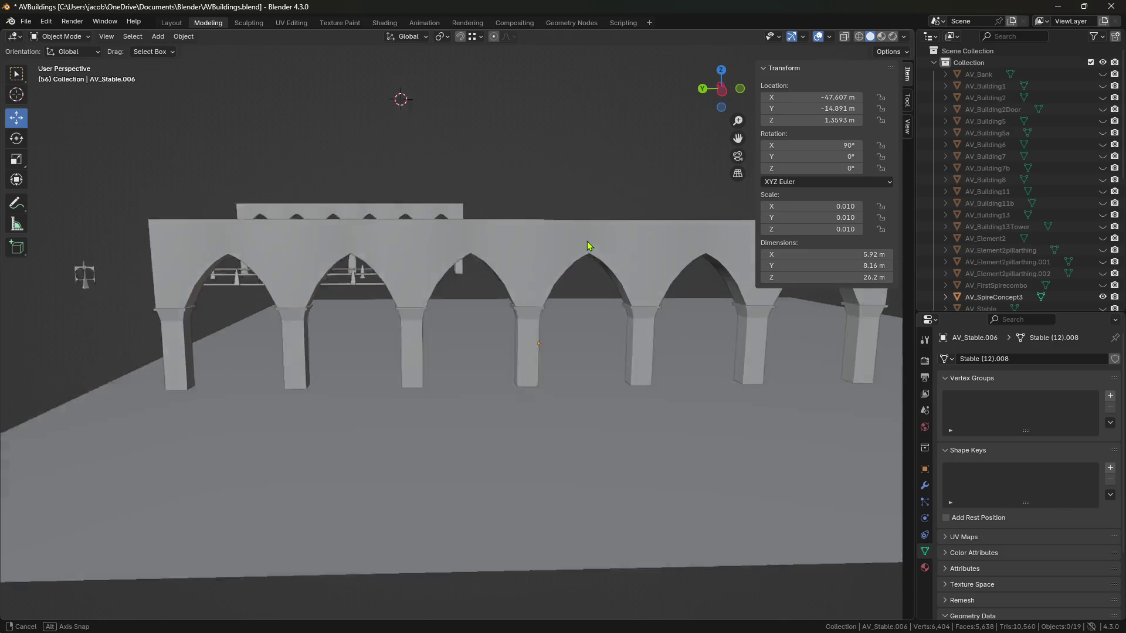
left_click(567, 277)
middle_click_drag(567, 277, 575, 282)
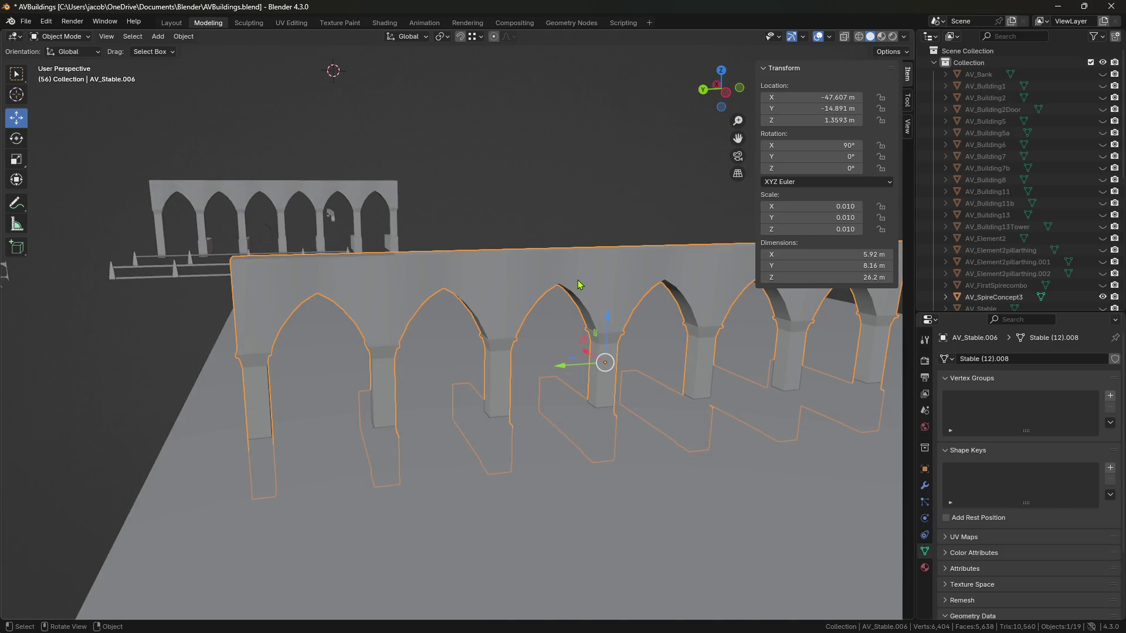
key("Delete")
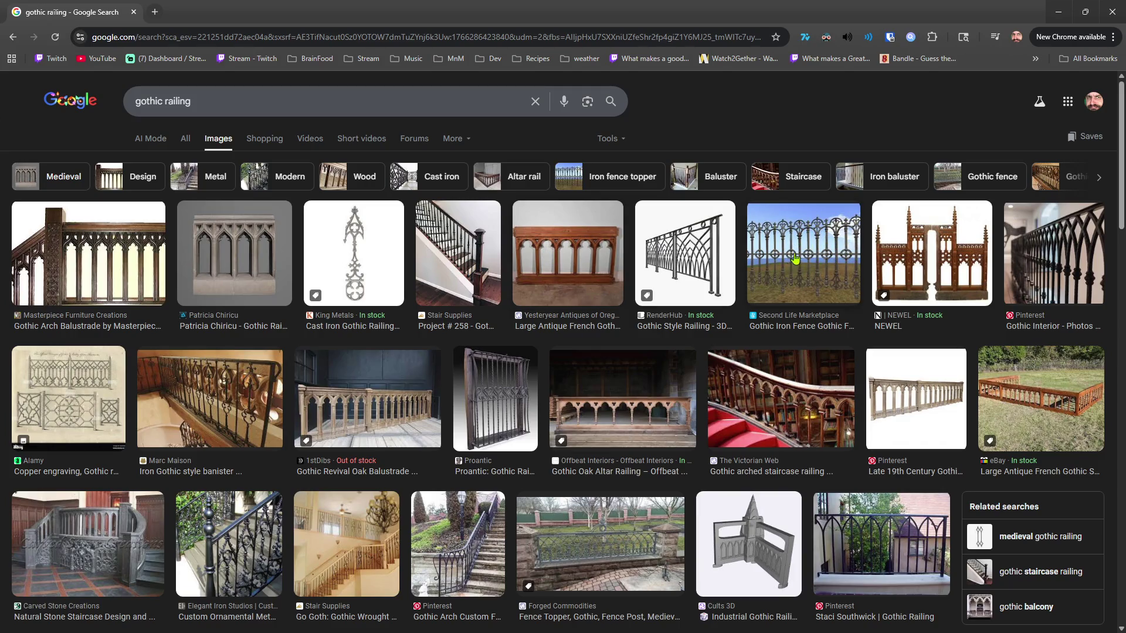
Preview the Gothic Arch Balustrade wooden railing and scroll through its details.
scroll(698, 283, "down", 3)
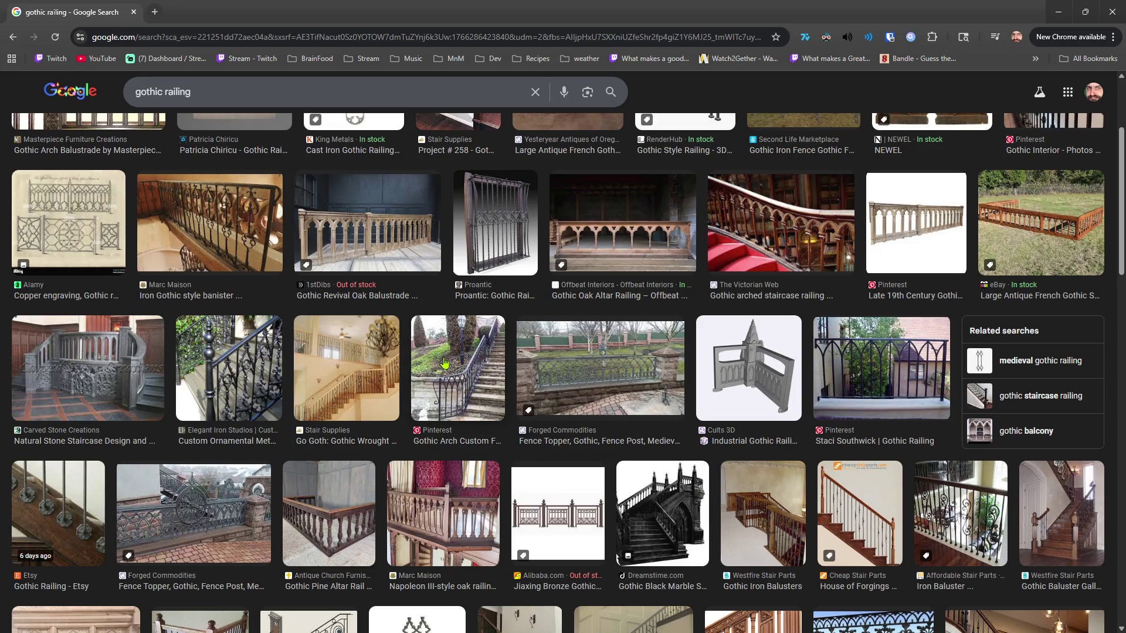
scroll(445, 363, "up", 3)
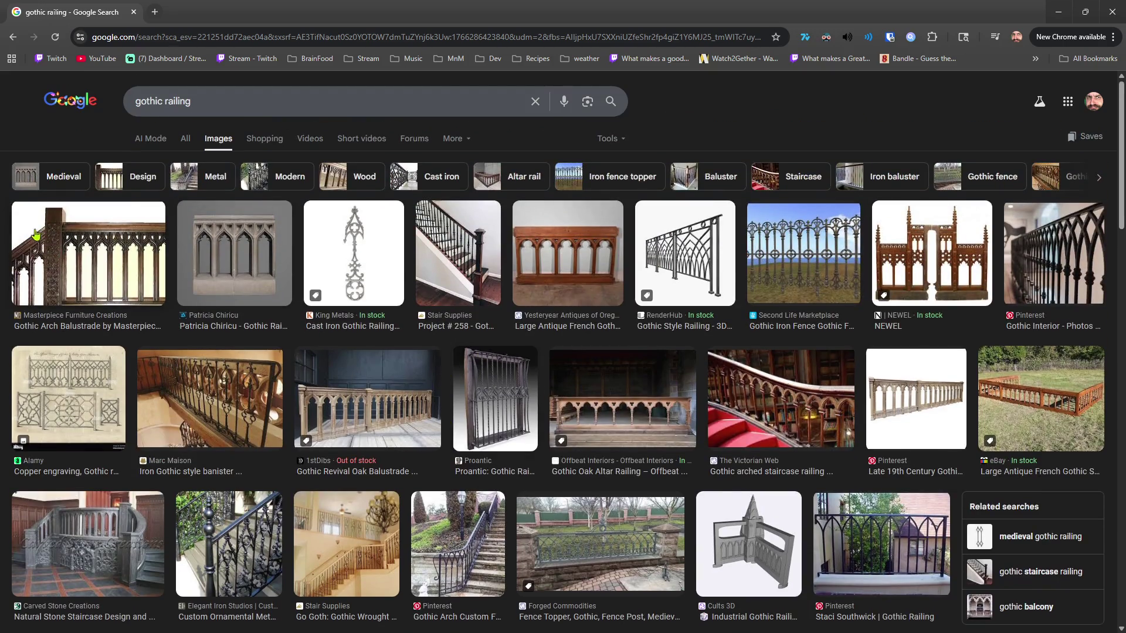
left_click(93, 257)
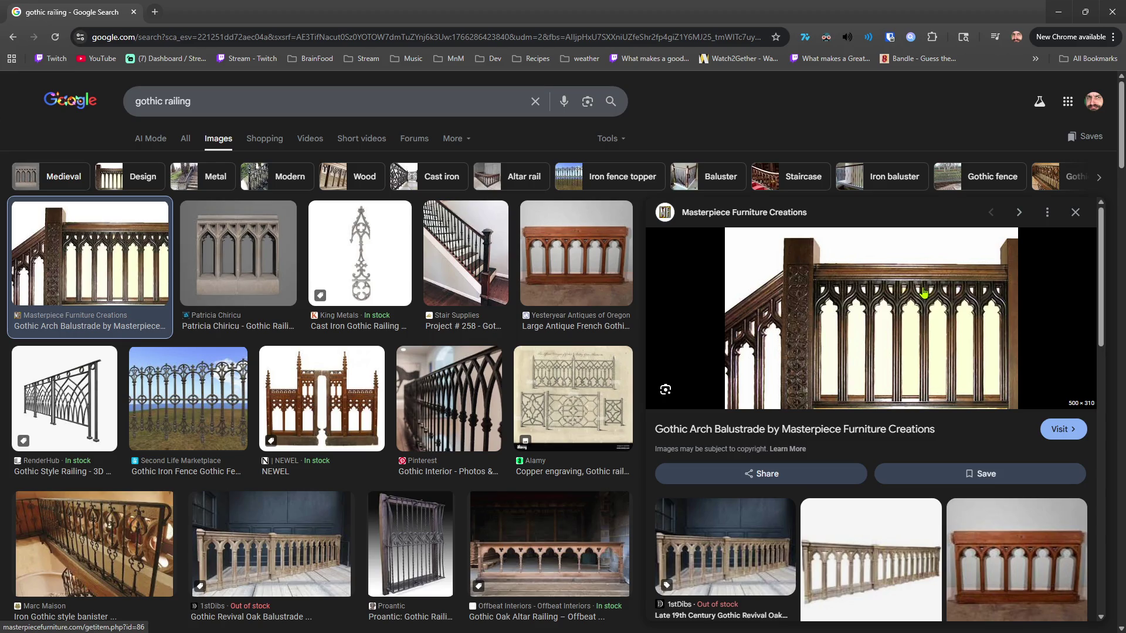
scroll(385, 443, "down", 5)
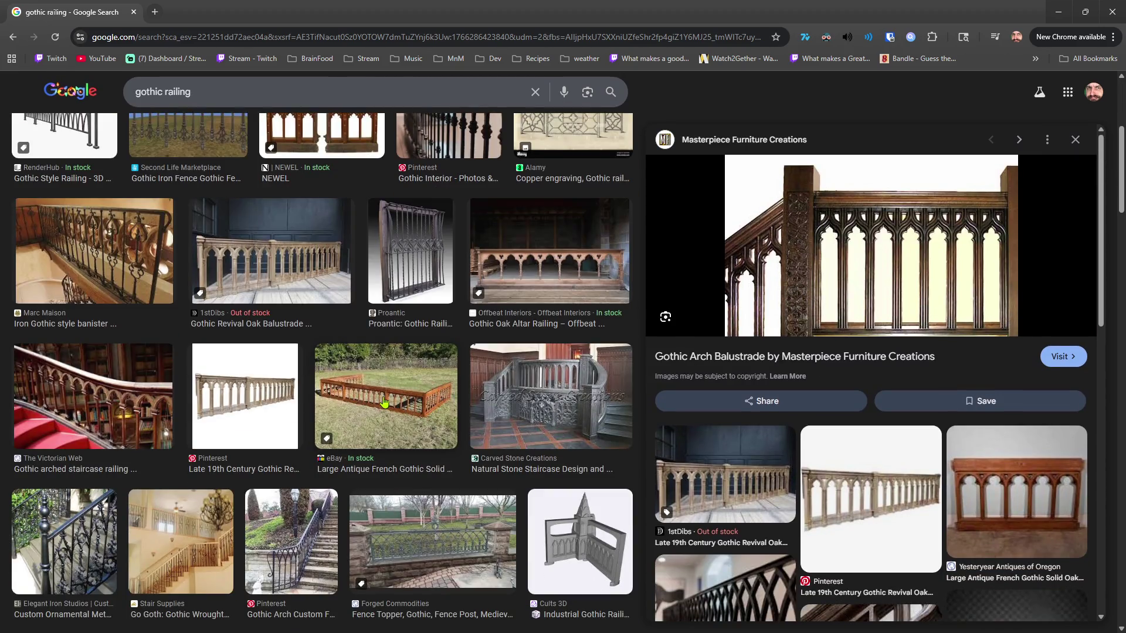
scroll(385, 402, "down", 3)
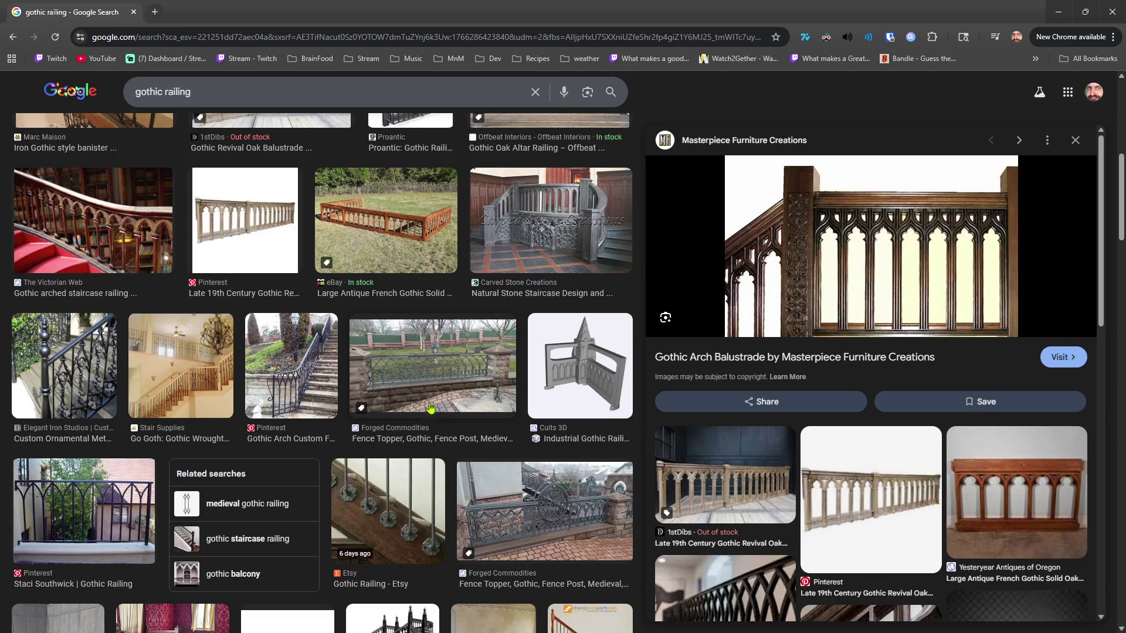
Preview the Cults Industrial Gothic Railings 3D model.
left_click(555, 399)
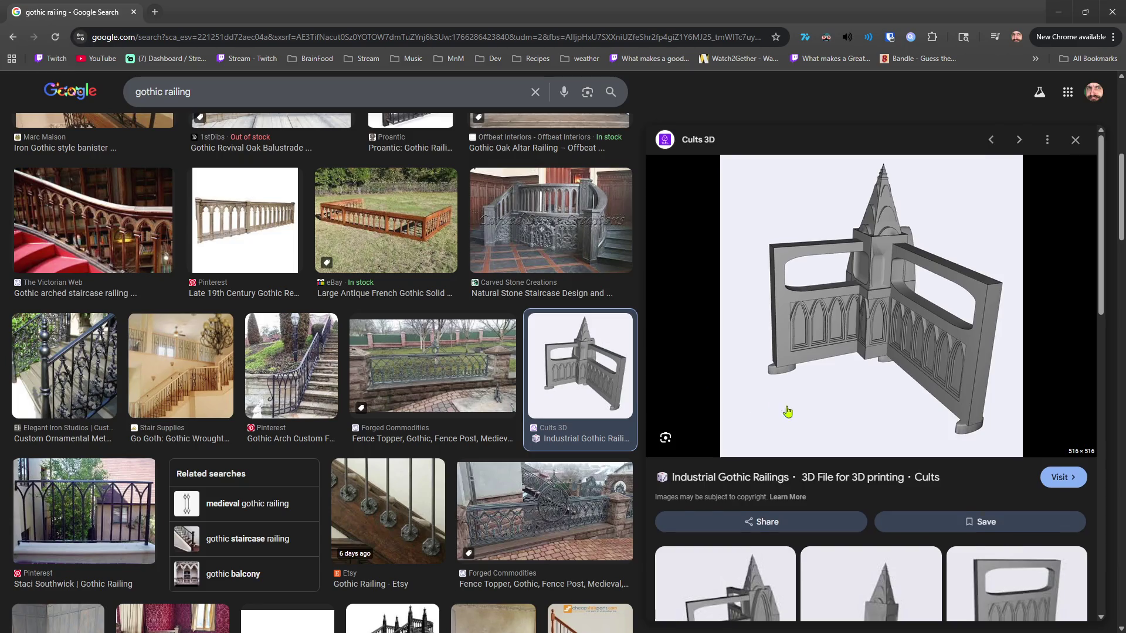
scroll(787, 412, "down", 8)
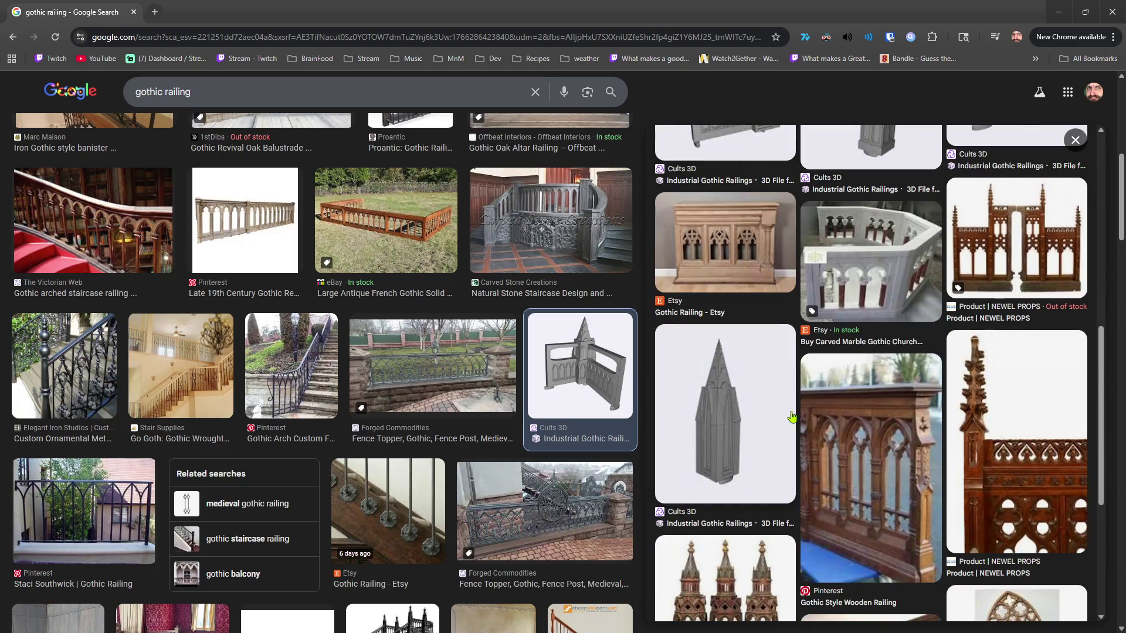
scroll(791, 417, "up", 6)
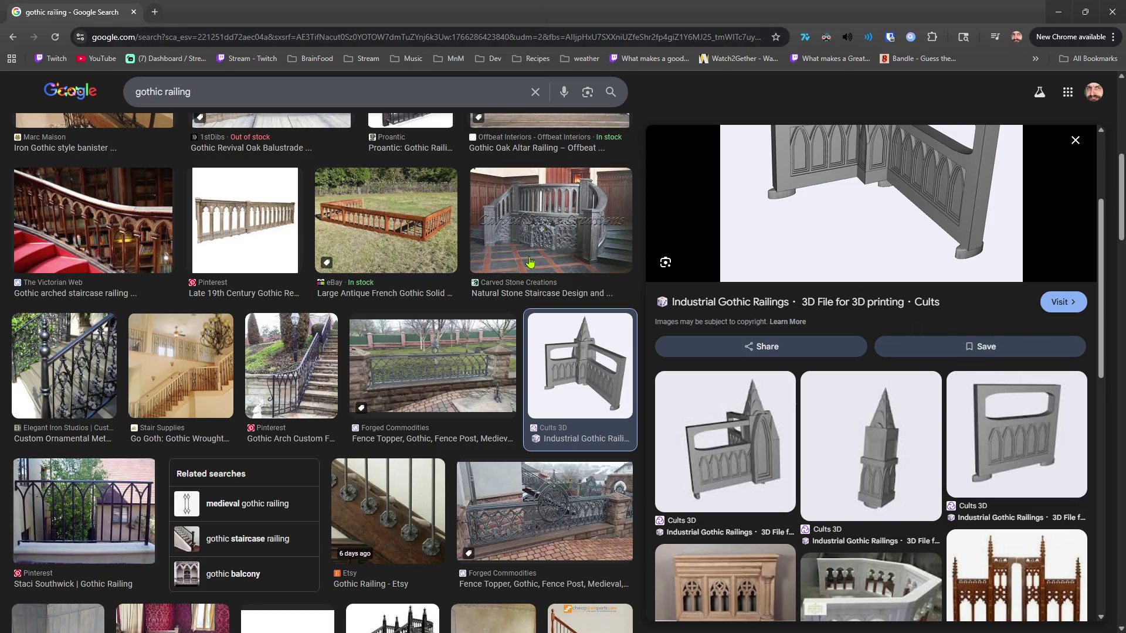
Scroll further and preview Freepik's ornate black gothic staircase with balustrades.
scroll(451, 327, "down", 4)
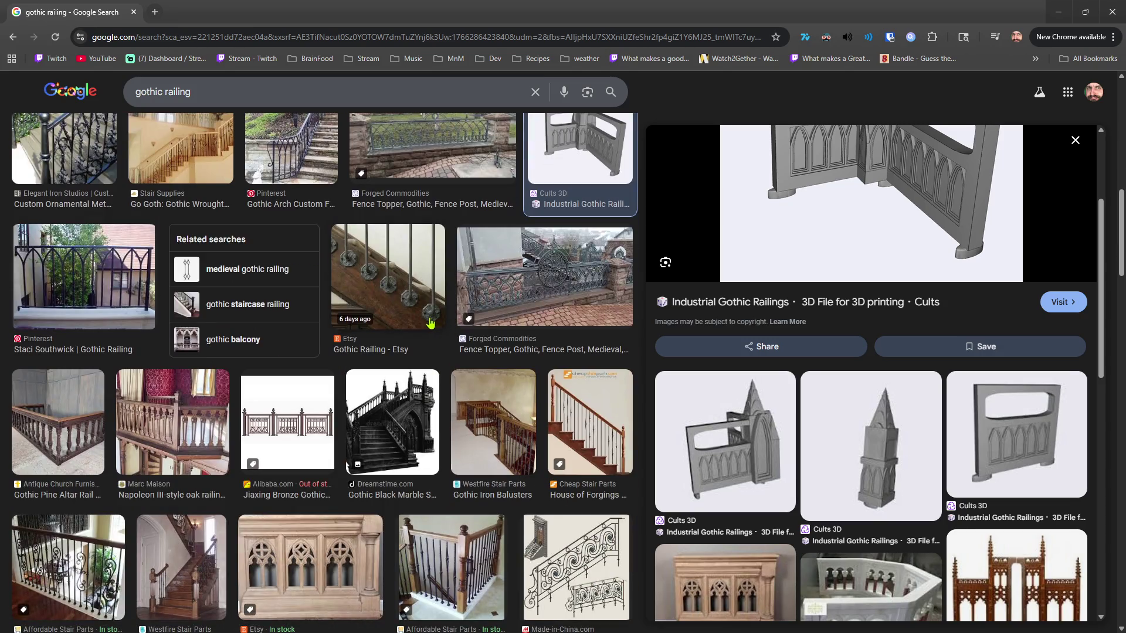
scroll(423, 354, "down", 3)
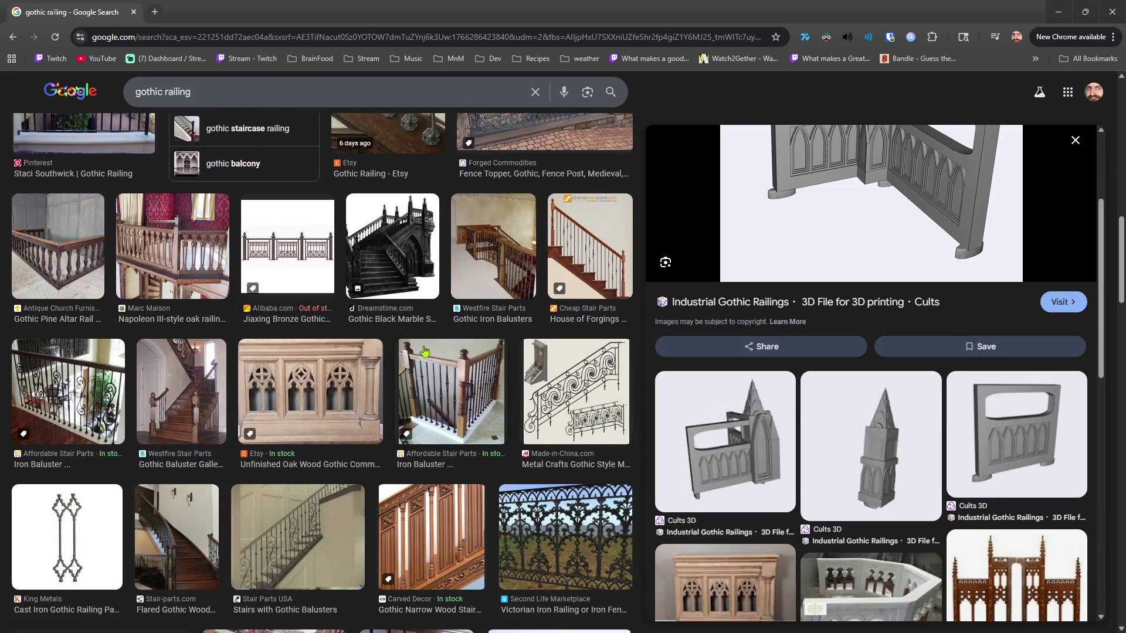
scroll(424, 351, "down", 3)
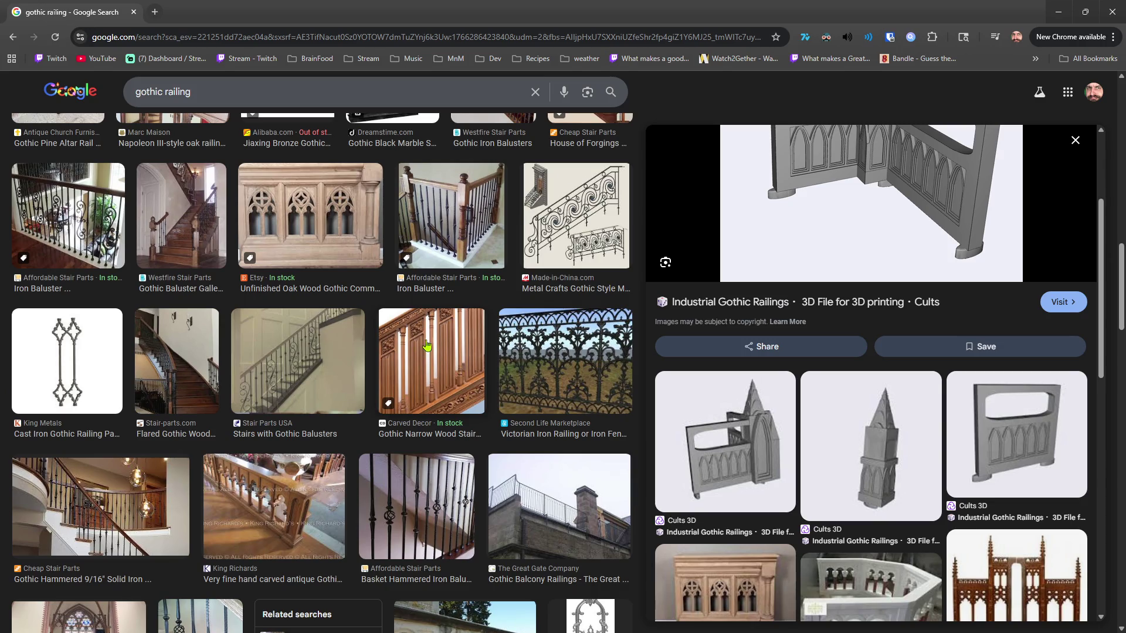
scroll(425, 349, "down", 3)
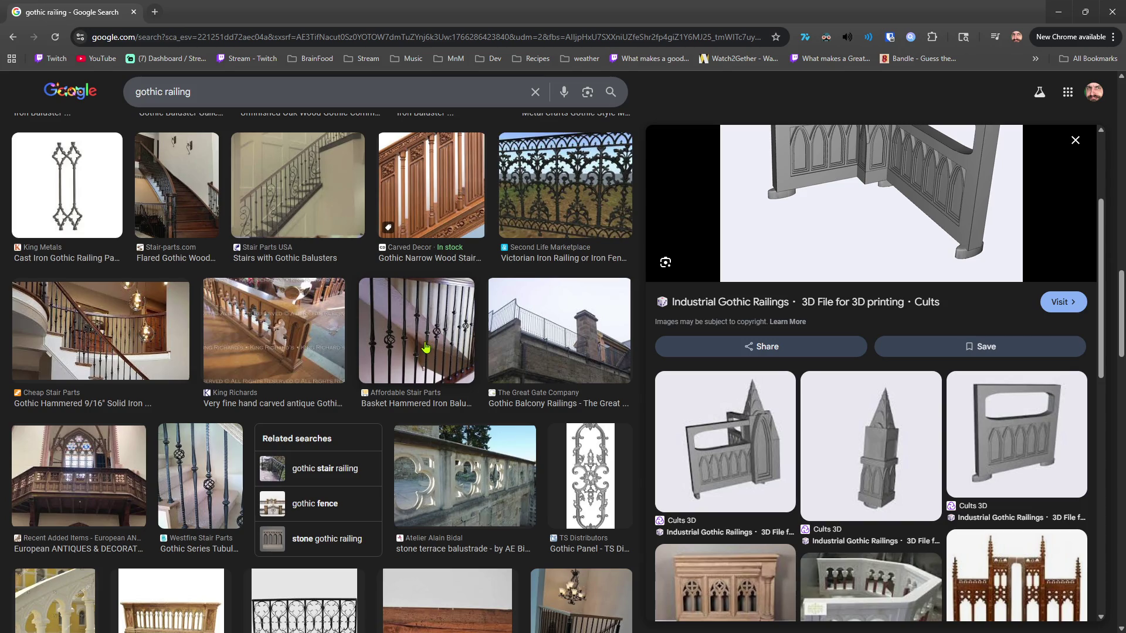
scroll(425, 347, "down", 4)
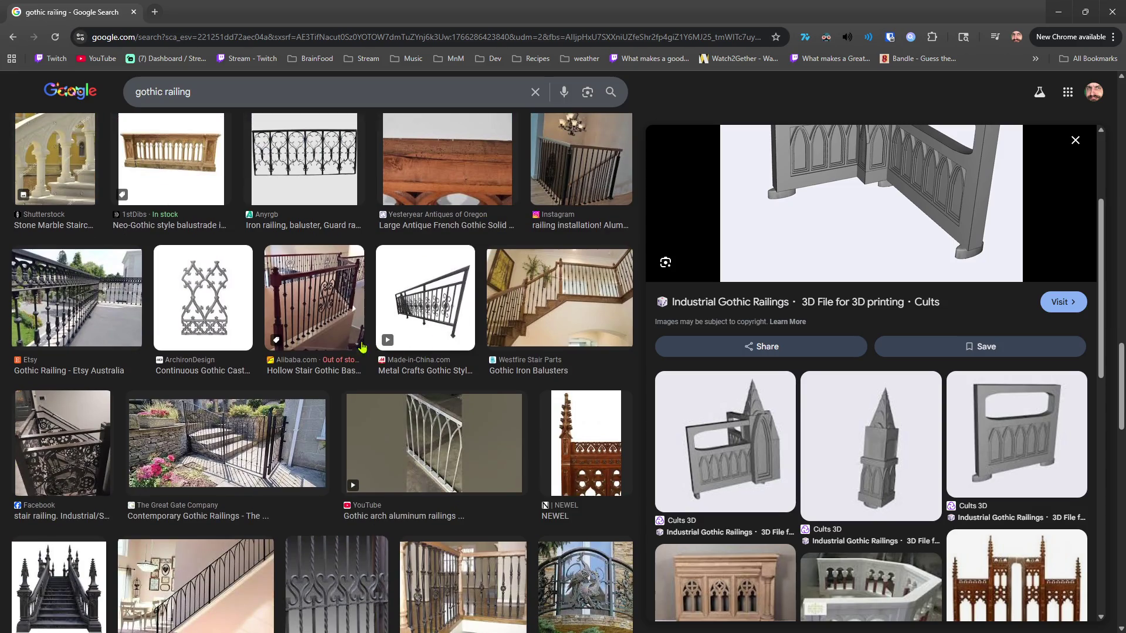
scroll(350, 355, "down", 4)
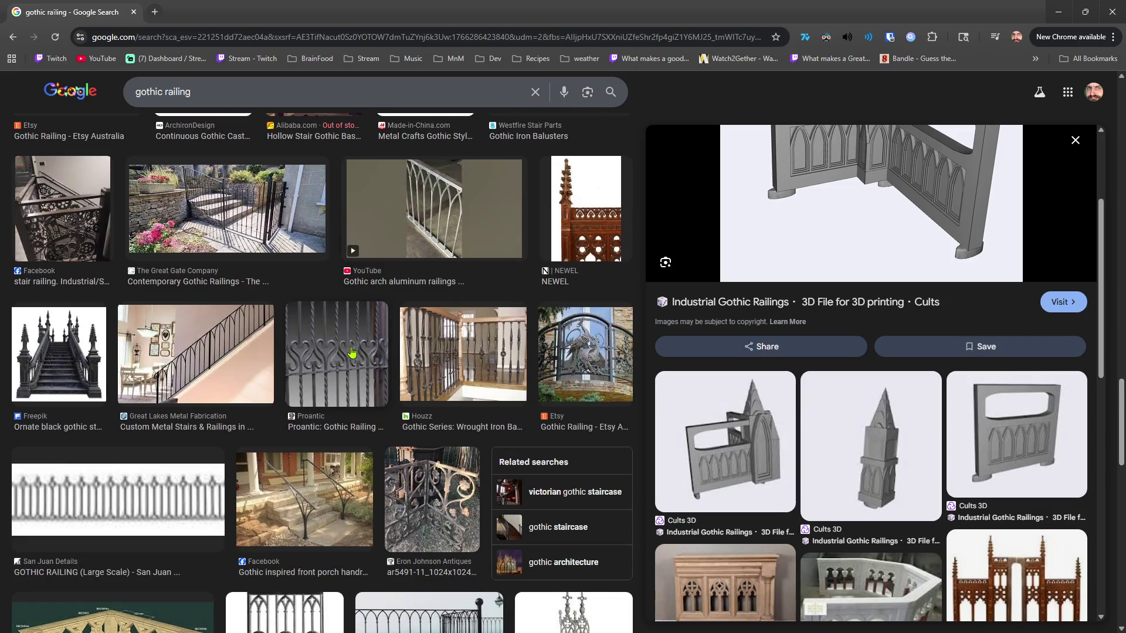
left_click(73, 354)
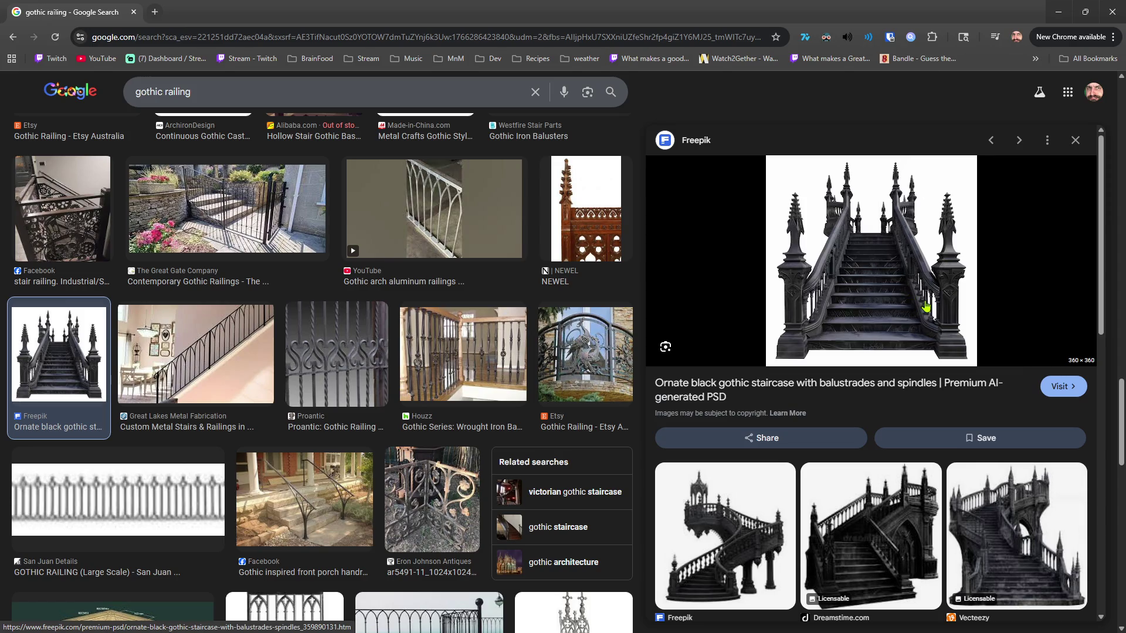
scroll(895, 306, "down", 3)
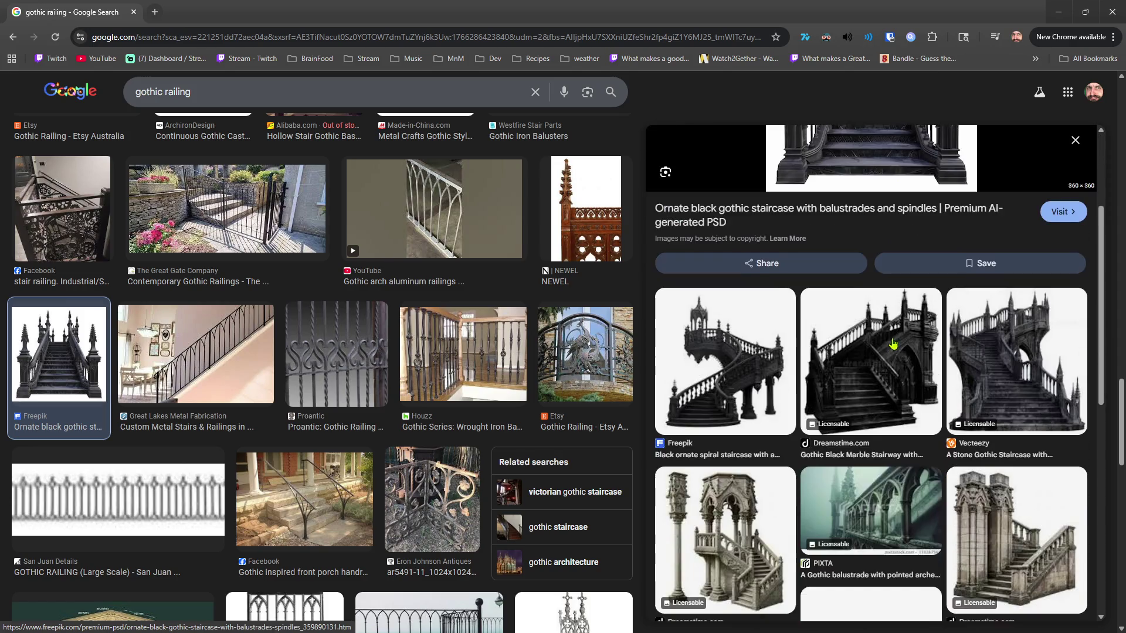
scroll(860, 367, "down", 6)
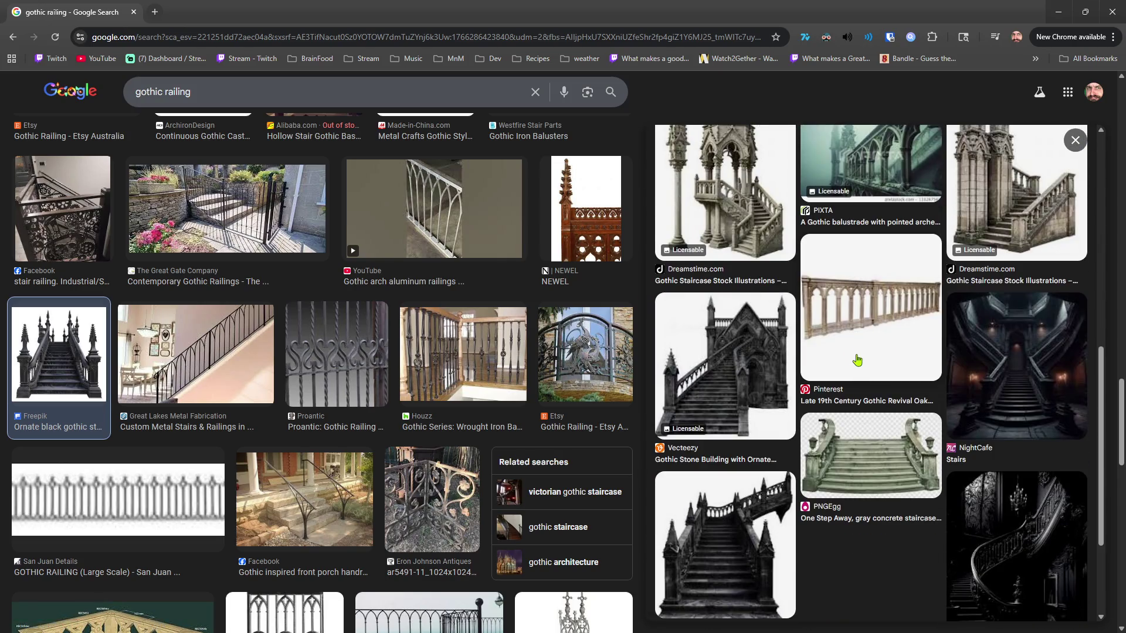
scroll(876, 365, "down", 3)
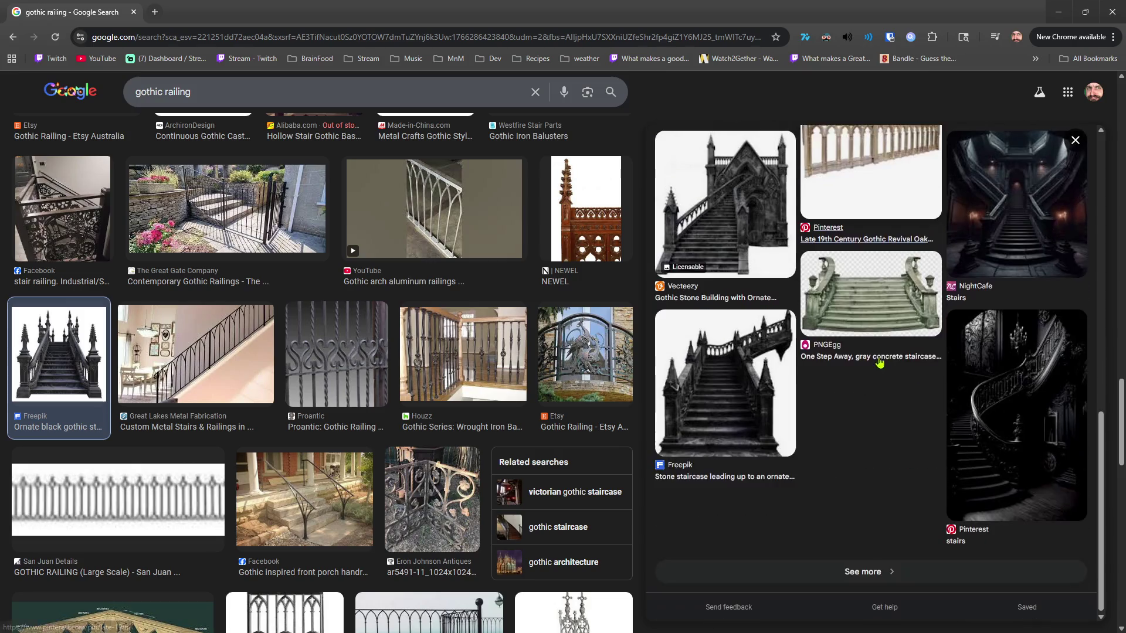
scroll(877, 354, "up", 10)
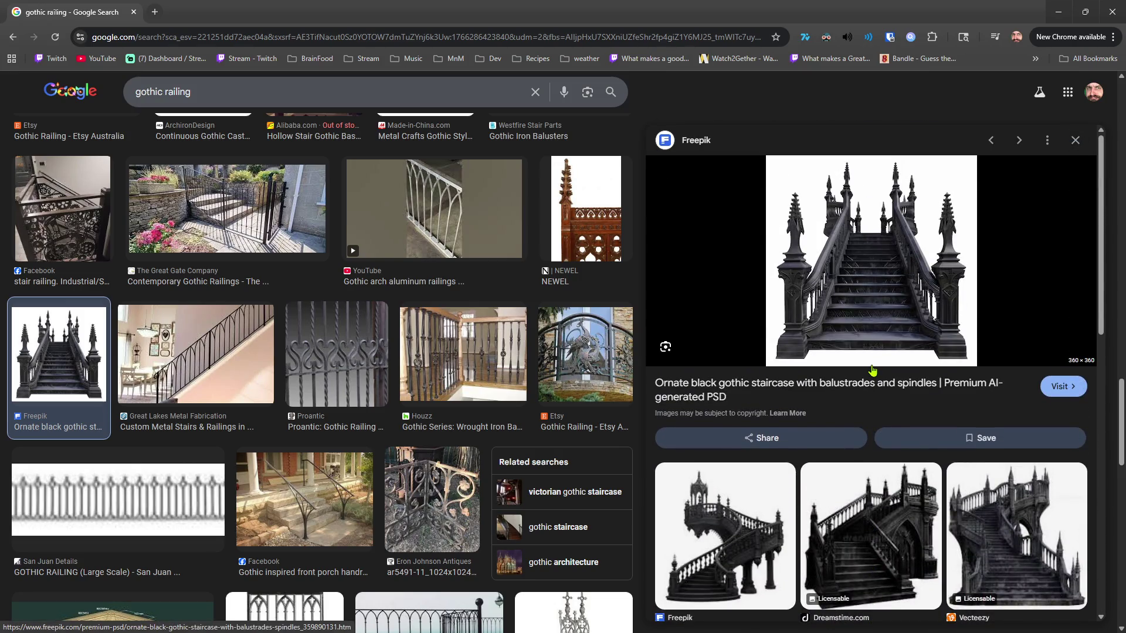
scroll(872, 369, "down", 1)
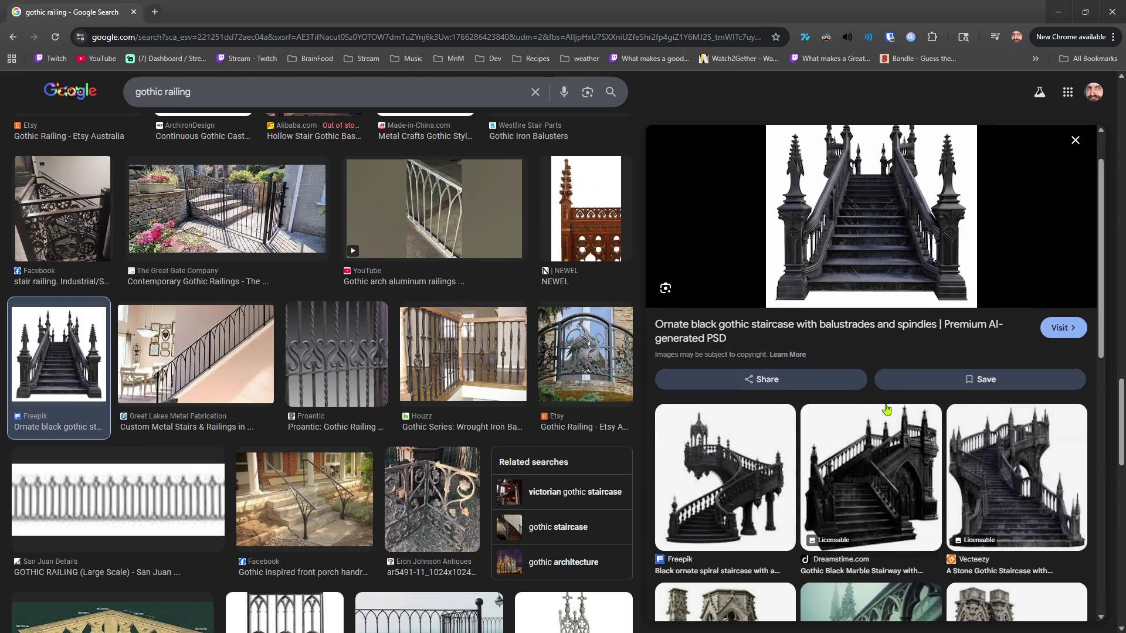
scroll(893, 384, "up", 1)
scroll(893, 384, "up", 1)
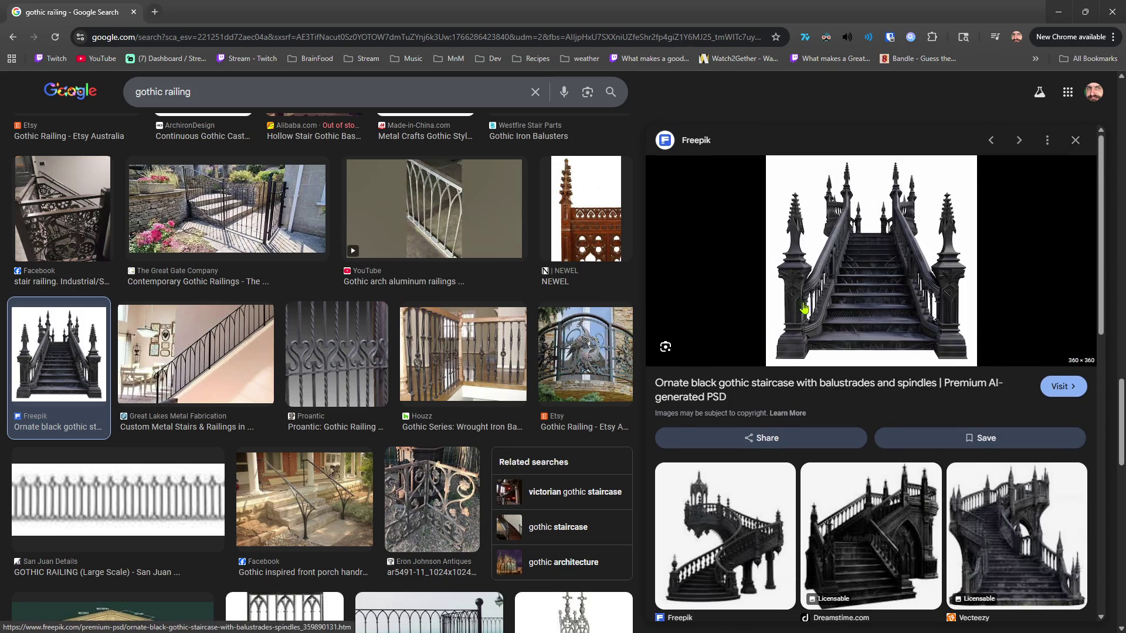
scroll(499, 352, "down", 8)
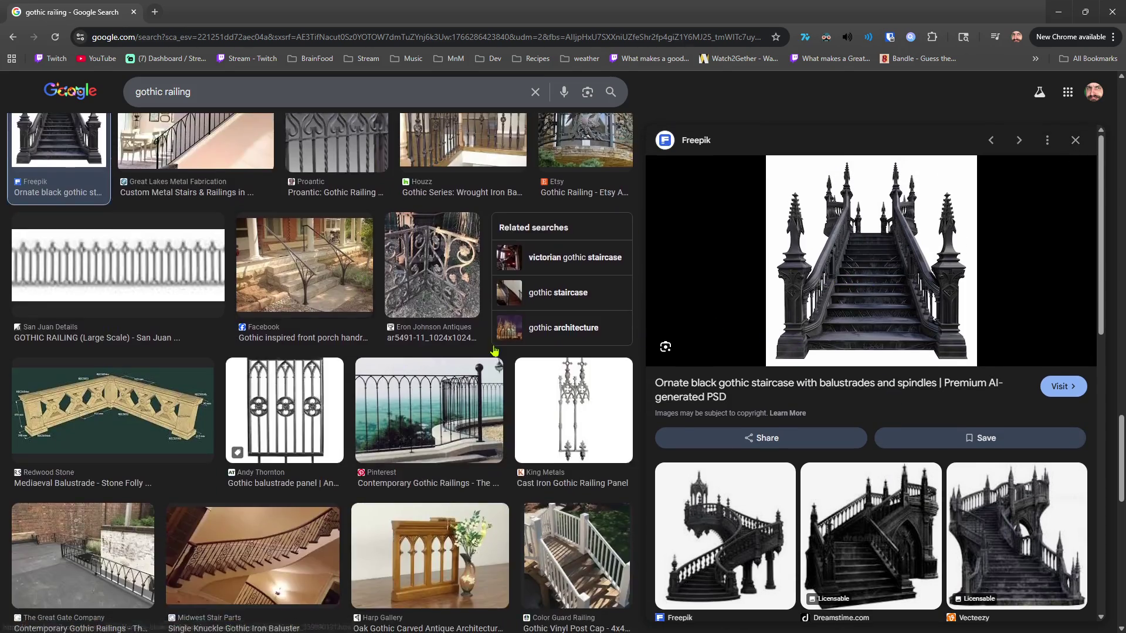
scroll(499, 352, "down", 4)
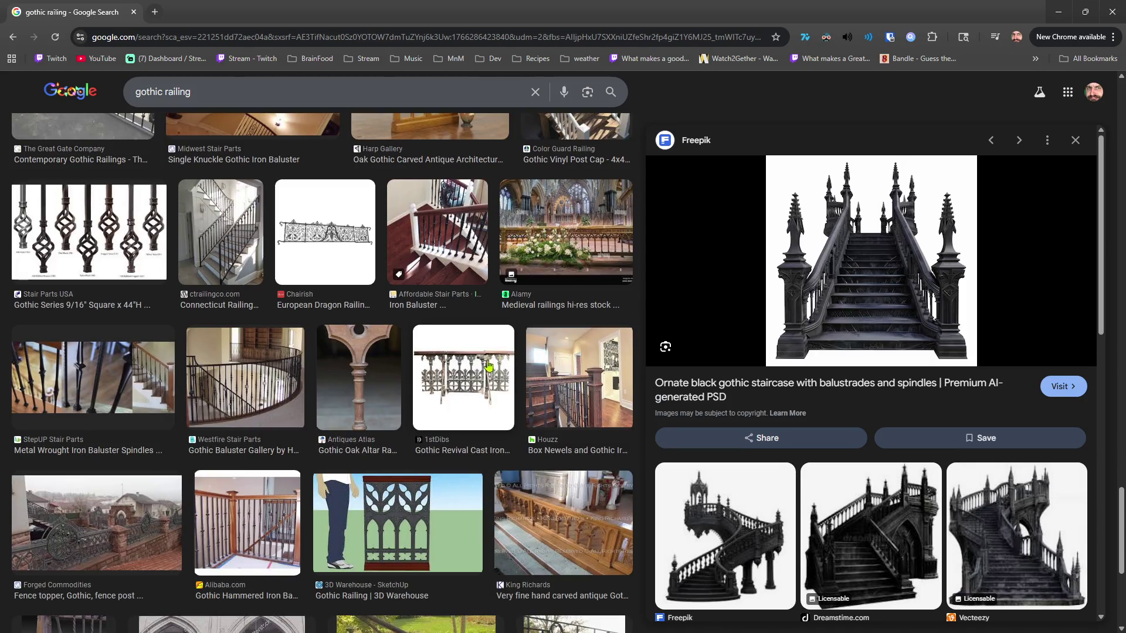
scroll(487, 362, "down", 4)
scroll(487, 362, "down", 15)
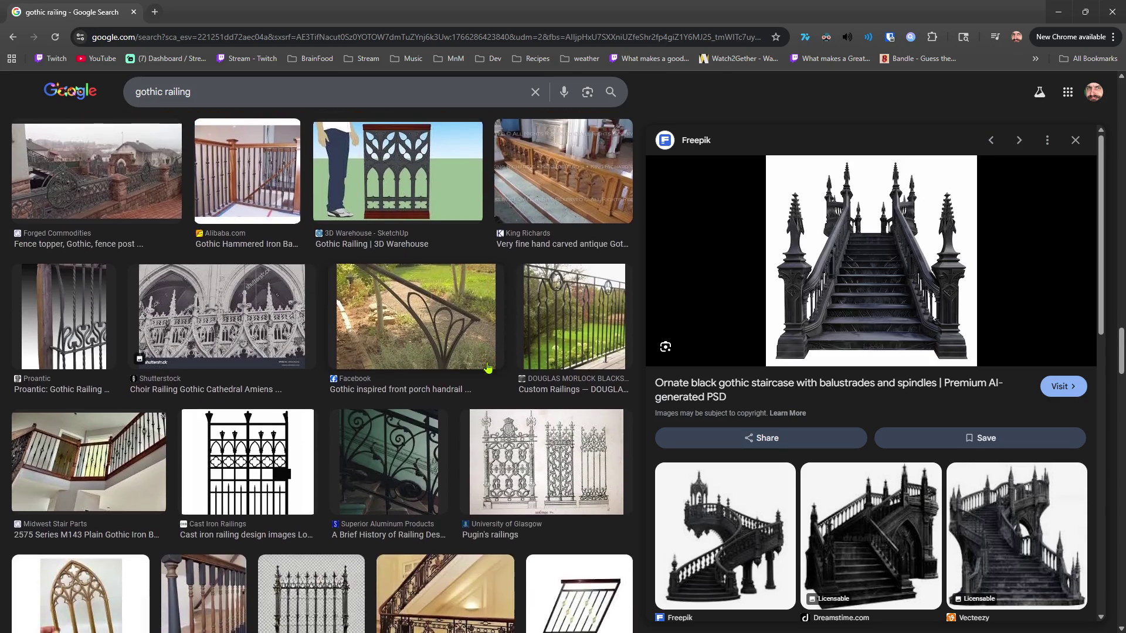
scroll(487, 367, "down", 5)
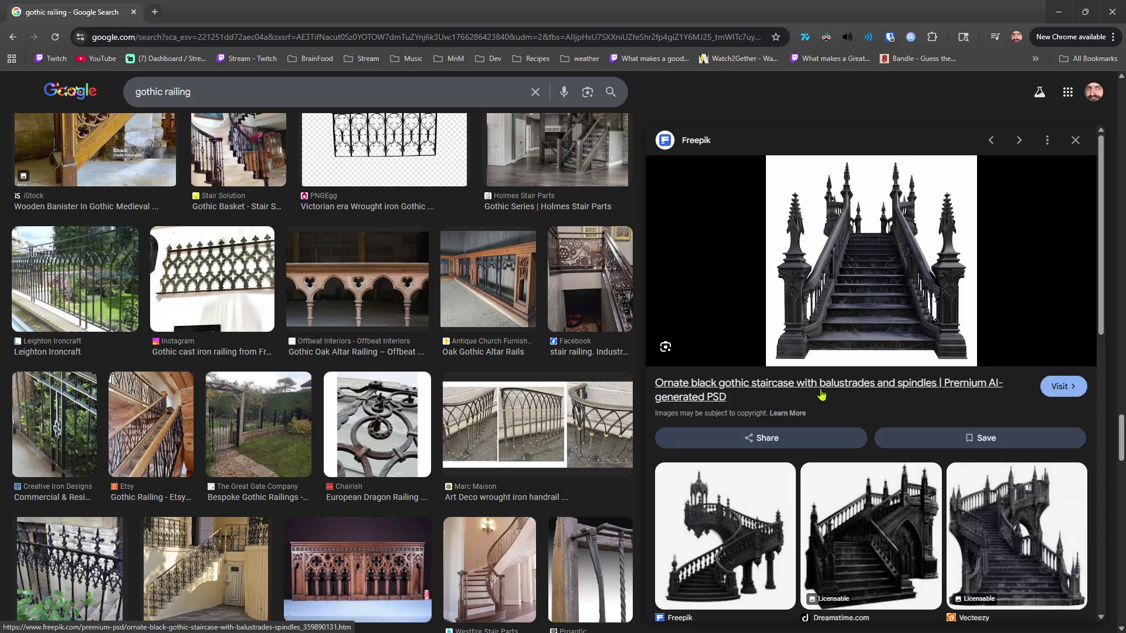
scroll(907, 335, "down", 3)
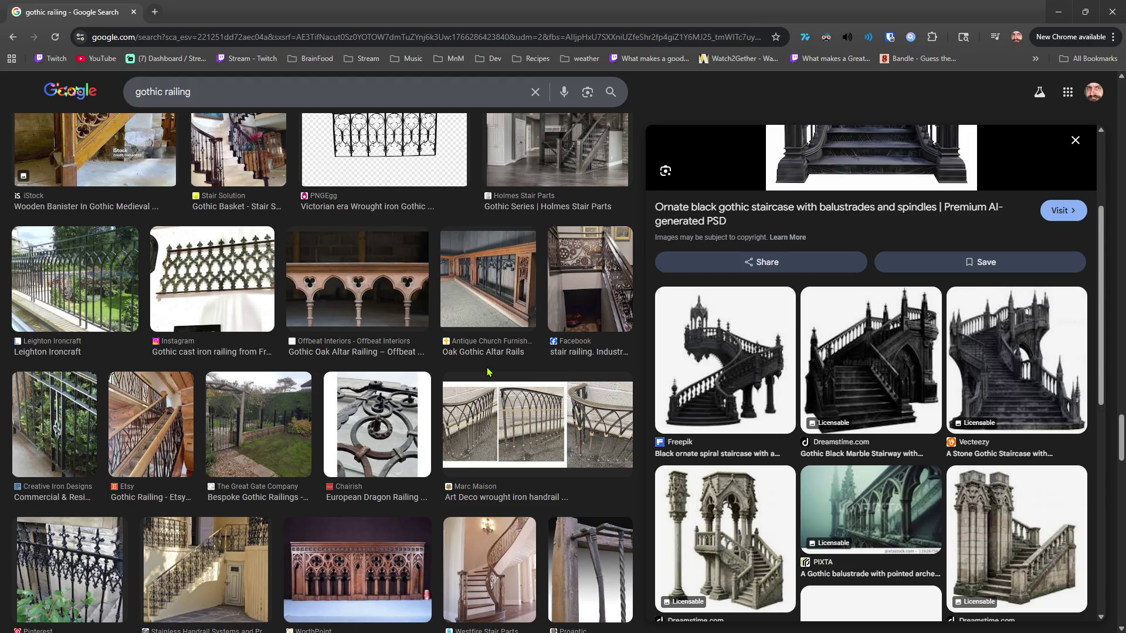
scroll(487, 372, "down", 8)
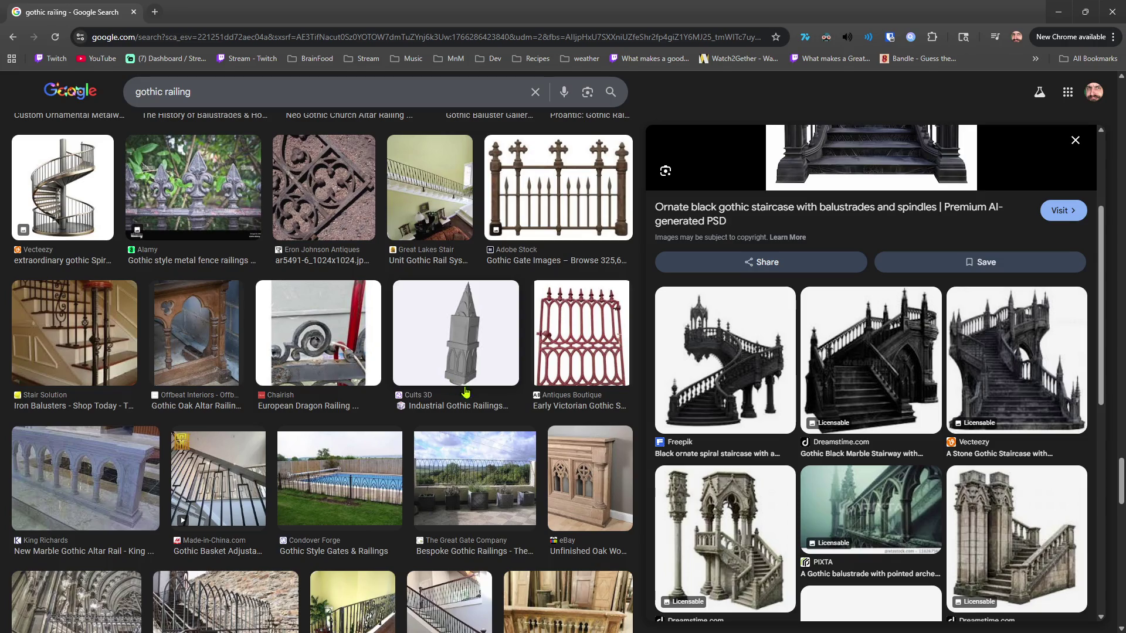
scroll(516, 419, "down", 5)
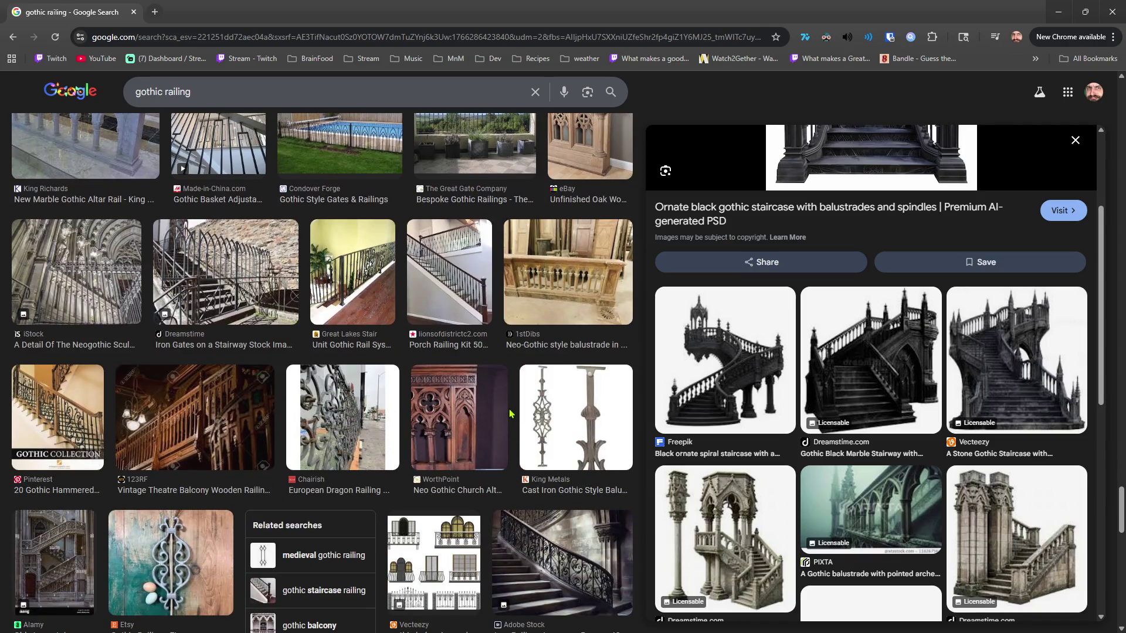
scroll(657, 410, "up", 3)
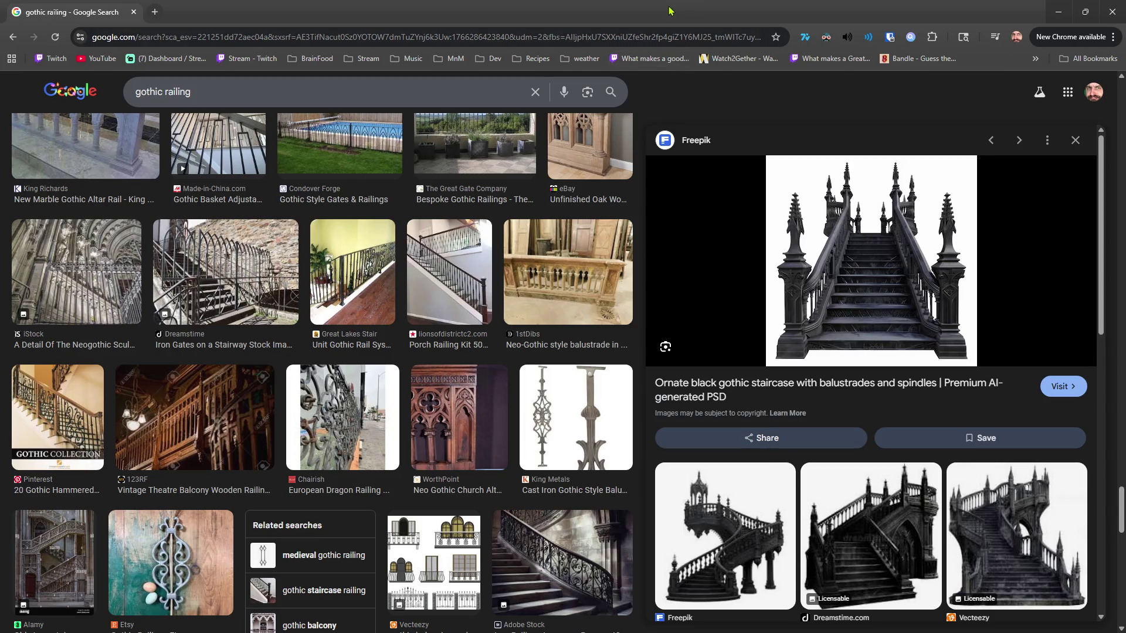
key("alt+Tab")
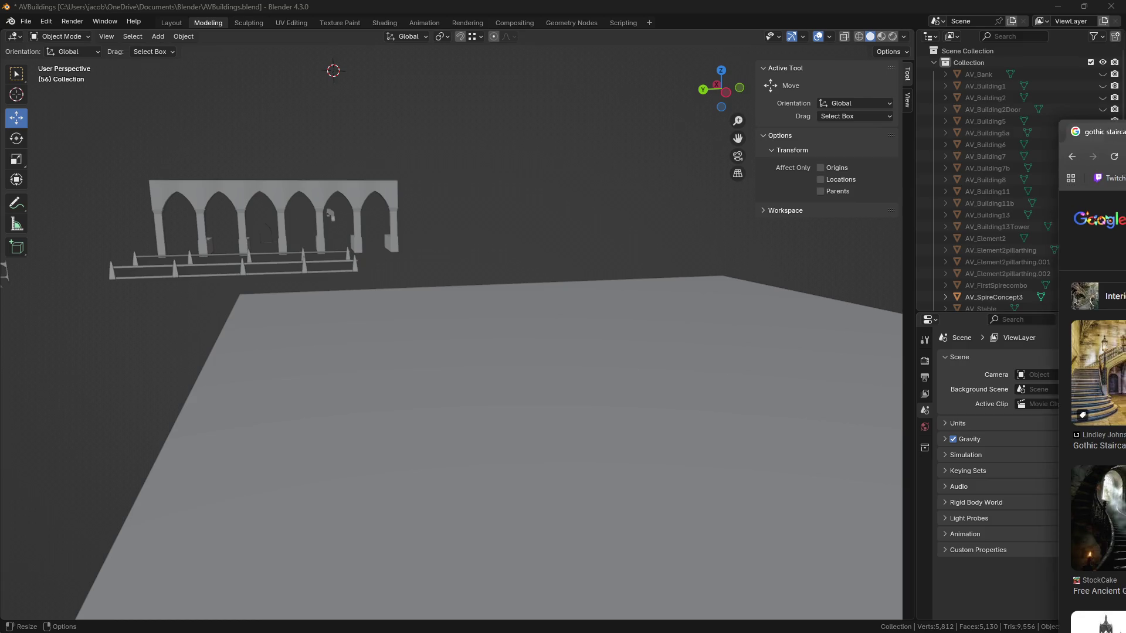
Return to the Chrome window showing the 'gothic staircase' image results.
key("alt+Tab")
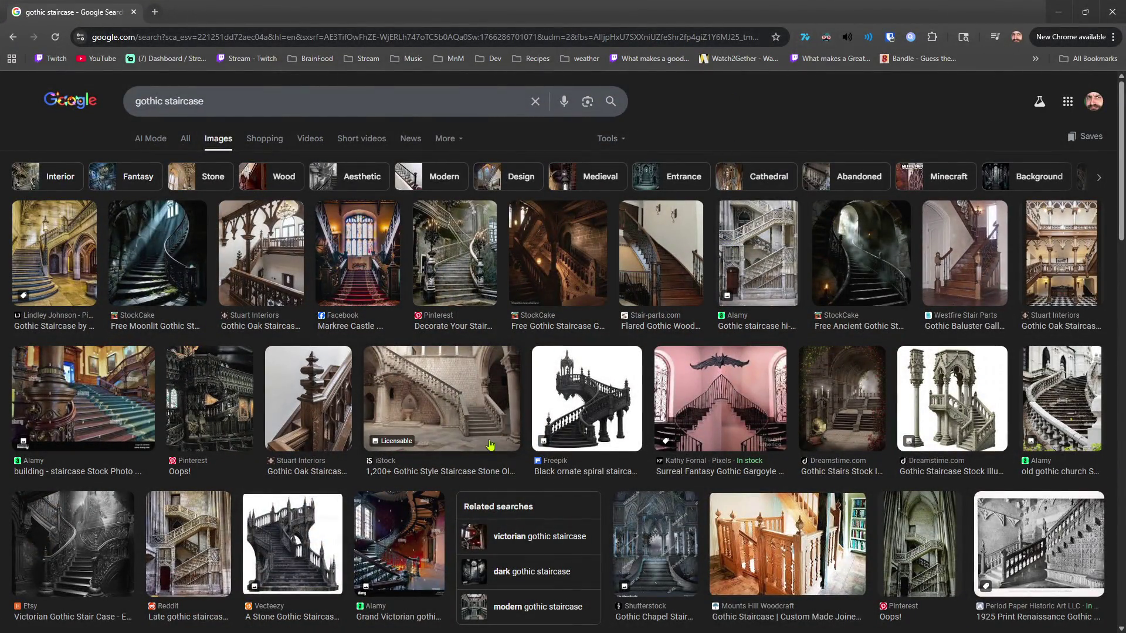
Preview the iStock stone gothic staircase photo and scroll through more results.
left_click(443, 415)
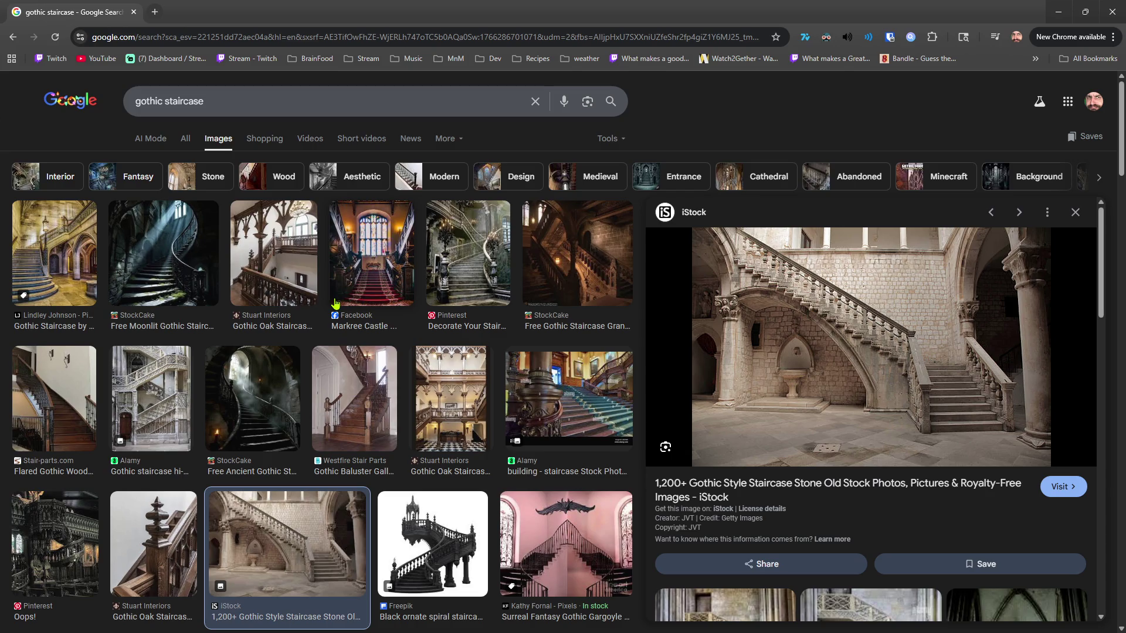
scroll(361, 330, "down", 5)
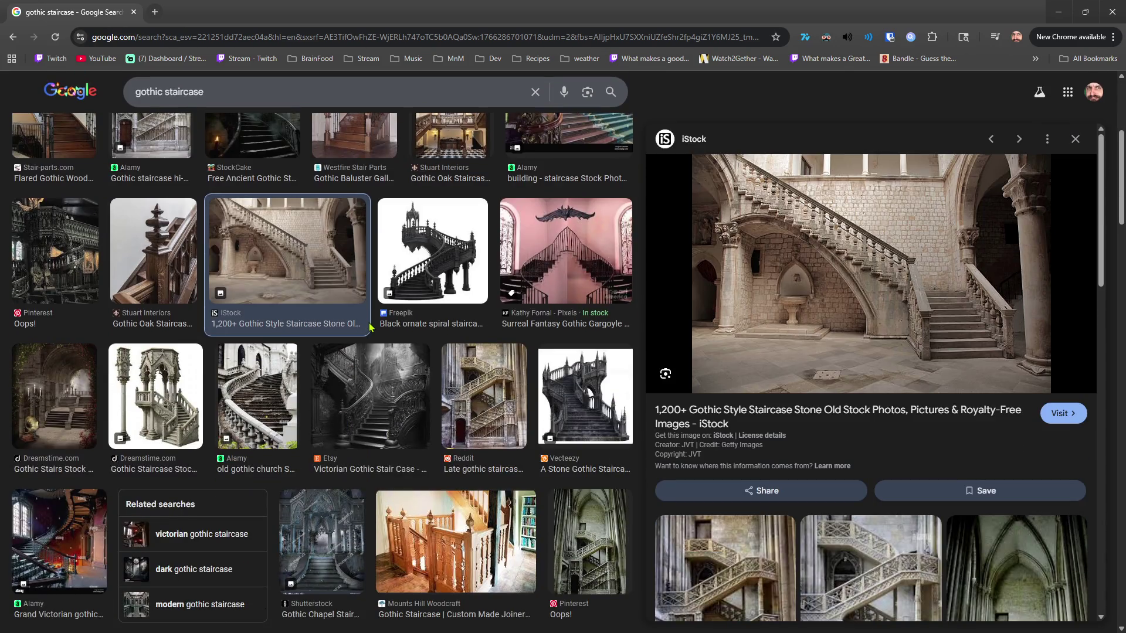
scroll(369, 327, "down", 4)
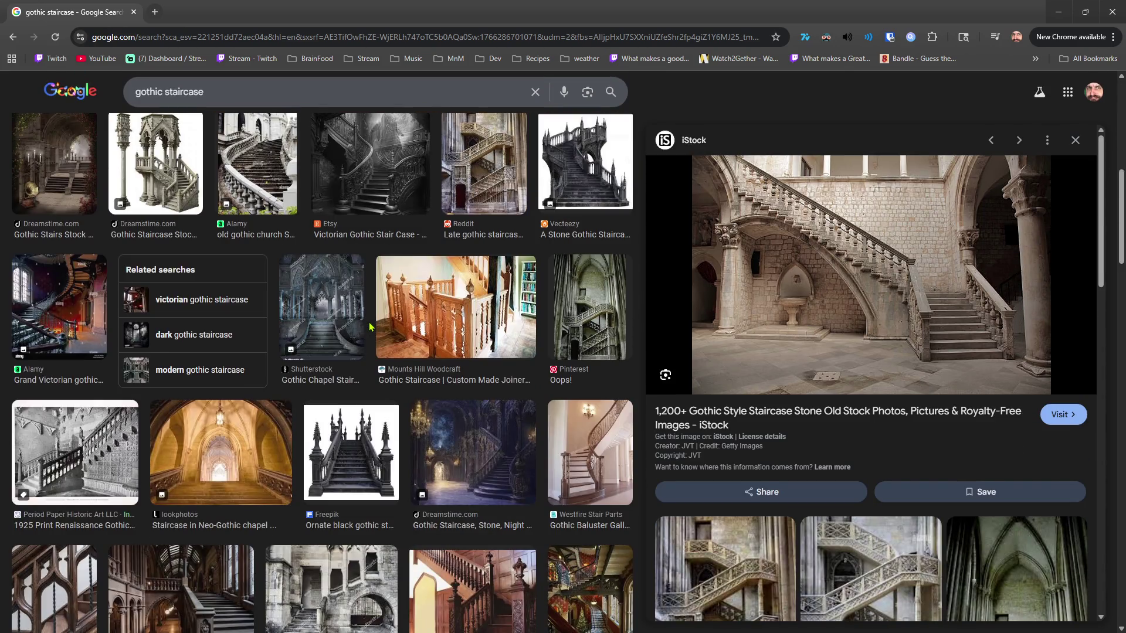
scroll(425, 331, "down", 3)
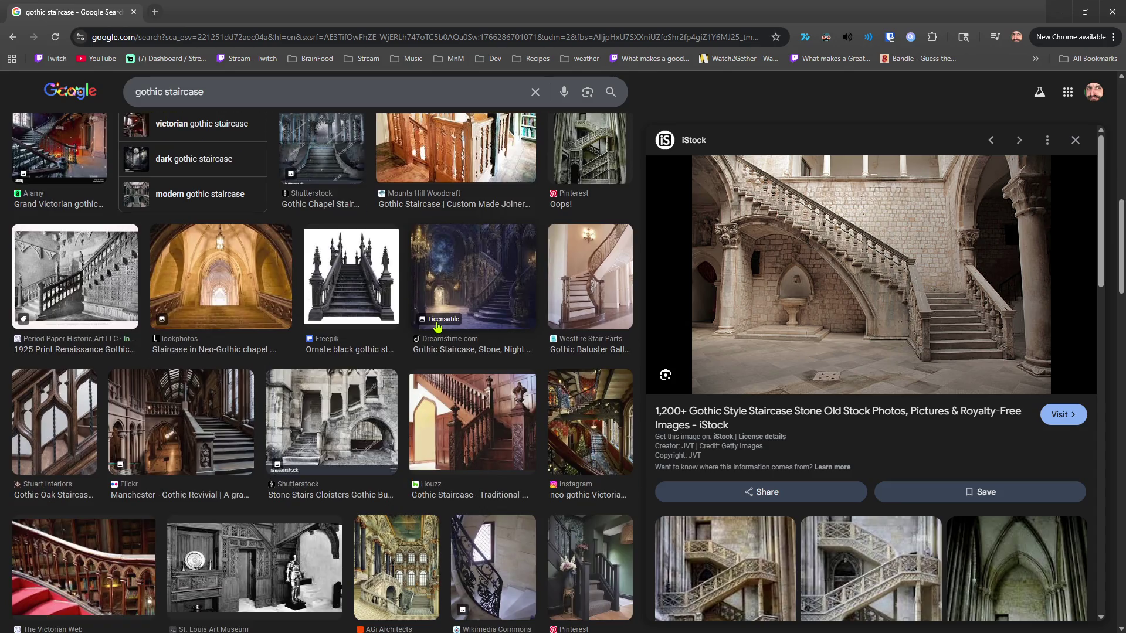
scroll(436, 326, "down", 4)
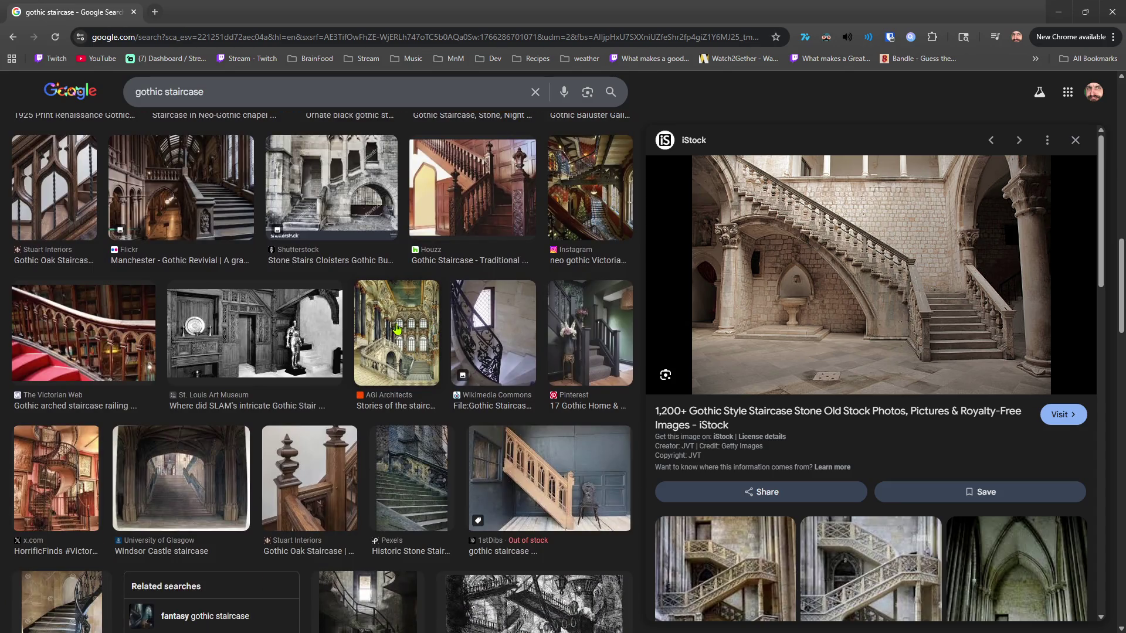
scroll(396, 327, "down", 3)
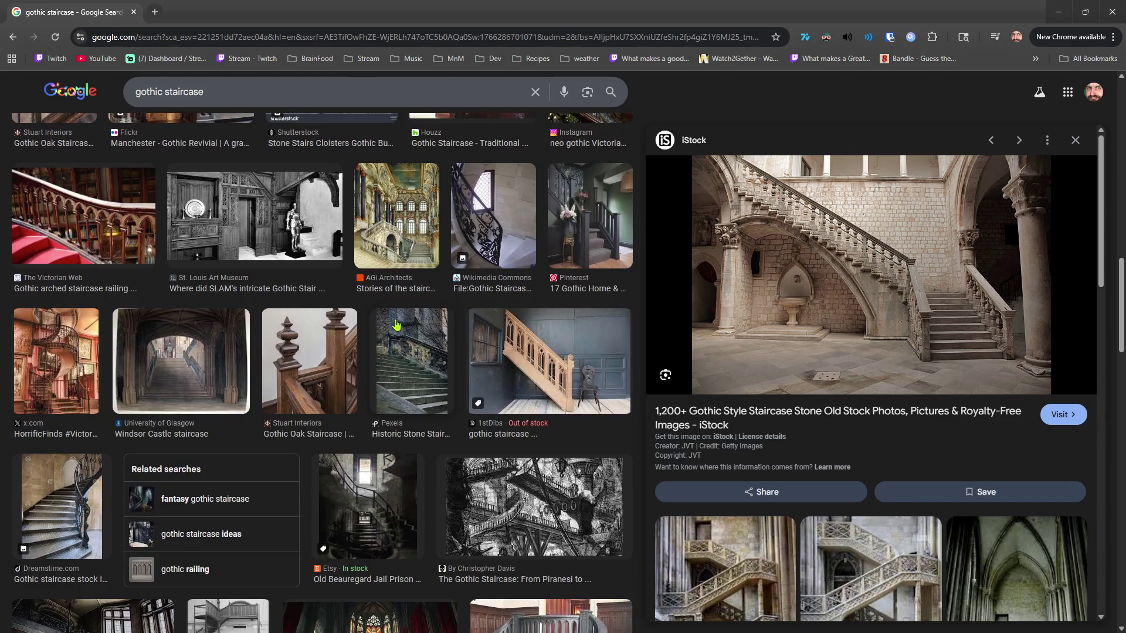
scroll(397, 325, "down", 1)
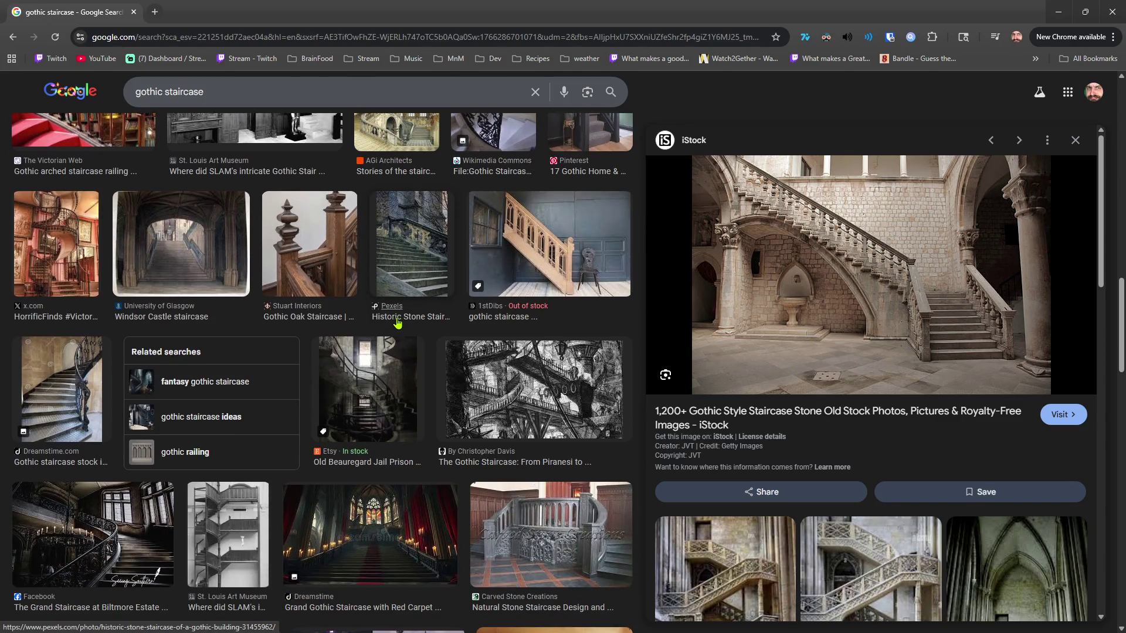
scroll(398, 328, "down", 3)
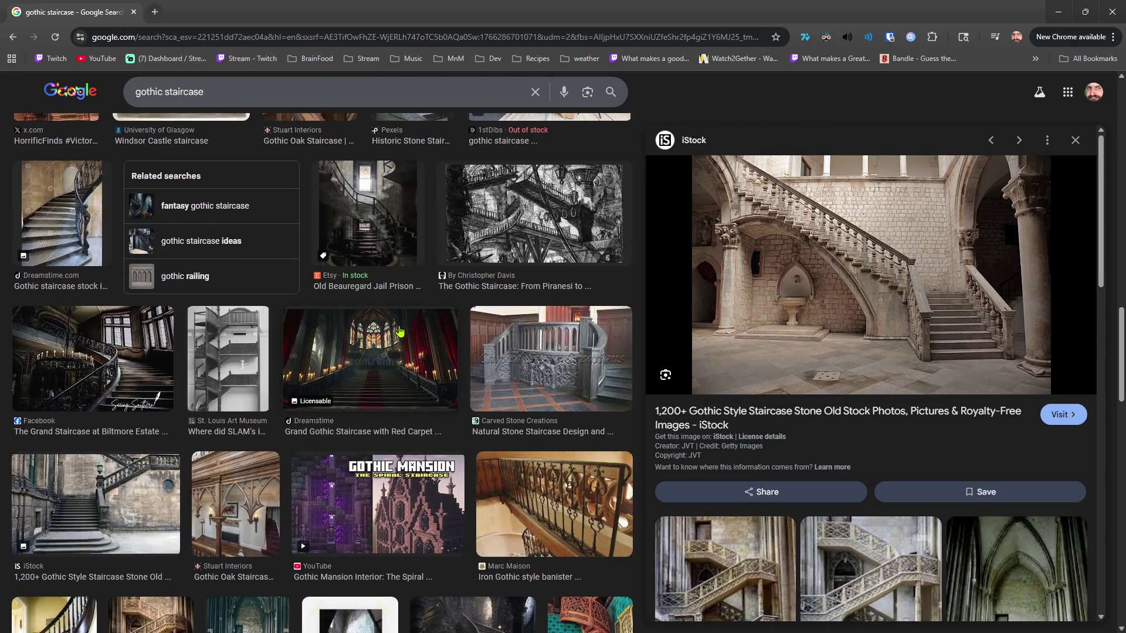
scroll(396, 332, "down", 4)
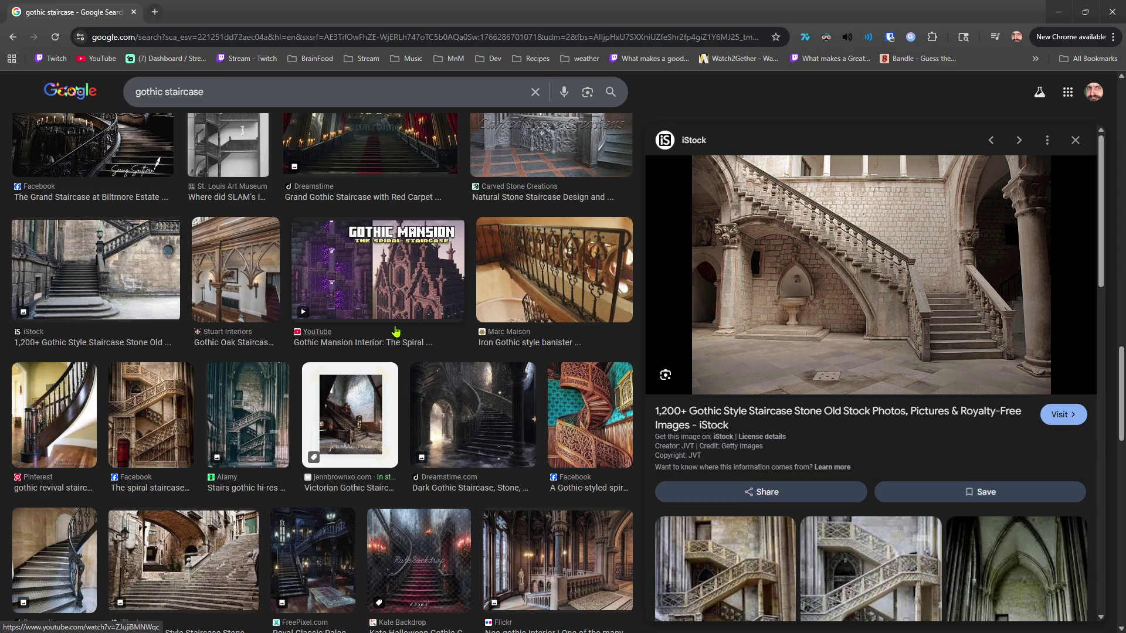
scroll(396, 332, "down", 6)
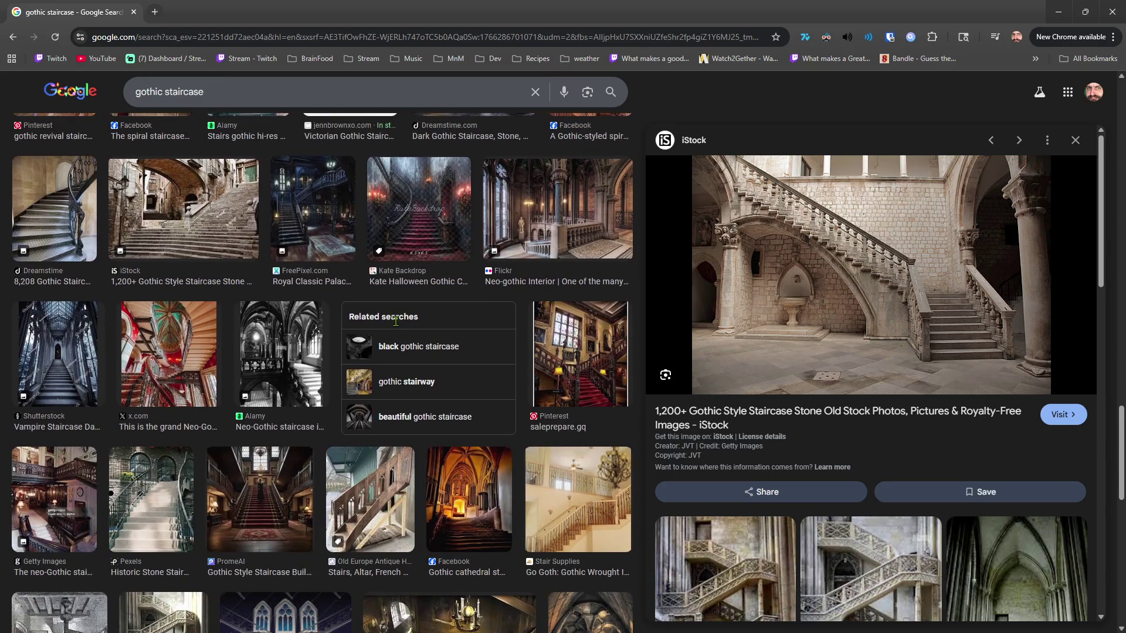
scroll(396, 322, "down", 2)
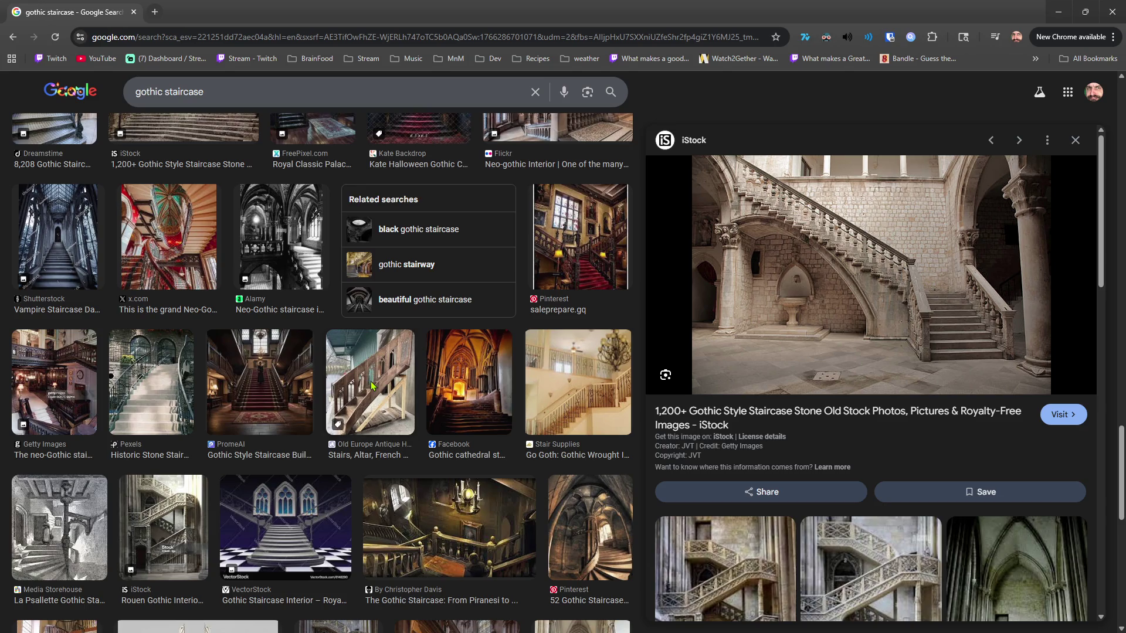
Preview the French Gothic oak stairs, Reddit iron spiral staircase and Colorazen Gothic Ballroom drawing.
left_click(370, 386)
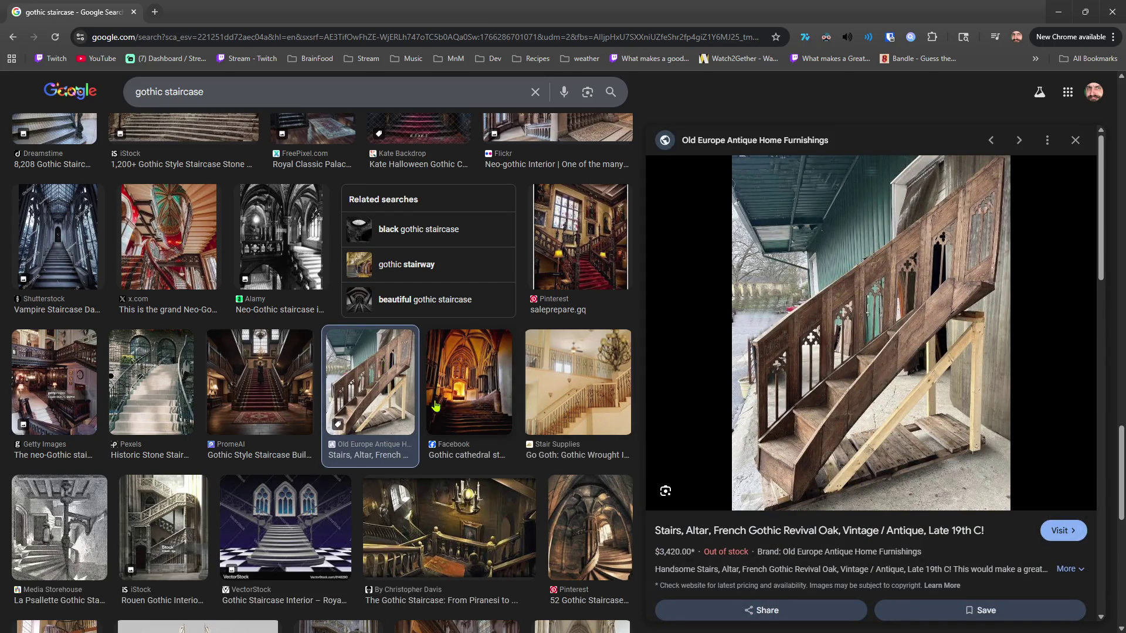
scroll(432, 408, "down", 7)
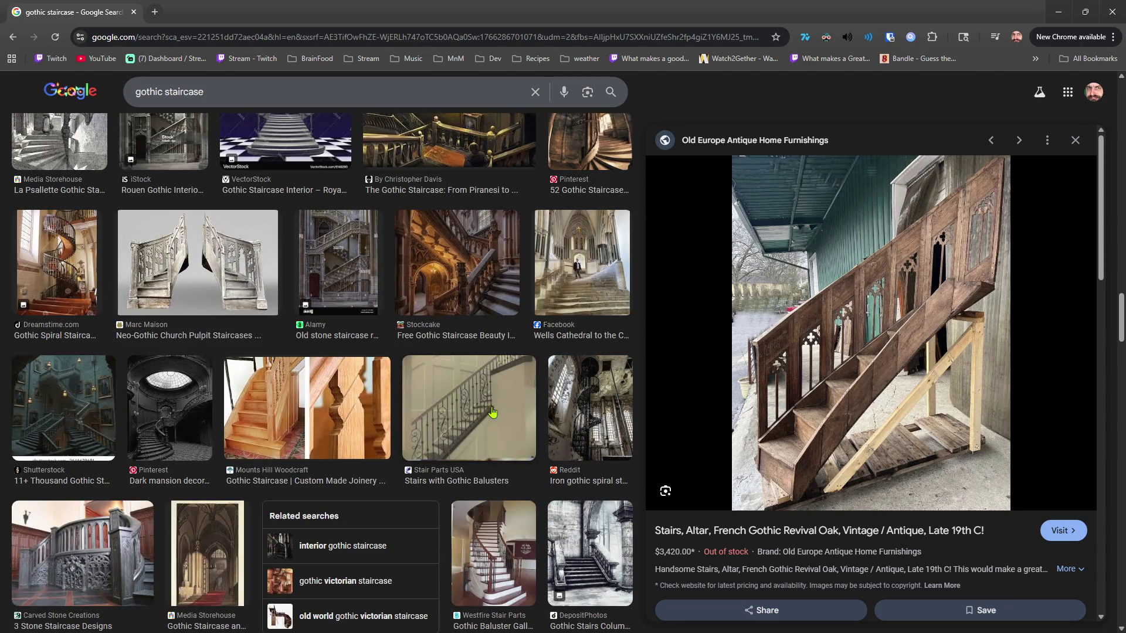
left_click(578, 409)
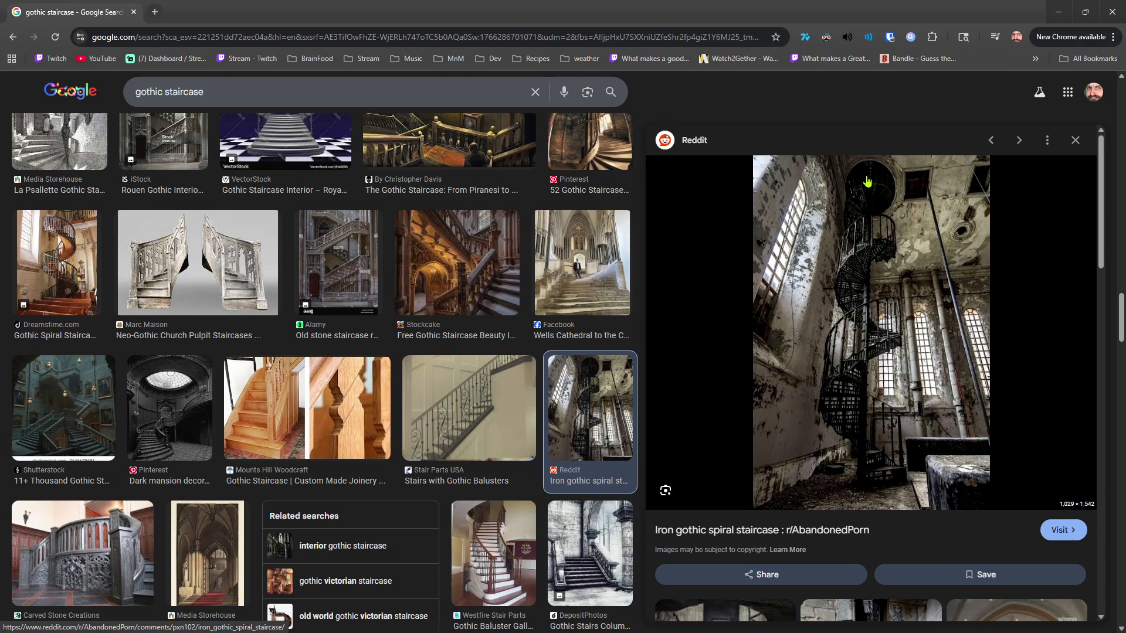
scroll(539, 413, "down", 5)
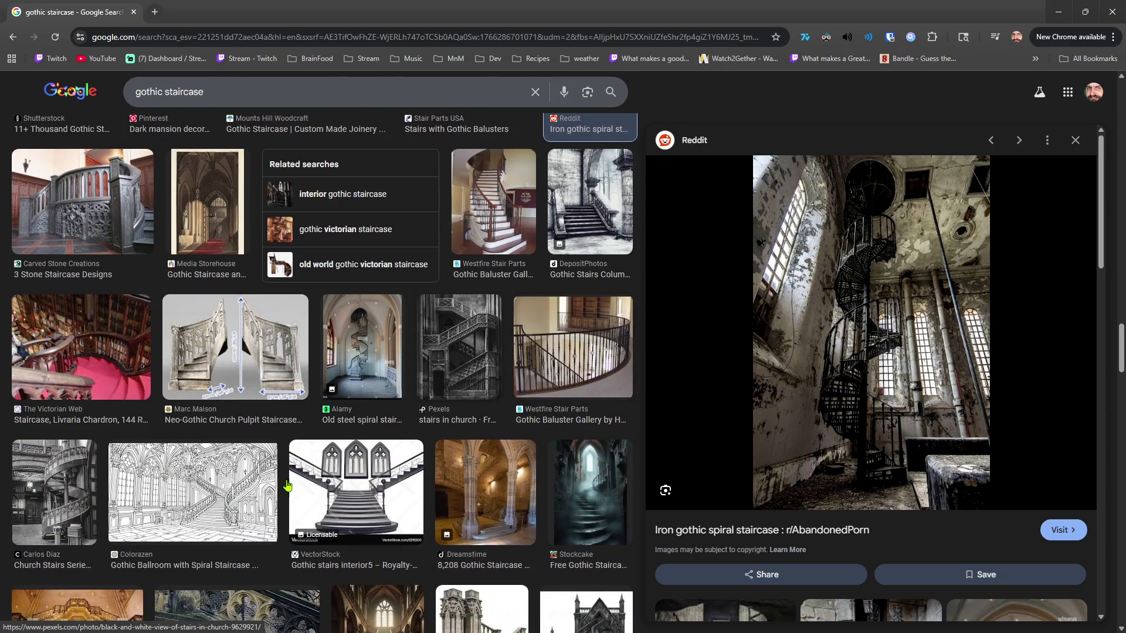
left_click(220, 484)
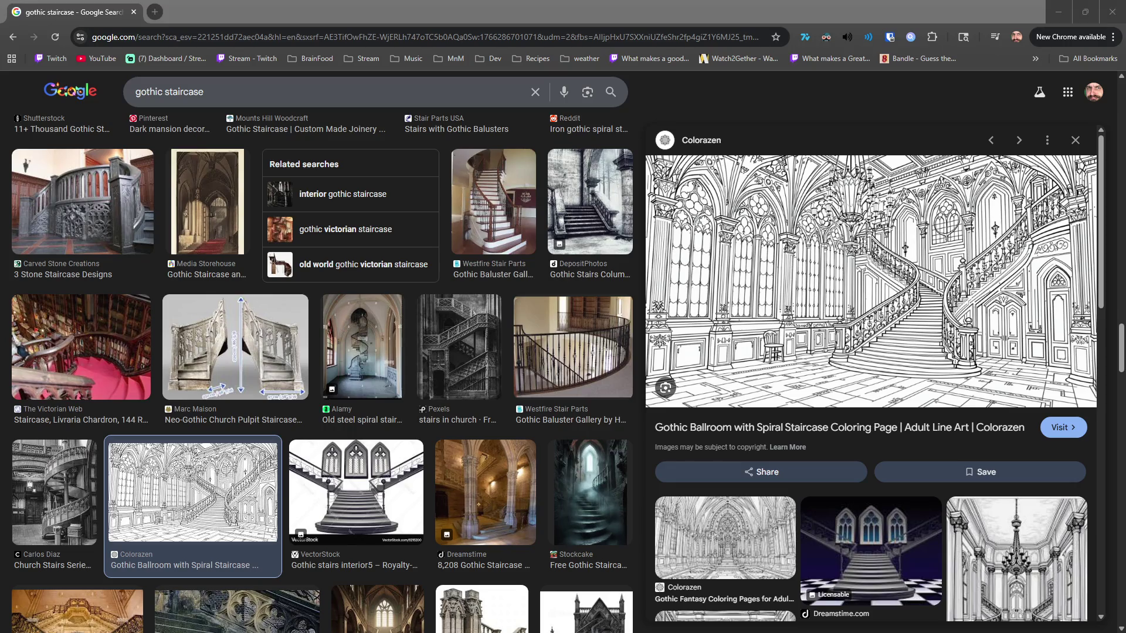
mouse_move(851, 271)
left_mouse_down()
mouse_move(809, 287)
mouse_move(612, 93)
left_mouse_up()
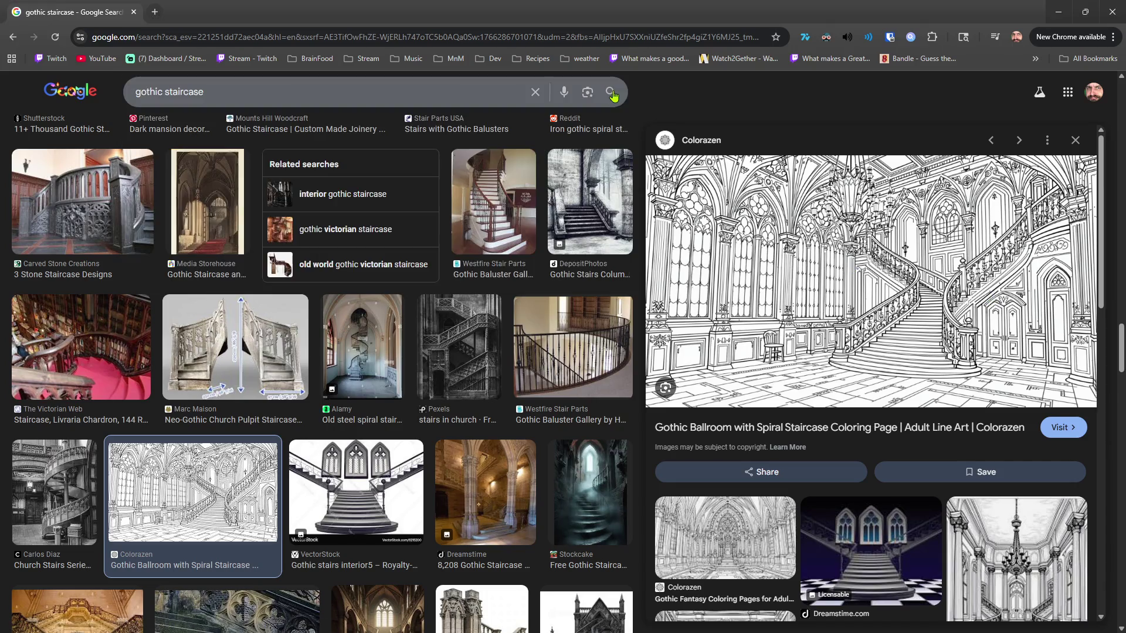
scroll(342, 302, "up", 8)
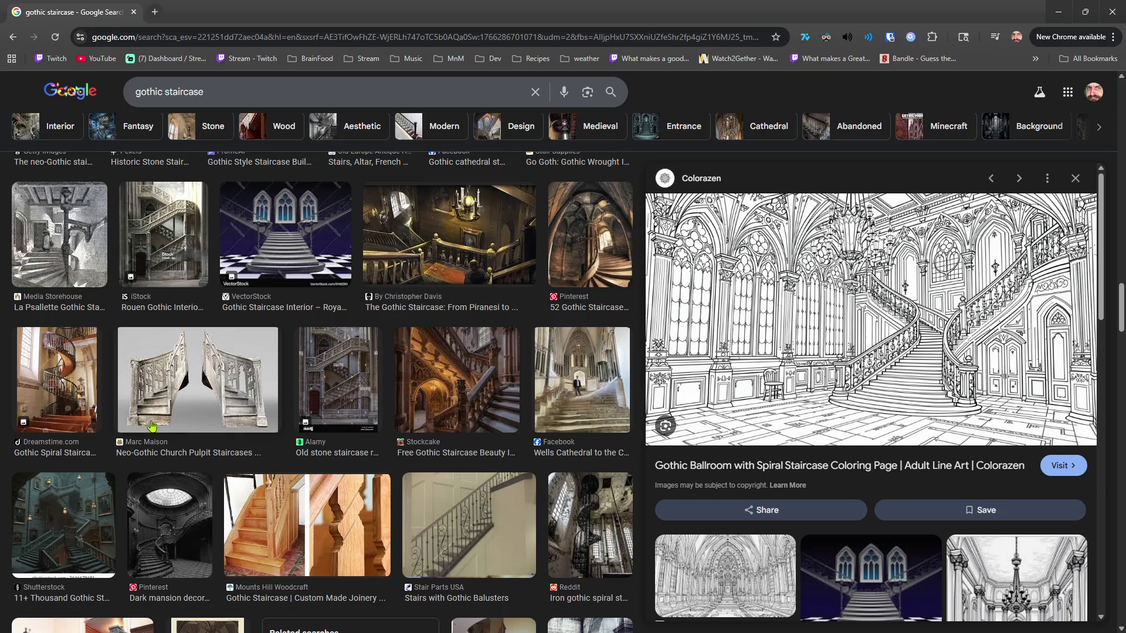
scroll(437, 474, "up", 7)
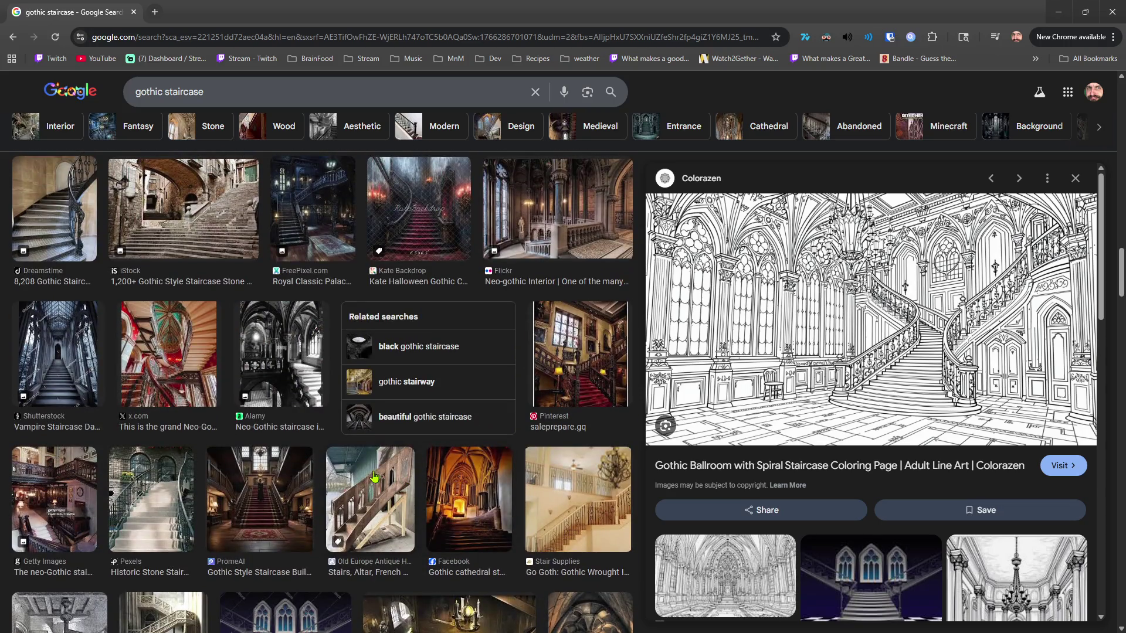
scroll(372, 476, "up", 5)
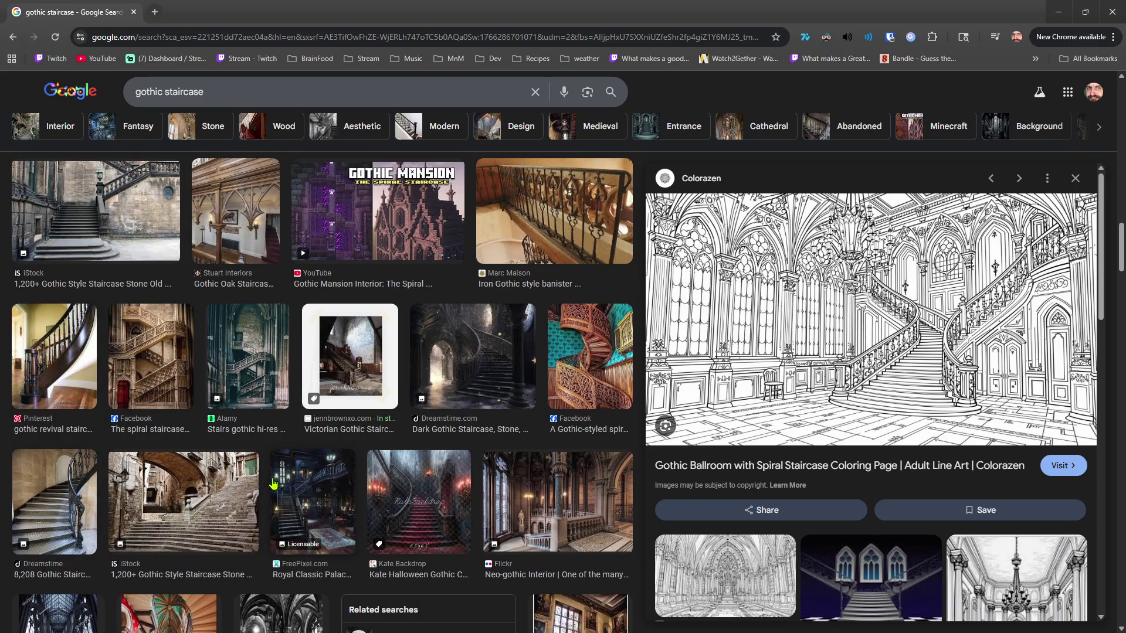
scroll(272, 483, "up", 4)
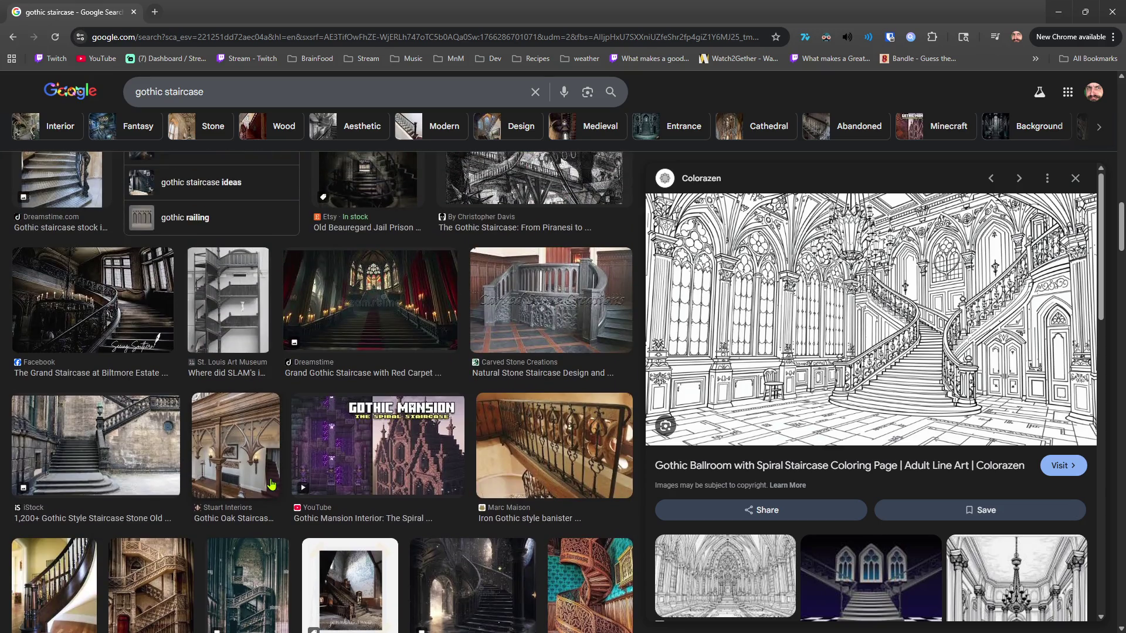
scroll(272, 483, "up", 2)
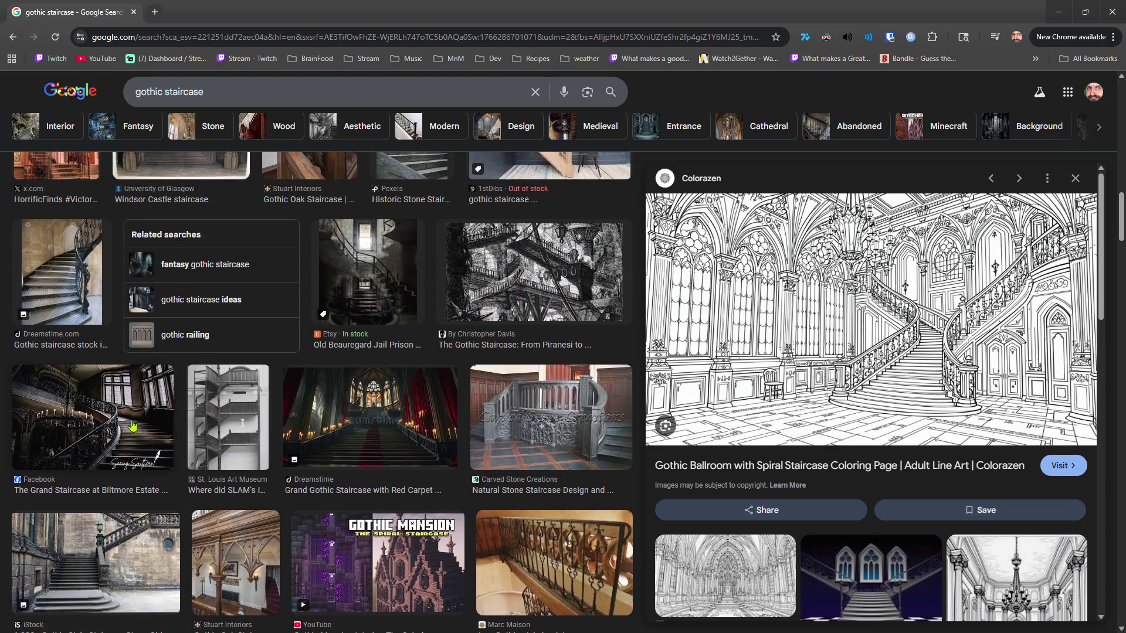
scroll(387, 460, "up", 4)
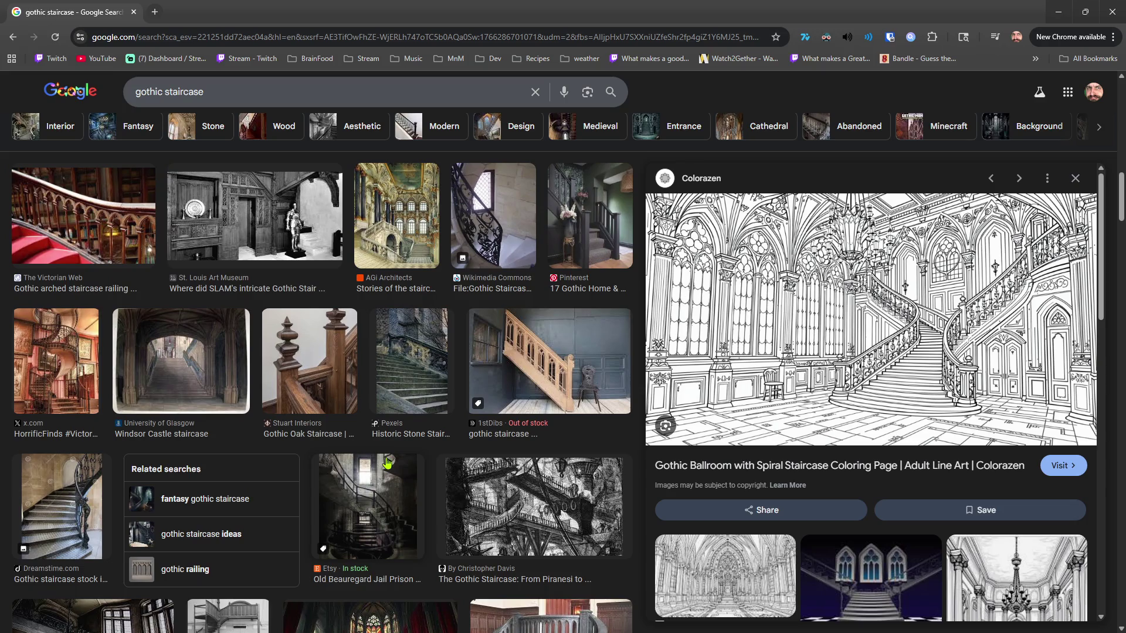
Compare the 1stDibs, Stuart Interiors and Houzz oak staircases, ending on Freepik's black gothic staircase.
left_click(460, 398)
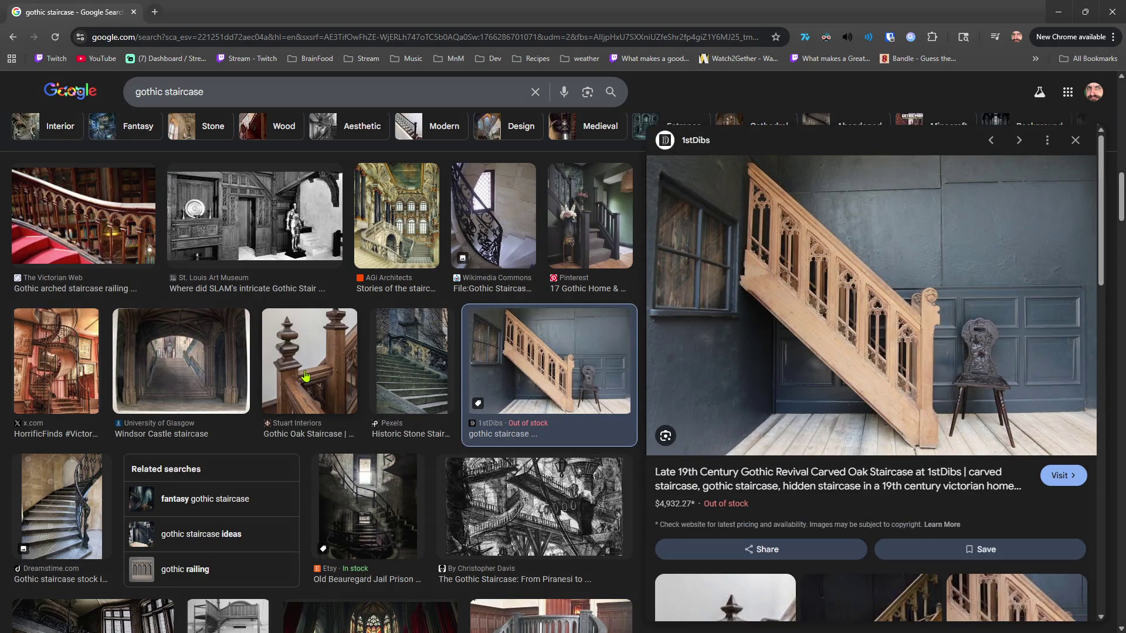
left_click(297, 362)
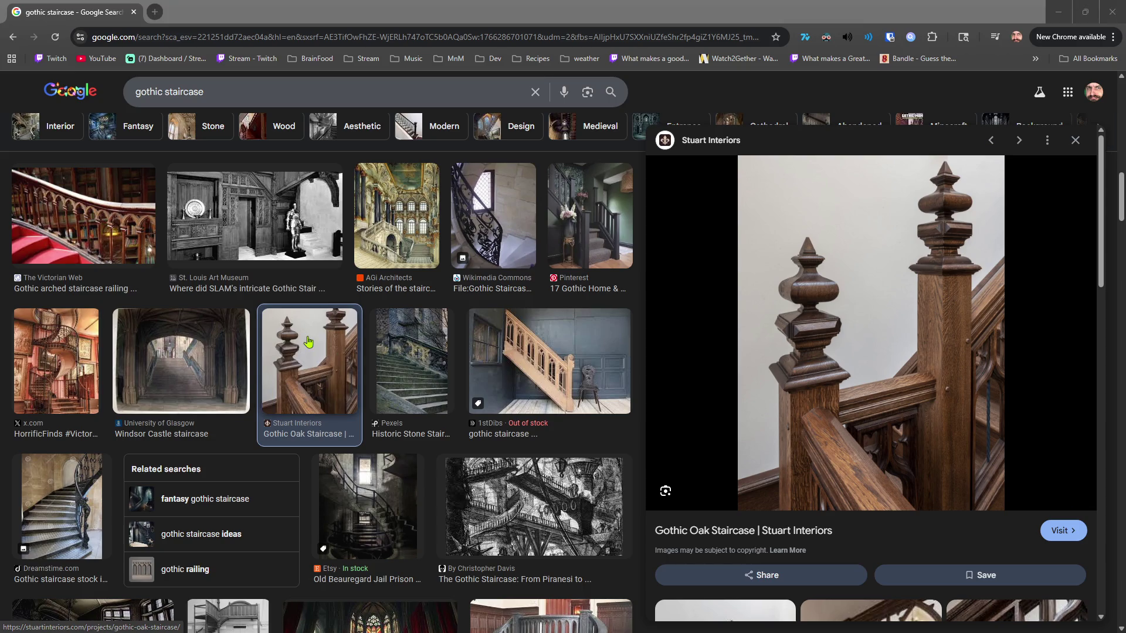
scroll(379, 409, "up", 3)
scroll(379, 409, "up", 3)
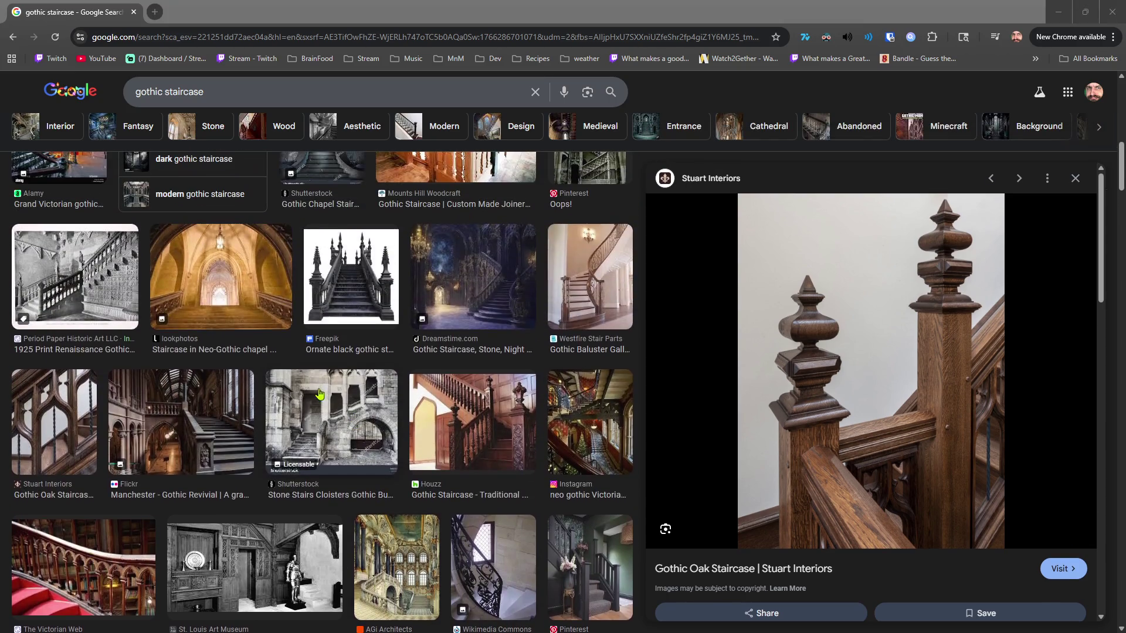
left_click(500, 444)
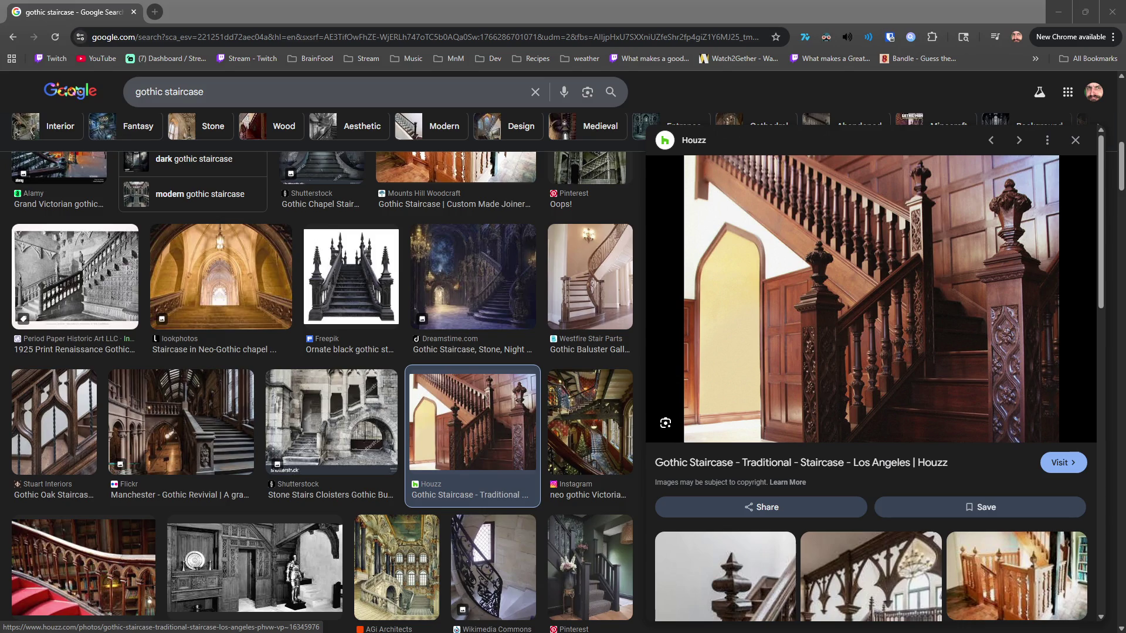
scroll(352, 445, "up", 3)
left_click(357, 448)
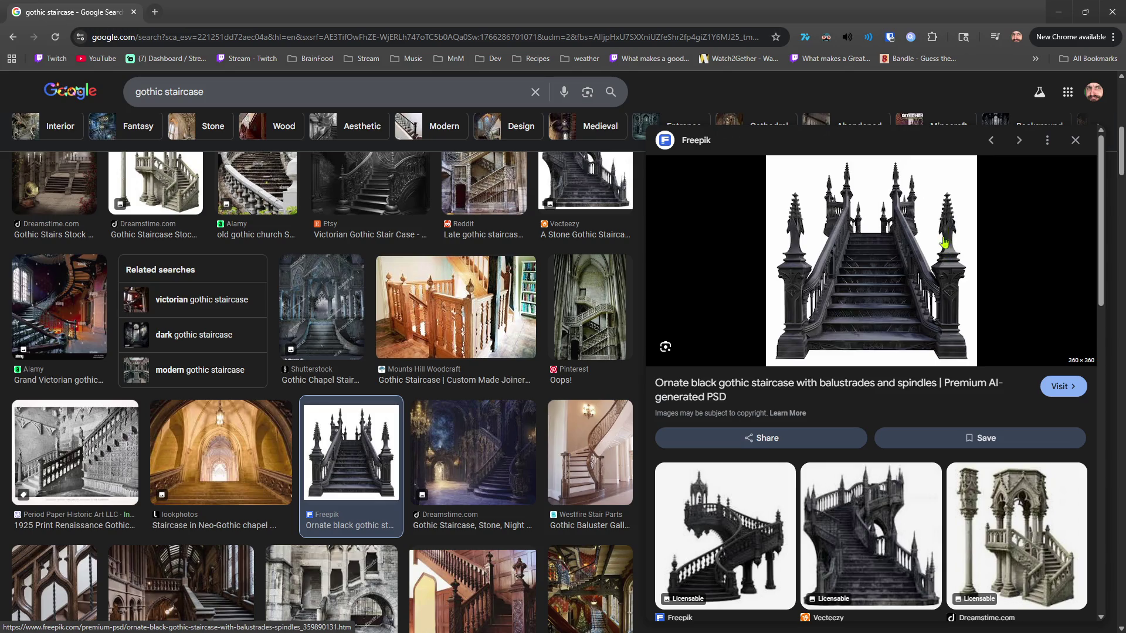
Preview the Dreamstime illustration, Mounts Hill Woodcraft and Pinterest cathedral staircases.
left_click_drag(891, 267, 1125, 276)
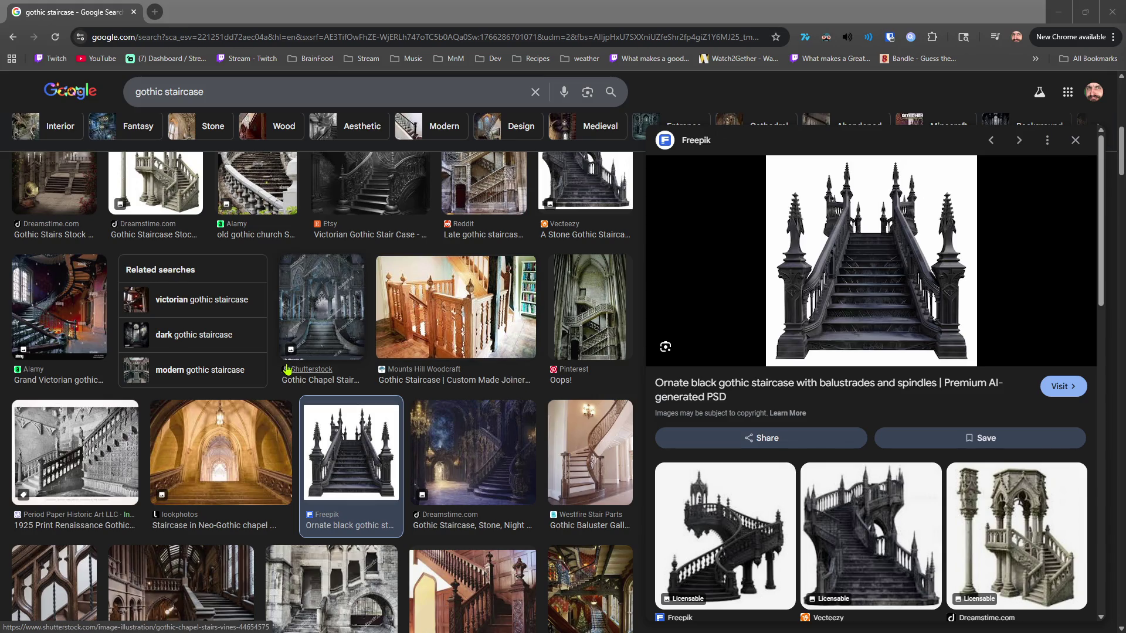
scroll(302, 372, "up", 3)
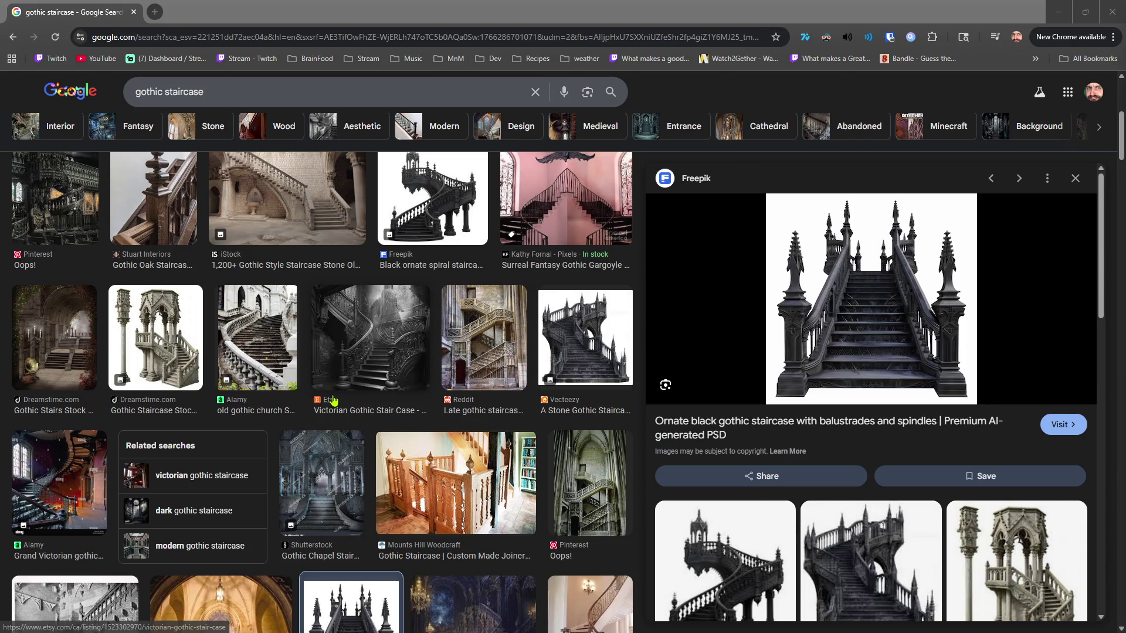
left_click(157, 346)
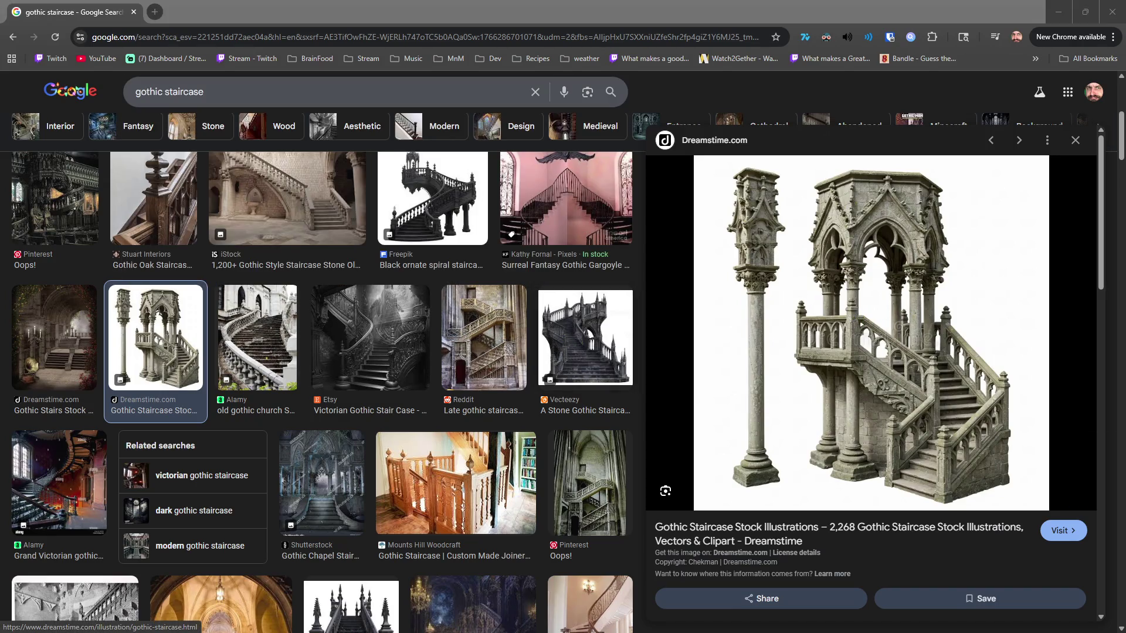
left_click(460, 463)
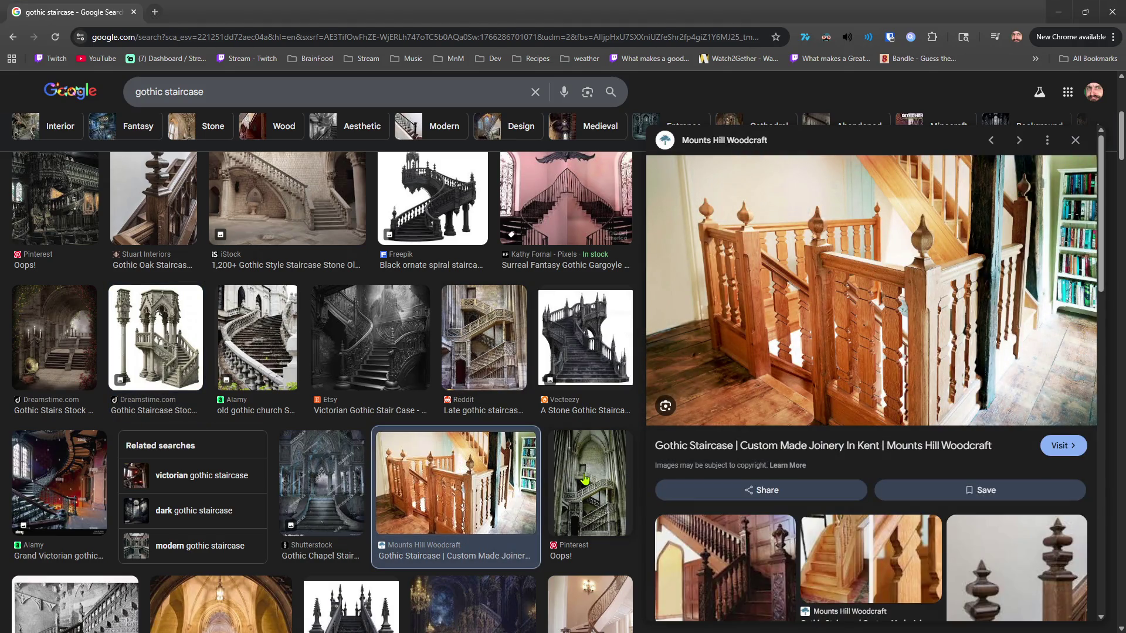
left_click(585, 479)
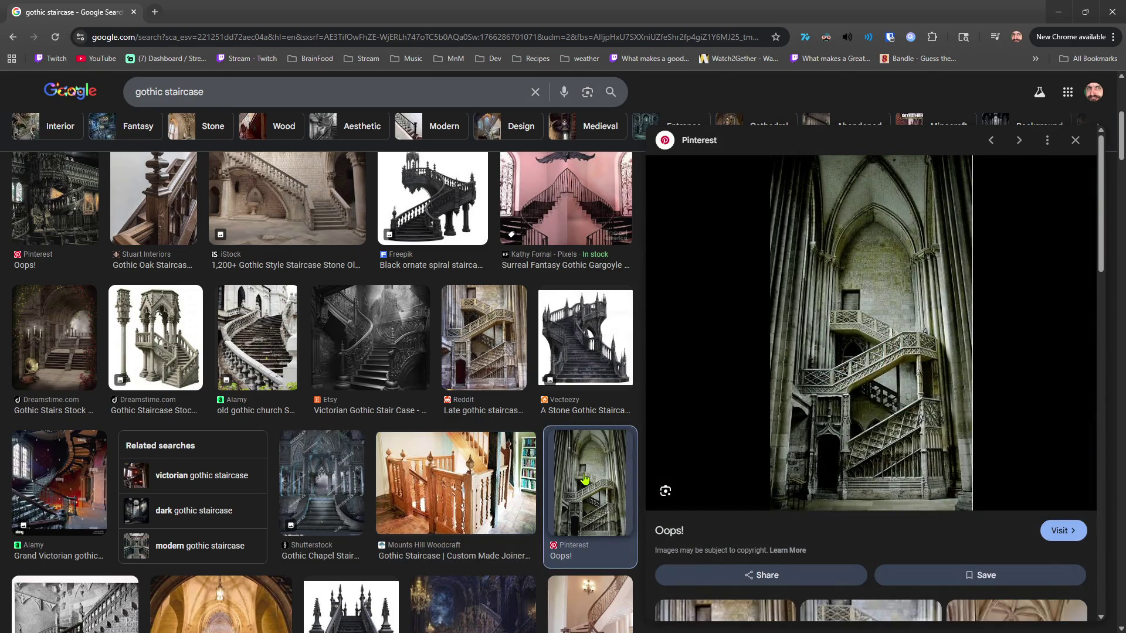
Preview more staircases ending on StockCake's Gothic Staircase Grandeur, then close Chrome.
scroll(377, 401, "up", 6)
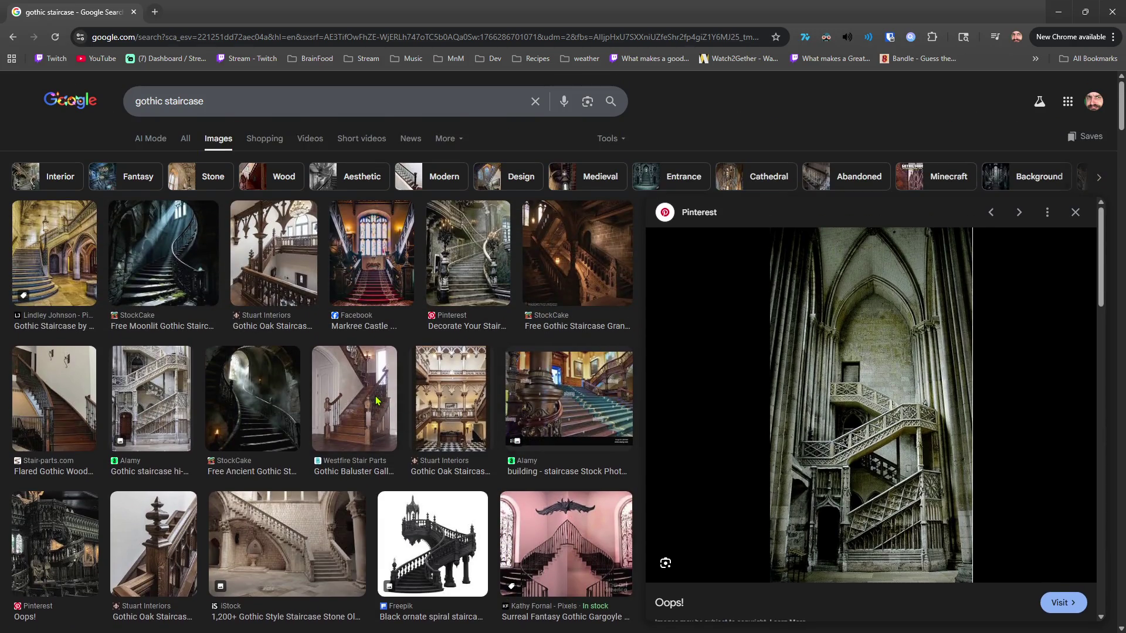
left_click(377, 400)
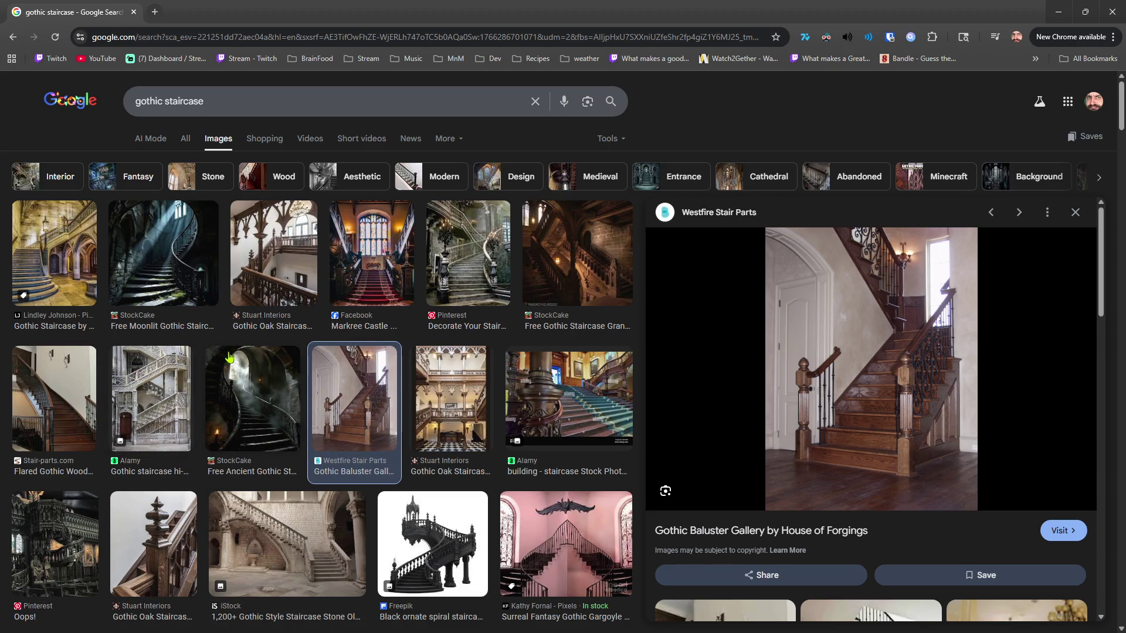
left_click(164, 276)
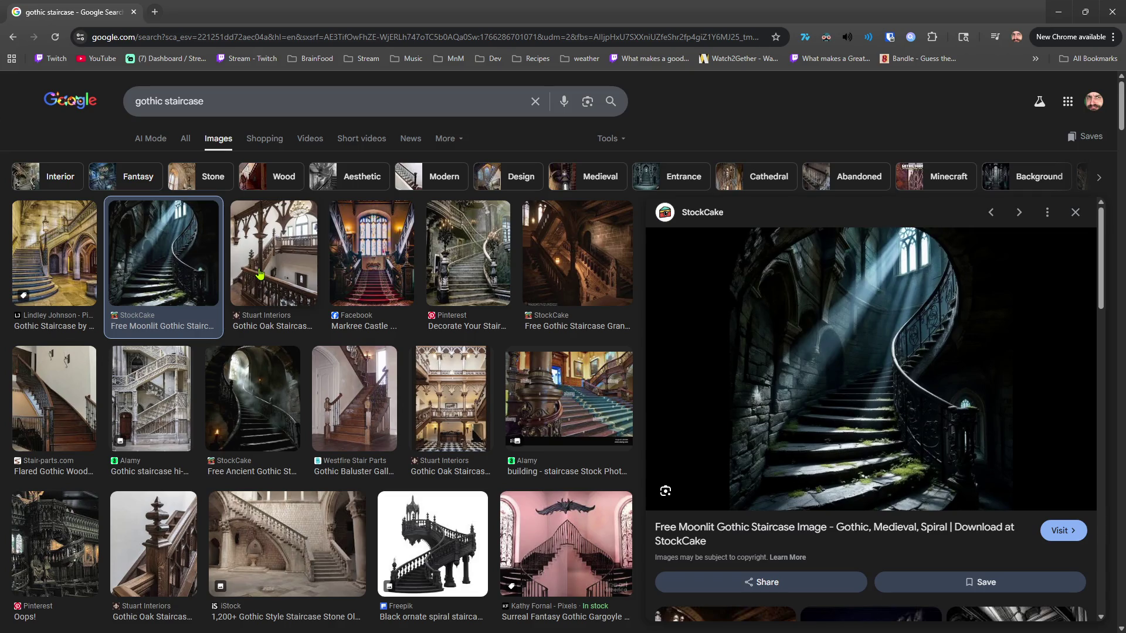
left_click(461, 265)
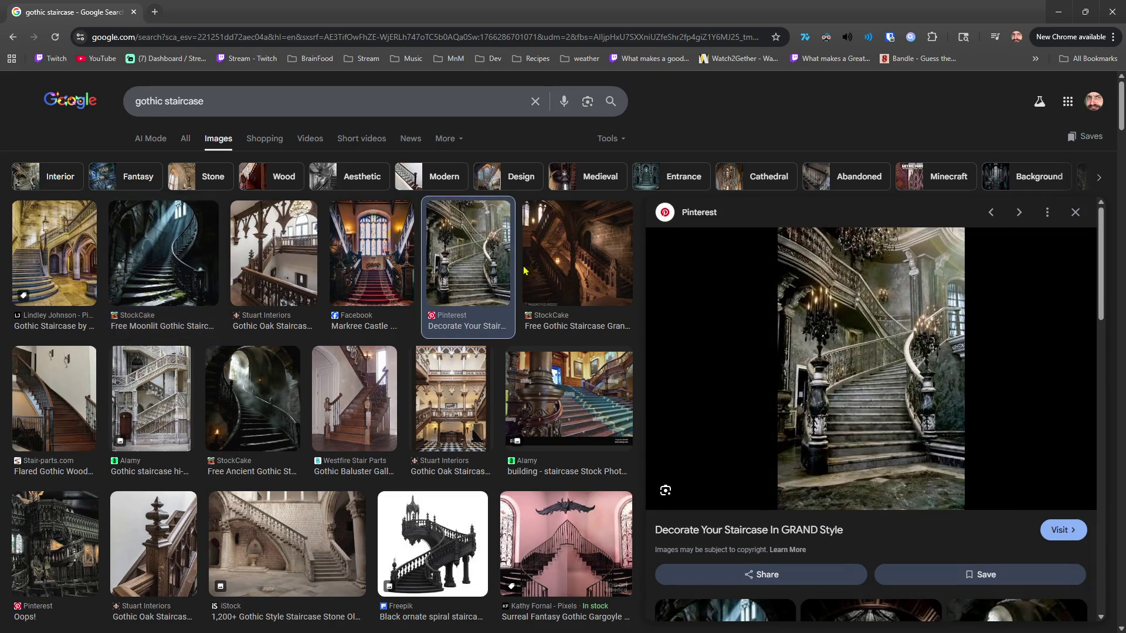
left_click(588, 272)
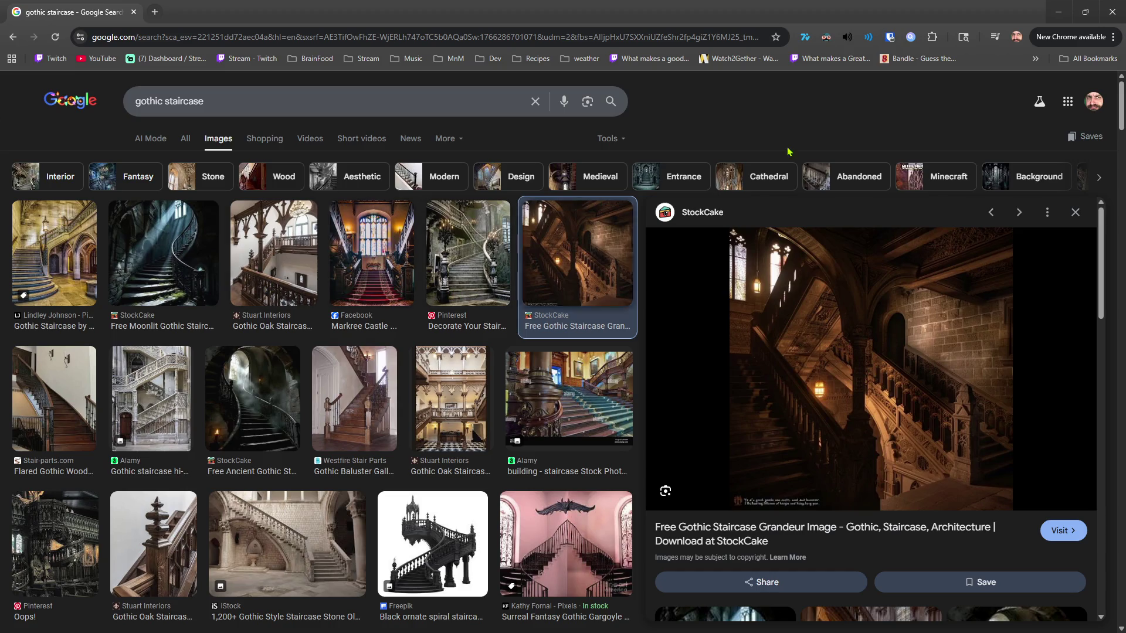
left_click(1106, 19)
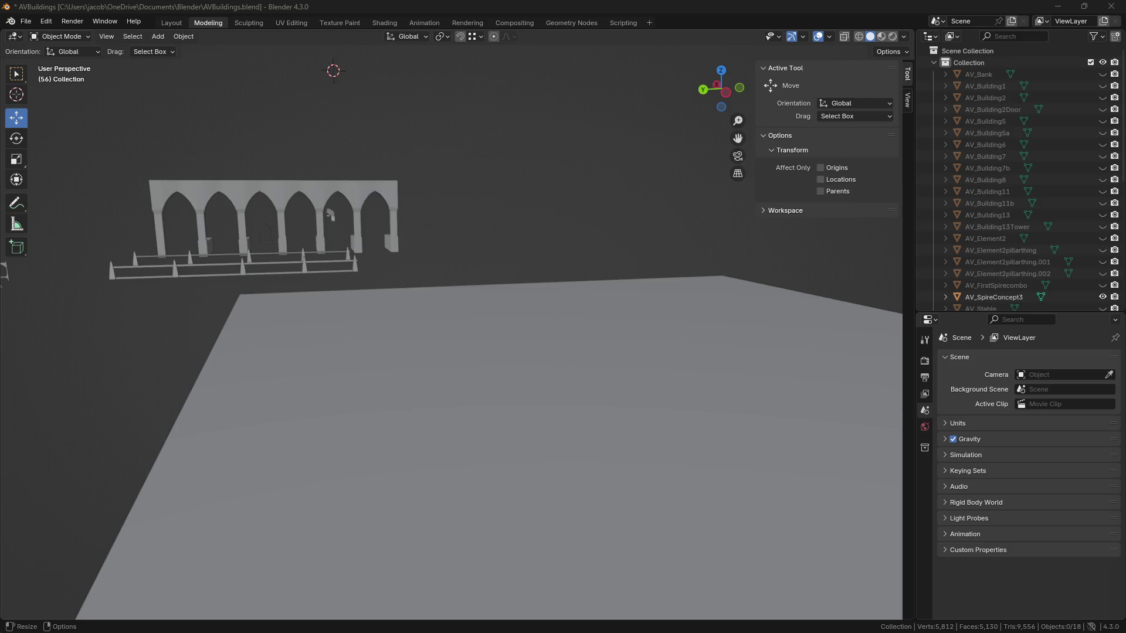
Switch back to the Google Images results for 'fluting'.
key("alt+Tab")
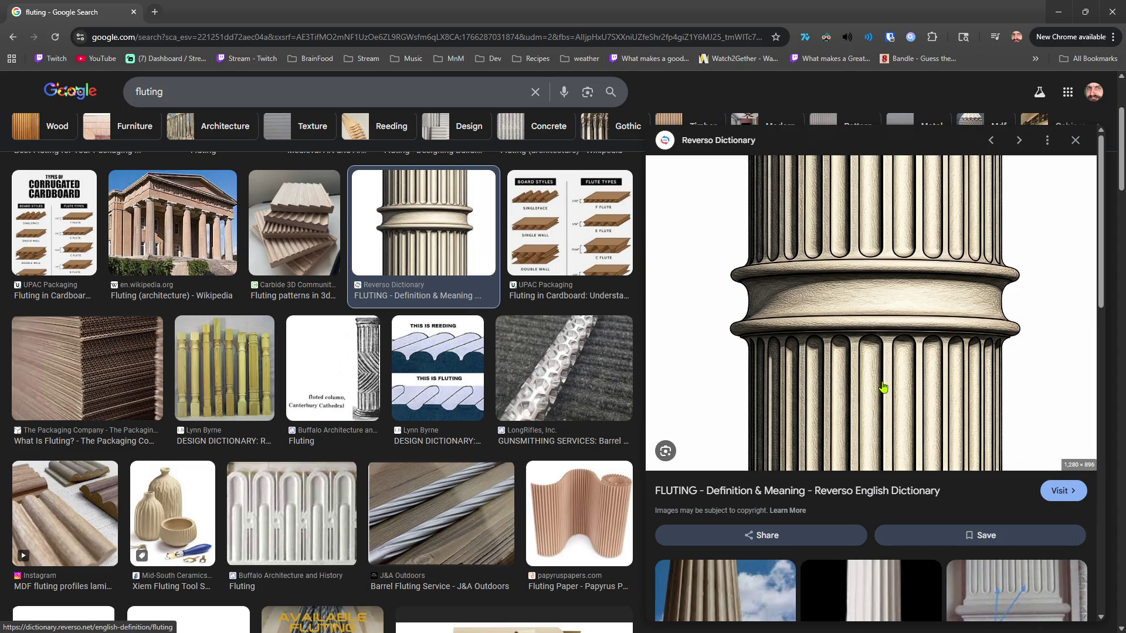
scroll(873, 287, "down", 4)
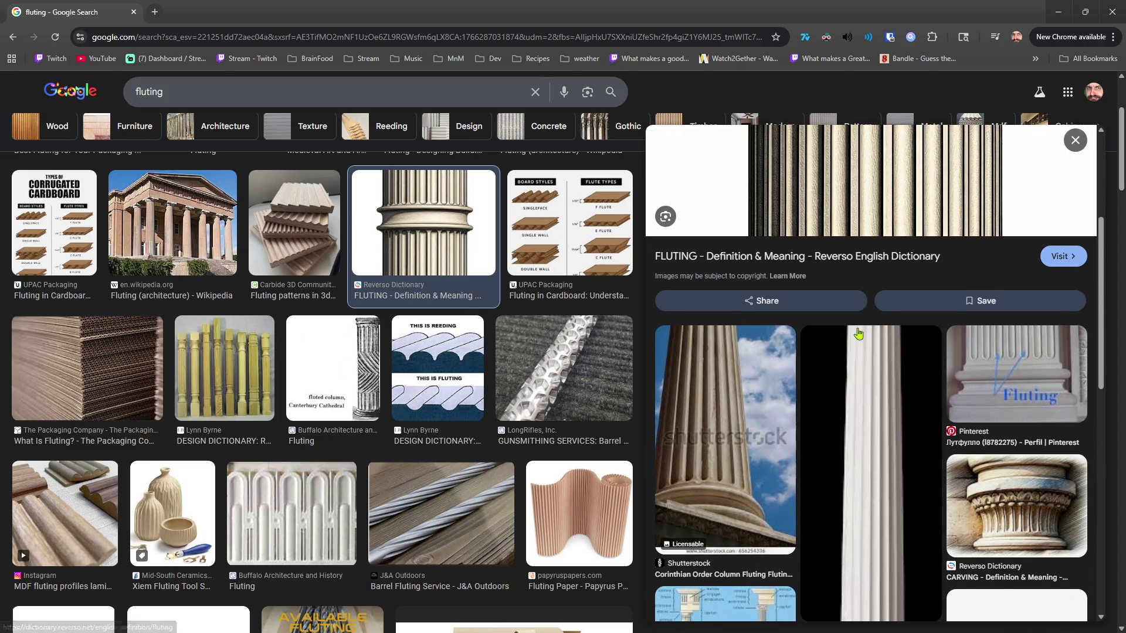
scroll(858, 334, "down", 2)
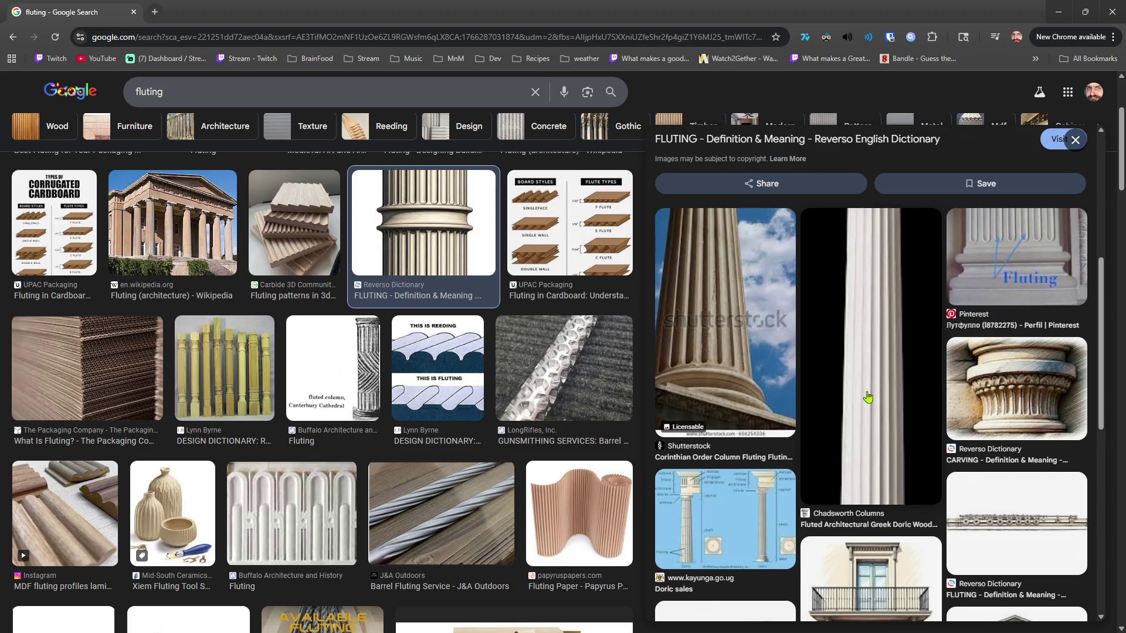
scroll(866, 399, "up", 6)
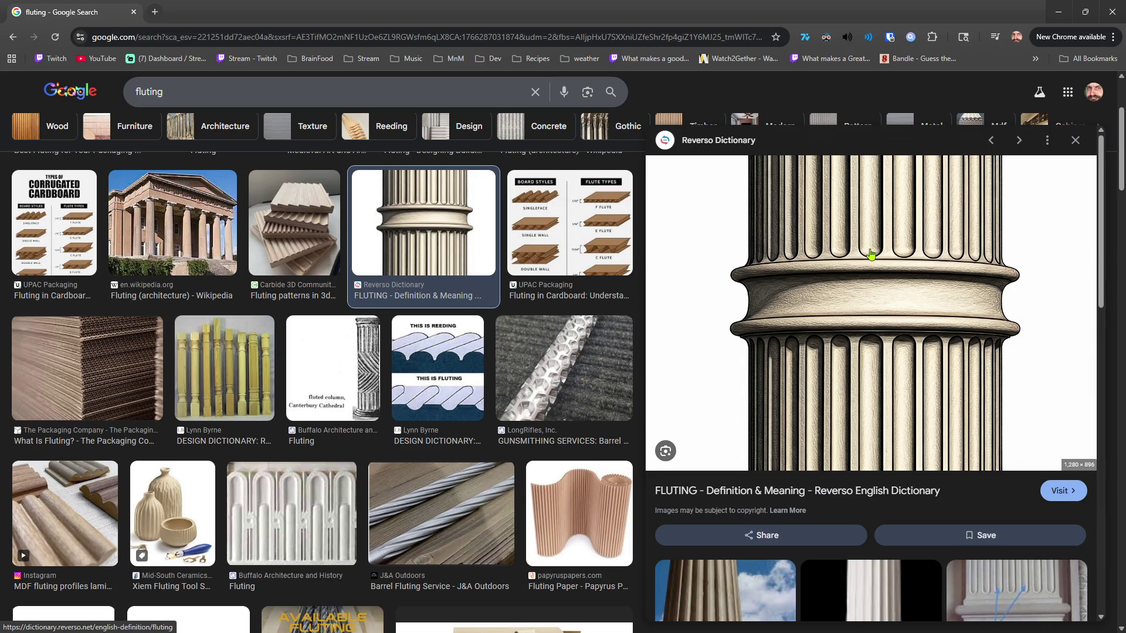
left_click(1107, 14)
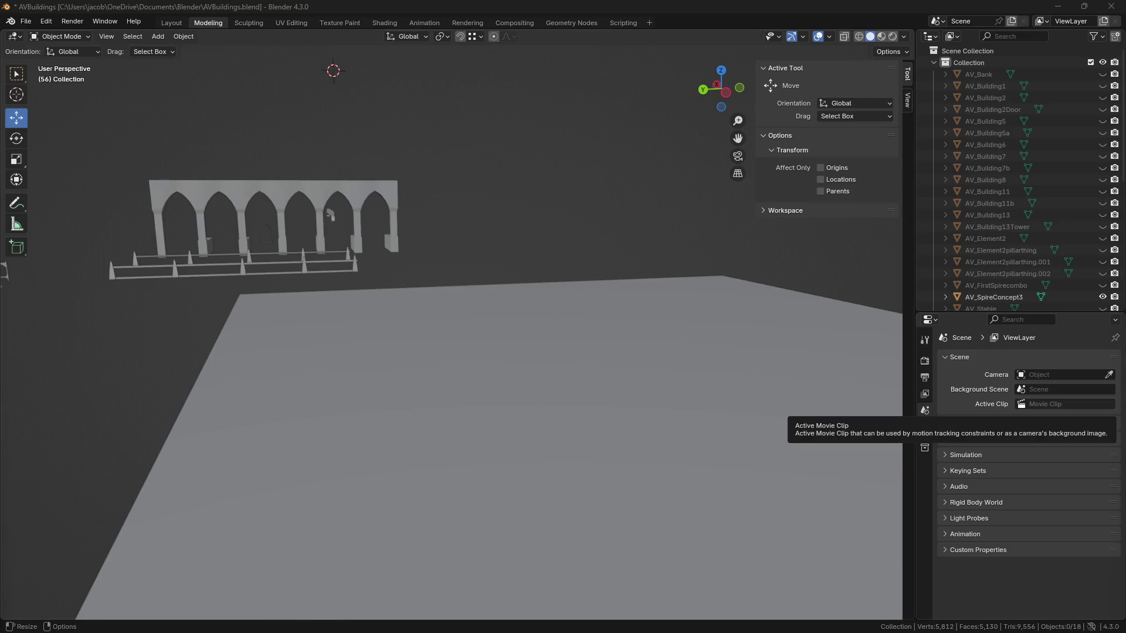
mouse_move(221, 321)
middle_mouse_down()
mouse_move(409, 370)
mouse_move(391, 331)
middle_mouse_up()
Select AV_Stable.001 and raise its spire tip vertex higher along Z in Edit Mode.
left_click(320, 310)
scroll(244, 311, "up", 5)
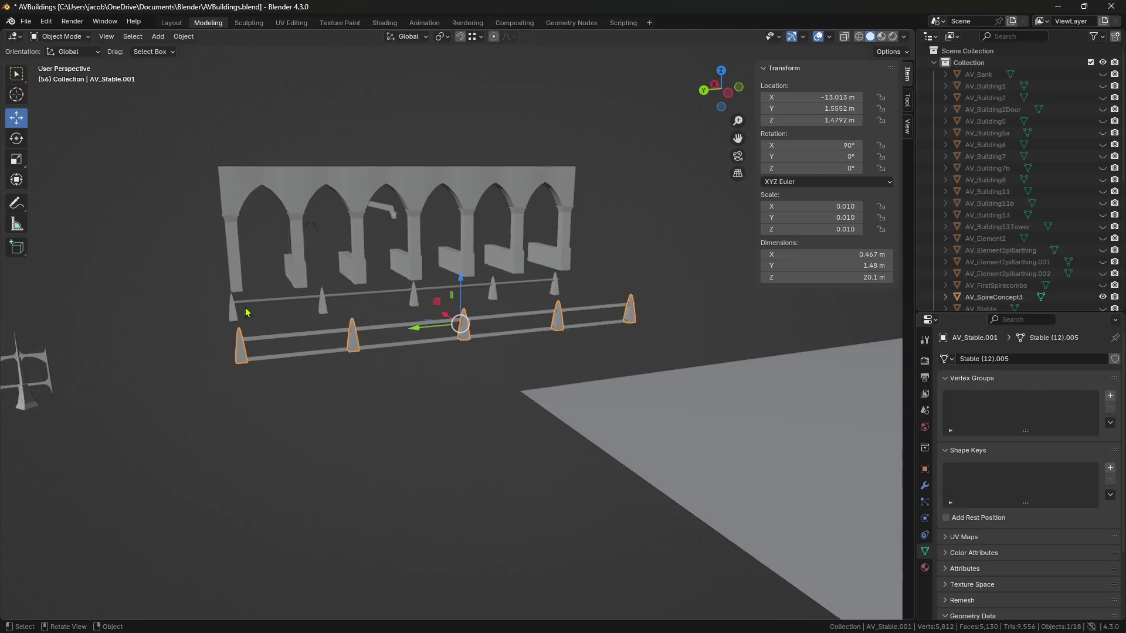
mouse_move(272, 395)
middle_mouse_down()
mouse_move(540, 352)
mouse_move(527, 352)
mouse_move(545, 259)
mouse_move(484, 217)
middle_mouse_up()
key("Tab")
scroll(494, 206, "up", 8)
key("g")
key("z")
left_click(462, 363)
left_click_drag(459, 191, 455, 157)
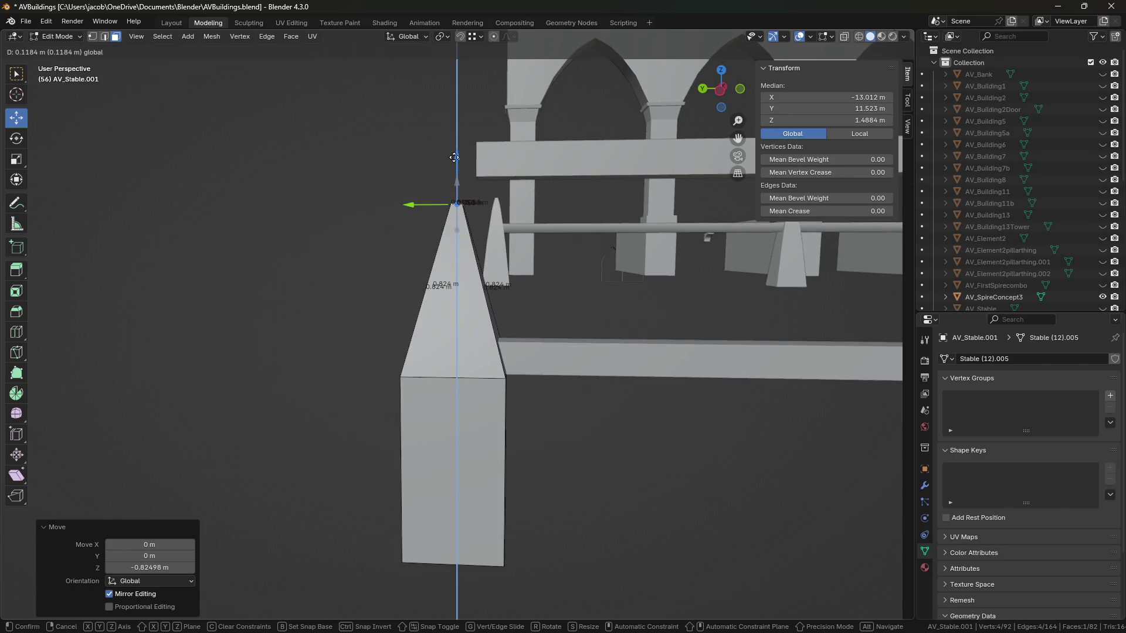
left_click_drag(454, 157, 454, 157)
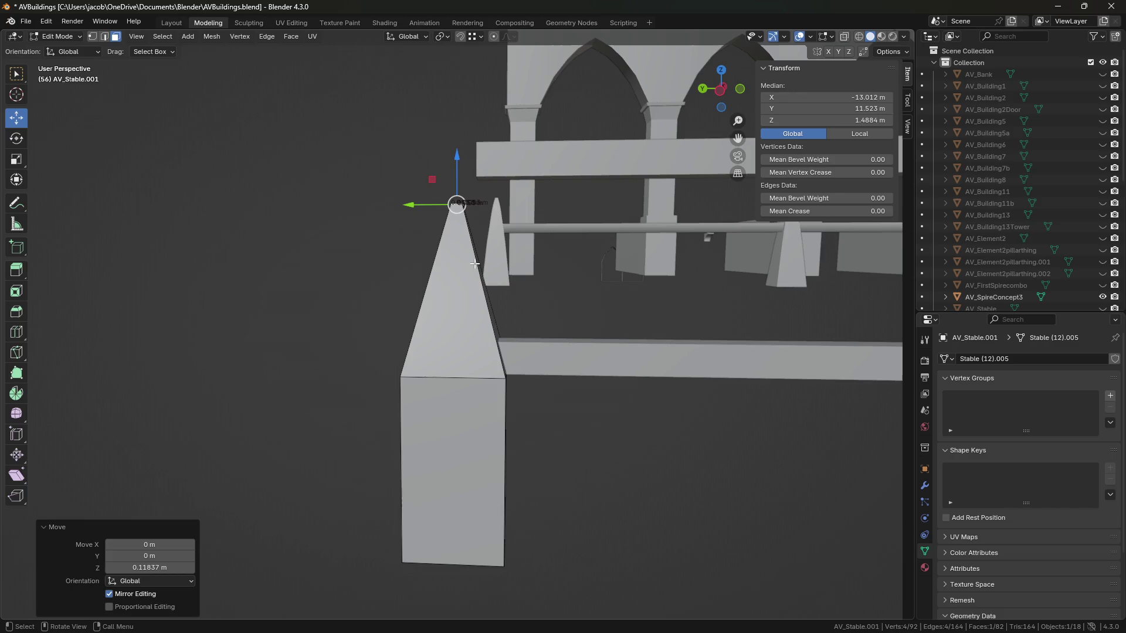
mouse_move(452, 316)
middle_mouse_down()
mouse_move(472, 317)
mouse_move(446, 299)
mouse_move(520, 297)
middle_mouse_up()
Add a loop cut partway down the spire and scale it to 0.953 for a stepped taper.
key("ctrl+r")
left_click(442, 297)
right_click(442, 297)
left_click_drag(456, 234, 457, 264)
key("s")
left_click(577, 299)
mouse_move(578, 299)
middle_mouse_down()
mouse_move(693, 356)
mouse_move(592, 316)
mouse_move(613, 326)
mouse_move(590, 328)
mouse_move(598, 334)
middle_mouse_up()
key("alt+a")
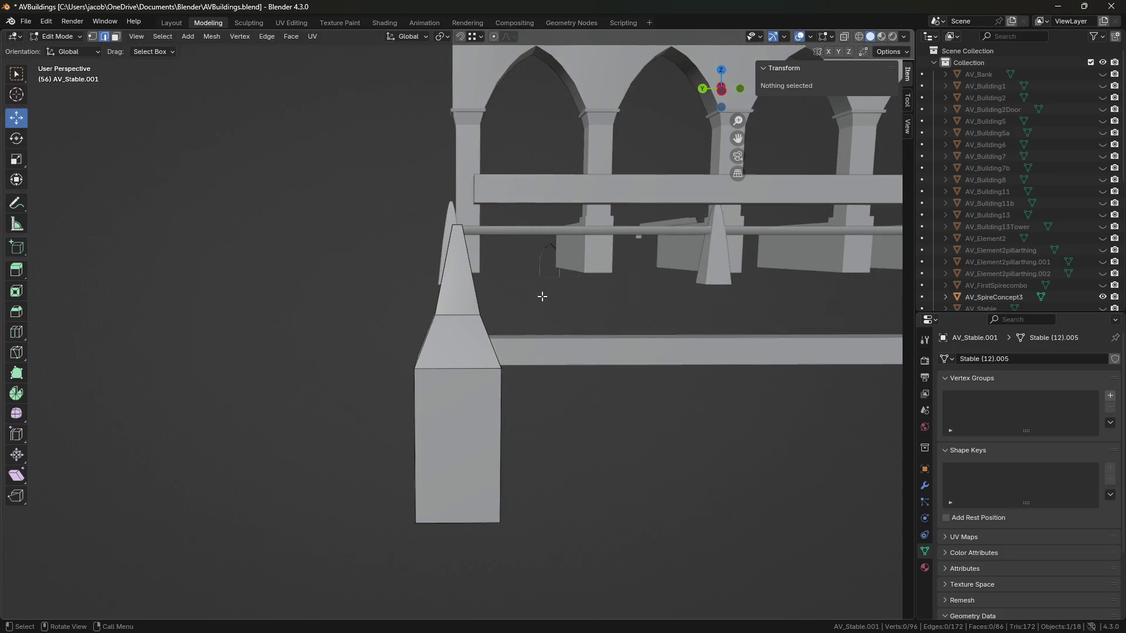
middle_click_drag(540, 294, 535, 319)
key("Tab")
left_click(183, 37)
scroll(495, 348, "down", 8)
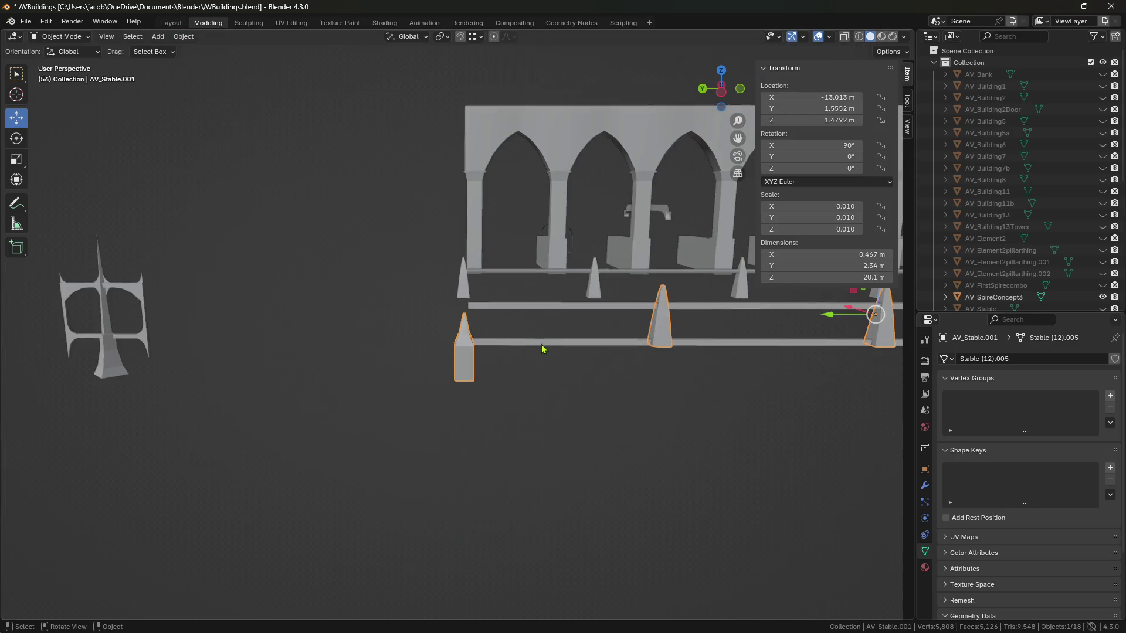
Separate the connected left pillar from the fence mesh into its own object.
scroll(504, 364, "up", 2)
key("Tab")
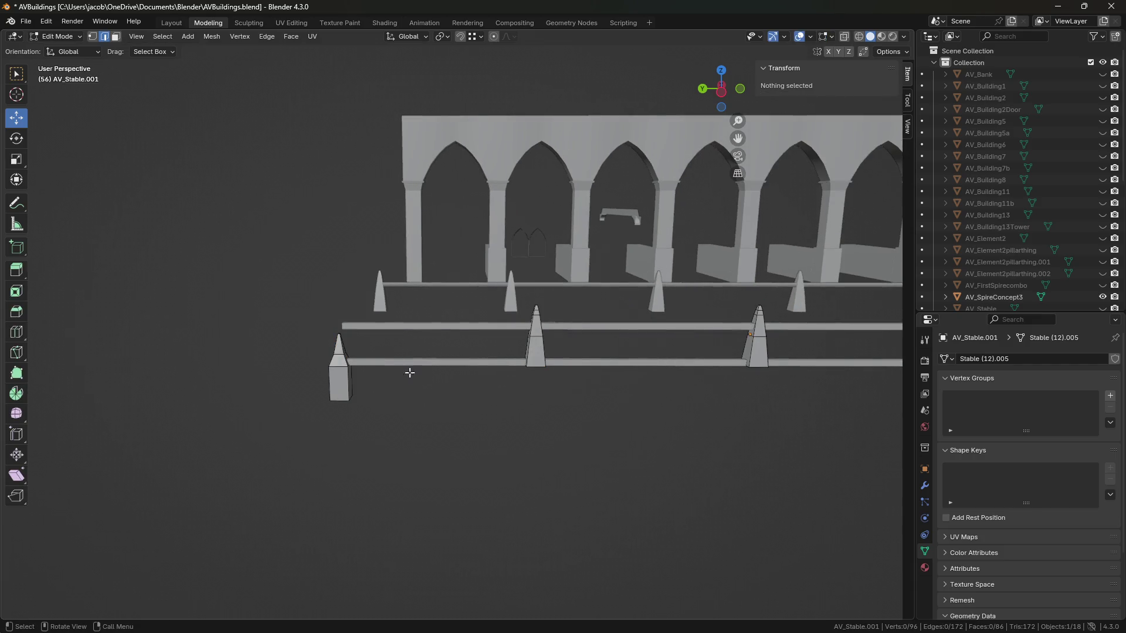
key("l")
key("x")
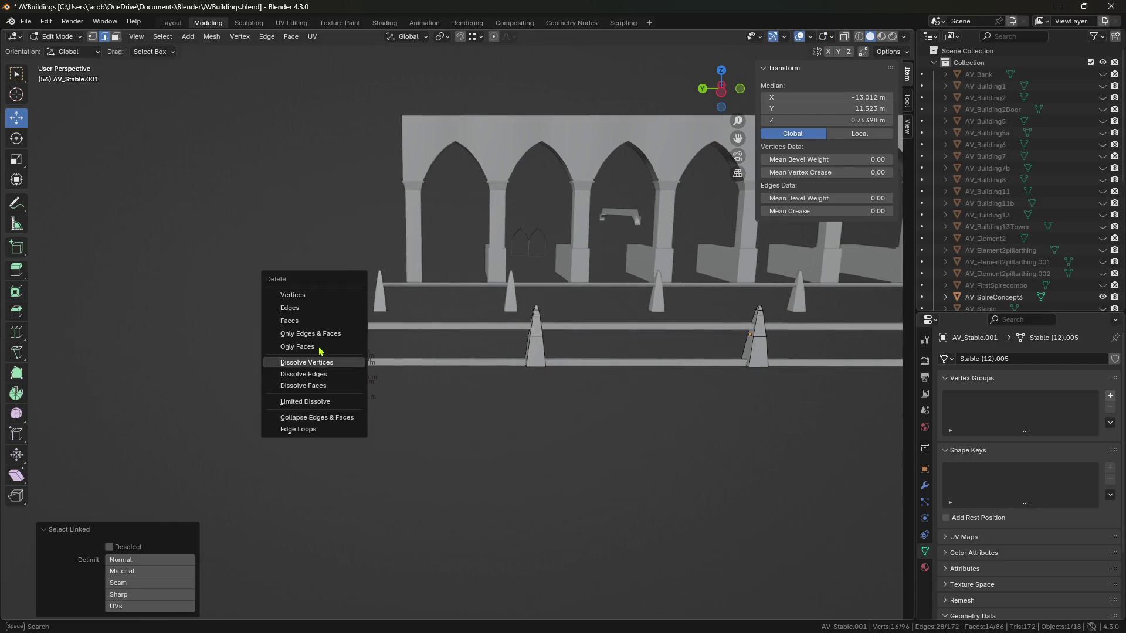
key("Escape")
right_click(344, 389)
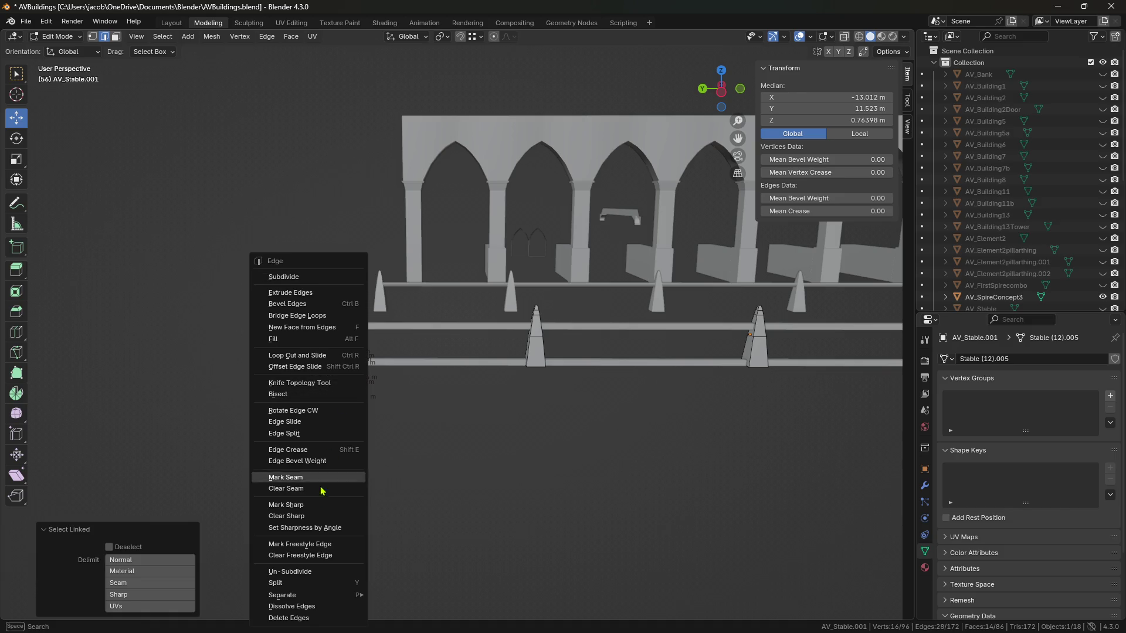
mouse_move(349, 595)
left_click(404, 572)
key("Tab")
Set the new pillar's origin to its surface centre of mass and raise it along Z.
left_click(343, 384)
left_click(183, 37)
mouse_move(207, 60)
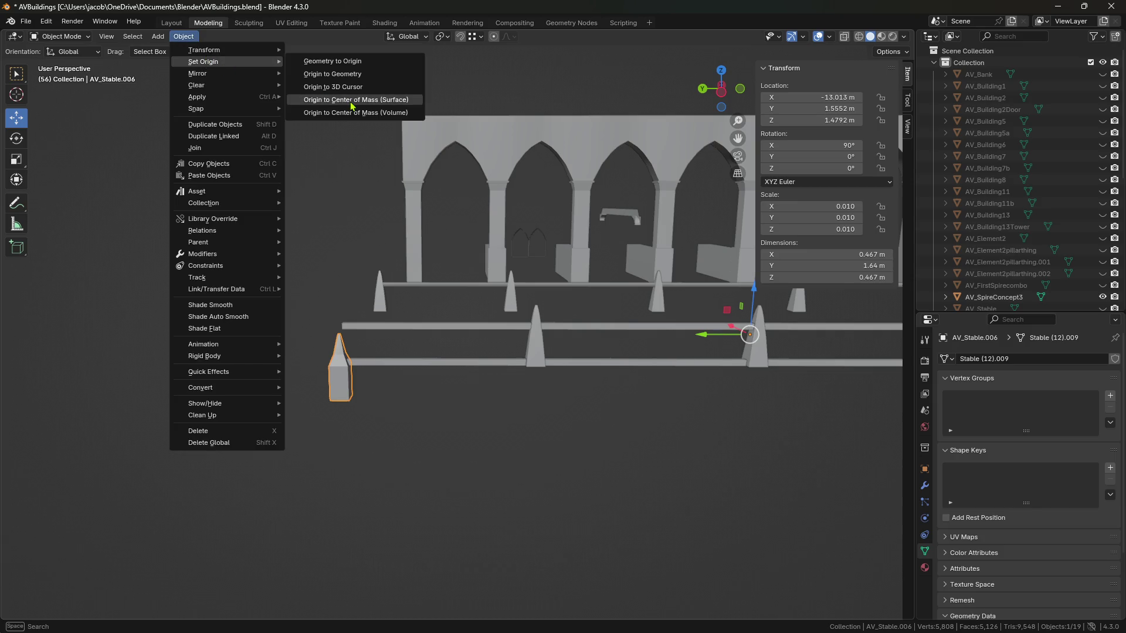
left_click(351, 108)
key("KP_Decimal")
scroll(437, 359, "down", 3)
left_click_drag(456, 303, 455, 197)
mouse_move(455, 196)
middle_mouse_down()
mouse_move(527, 331)
mouse_move(447, 301)
mouse_move(446, 374)
mouse_move(464, 306)
middle_mouse_up()
Lift the pillar's pyramid cap faces higher, then deselect the pillar.
key("Tab")
left_click(446, 374)
left_click(463, 307, "shift")
left_click(460, 267, "shift")
mouse_move(460, 267)
middle_mouse_down()
mouse_move(527, 224)
mouse_move(469, 212)
middle_mouse_up()
left_click_drag(465, 208, 461, 168)
scroll(463, 281, "down", 5)
scroll(527, 463, "up", 3)
key("Tab")
scroll(539, 473, "up", 2)
left_click(549, 478)
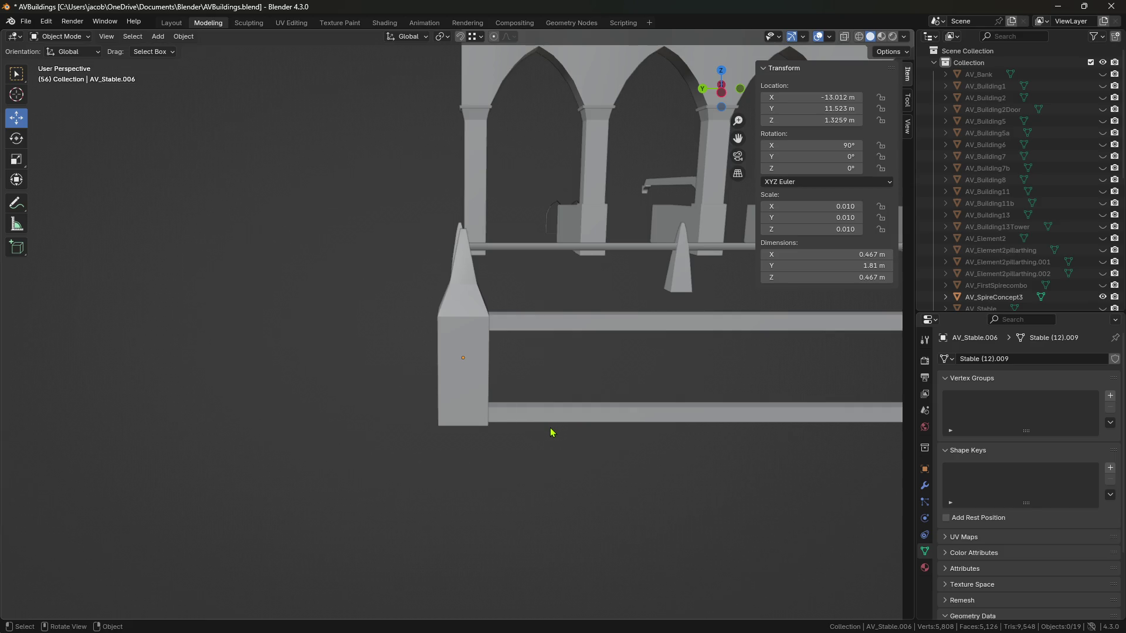
mouse_move(542, 494)
middle_mouse_down()
mouse_move(705, 494)
mouse_move(492, 508)
mouse_move(495, 485)
mouse_move(467, 459)
mouse_move(535, 464)
mouse_move(472, 410)
mouse_move(578, 431)
mouse_move(458, 437)
mouse_move(507, 431)
middle_mouse_up()
left_click(458, 436)
mouse_move(524, 432)
middle_mouse_down()
mouse_move(543, 447)
mouse_move(515, 452)
mouse_move(446, 381)
middle_mouse_up()
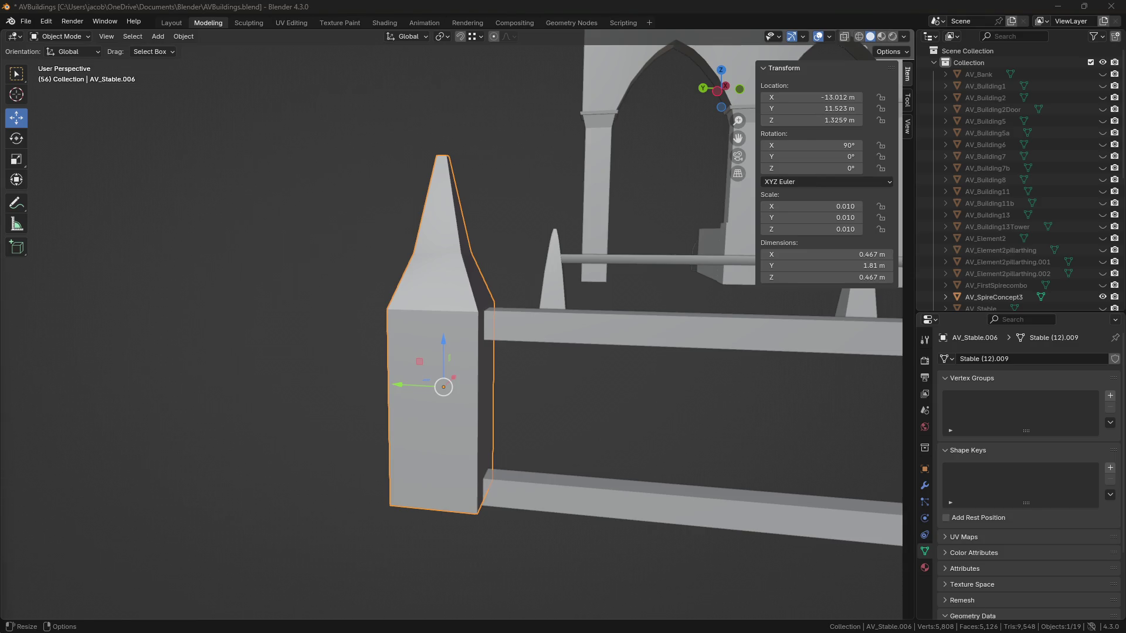
middle_click_drag(365, 392, 412, 407)
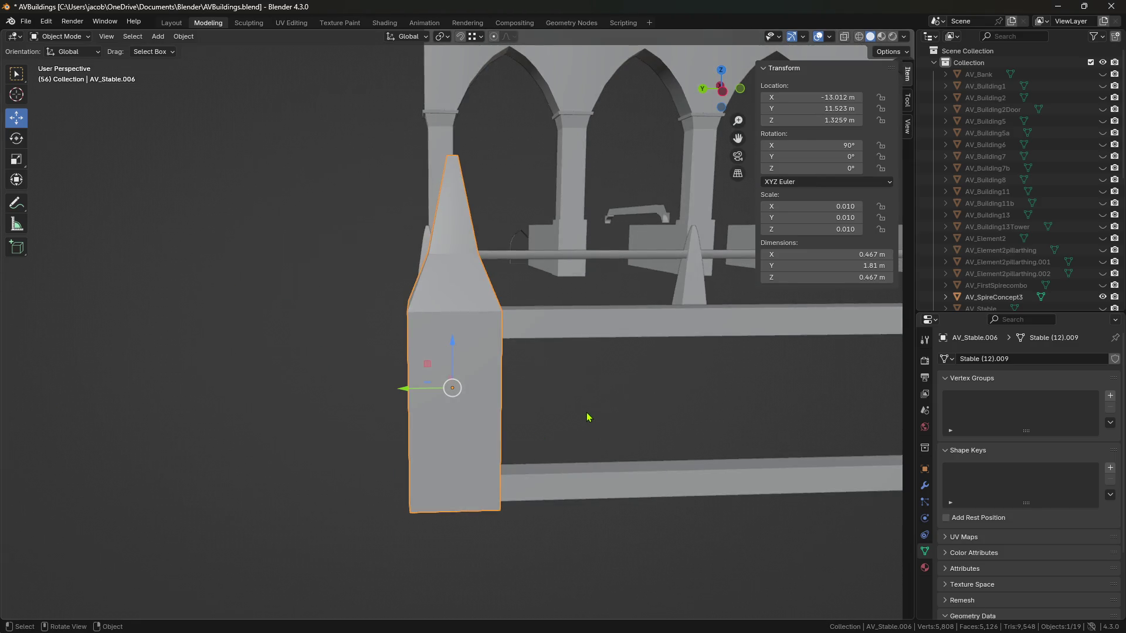
Delete the old spire on the front rail.
scroll(563, 395, "down", 6)
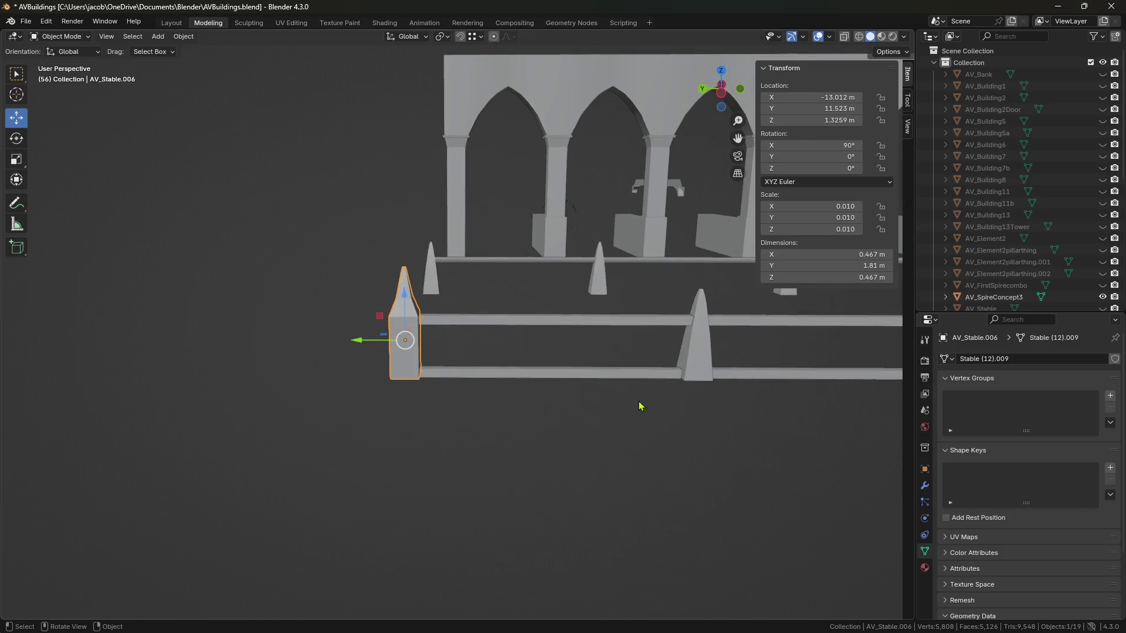
middle_click_drag(639, 406, 507, 368, "shift")
left_click(505, 368)
key("Delete")
Nudge the left spire post along Z to sit at 1.2995 m.
left_click(214, 359)
mouse_move(214, 359)
middle_mouse_down()
mouse_move(432, 377)
mouse_move(505, 344)
mouse_move(491, 354)
mouse_move(484, 344)
mouse_move(475, 364)
mouse_move(515, 319)
mouse_move(510, 280)
middle_mouse_up()
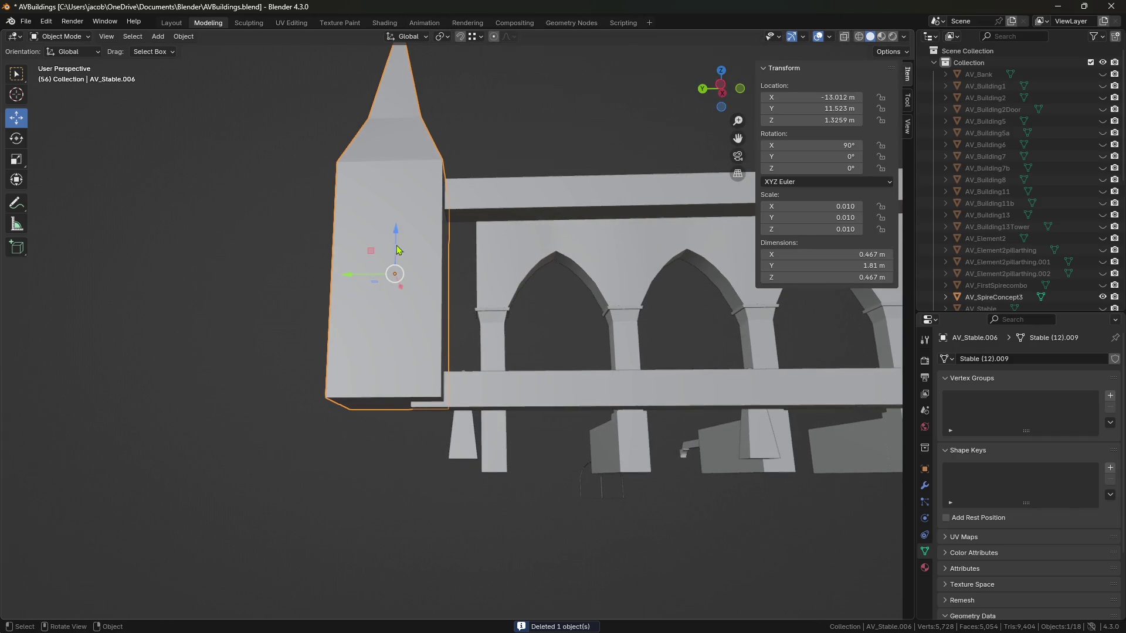
left_click_drag(396, 250, 396, 259)
mouse_move(396, 259)
middle_mouse_down()
mouse_move(422, 243)
mouse_move(454, 307)
mouse_move(450, 387)
mouse_move(445, 328)
middle_mouse_up()
left_click_drag(390, 307, 390, 305)
mouse_move(390, 305)
middle_mouse_down()
mouse_move(483, 459)
mouse_move(483, 389)
mouse_move(409, 366)
middle_mouse_up()
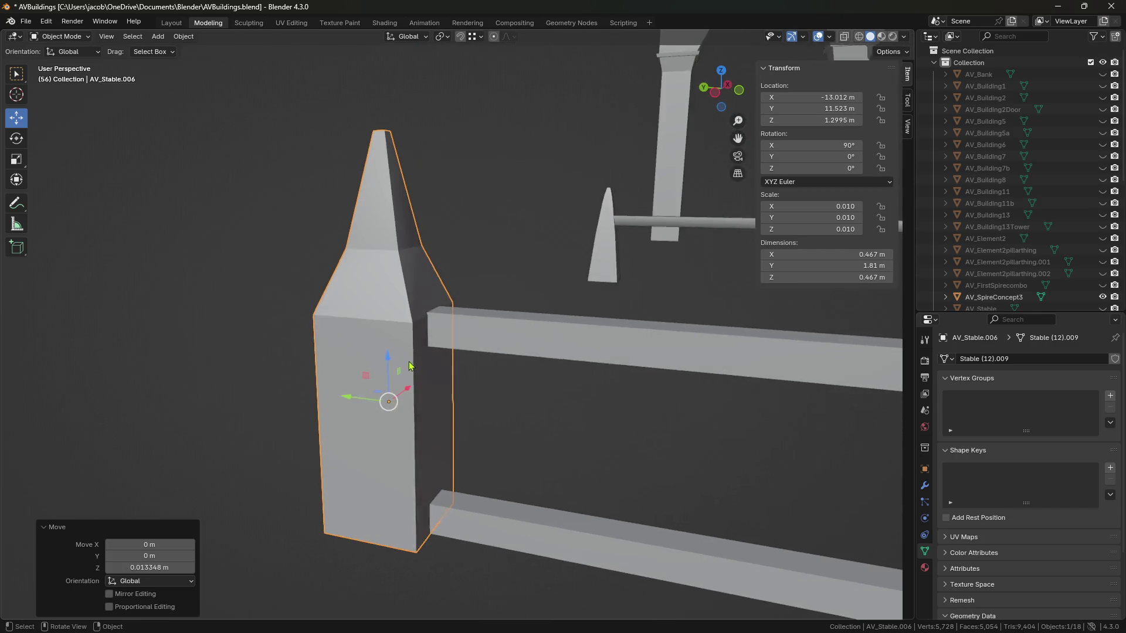
Lengthen the post's spire cap to 1.84 m tall and save the file.
key("Tab")
left_click(410, 289, "alt")
left_click(386, 192, "alt+shift")
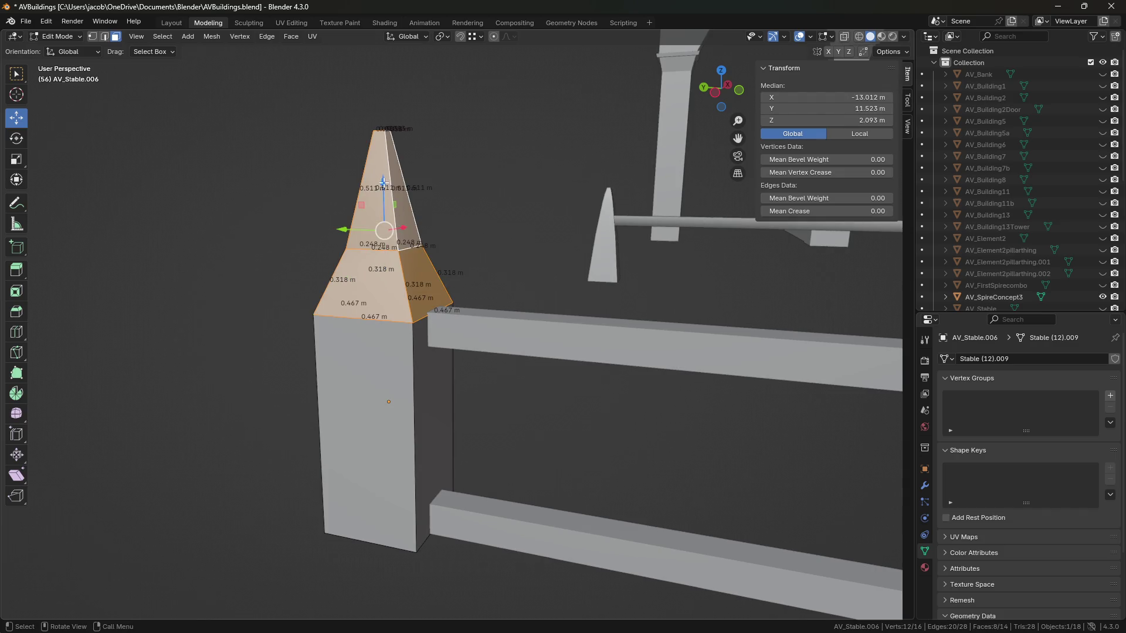
key("m")
left_click(548, 372)
key("Tab")
middle_click_drag(548, 372, 574, 387)
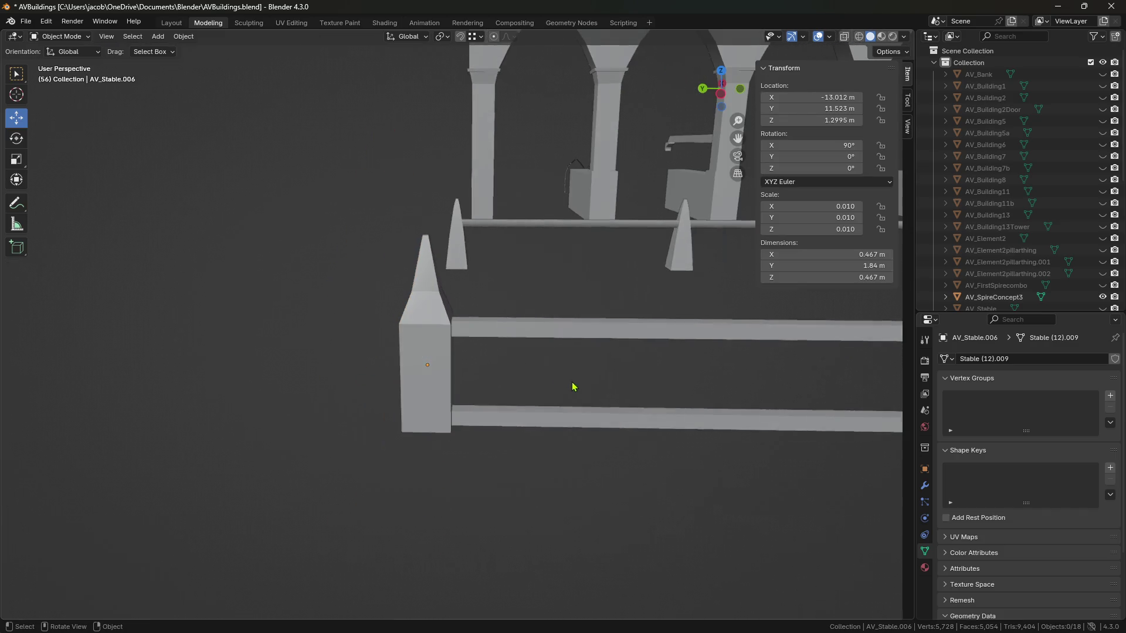
key("ctrl+s")
Delete a wrongly pasted object, then copy and paste the left spire post.
middle_click_drag(495, 360, 323, 351)
key("ctrl+v")
left_click_drag(323, 353, 525, 359)
key("Escape")
key("Delete")
left_click(382, 340)
key("ctrl+c")
key("ctrl+v")
Slide the pasted post along Y to Y 8.2101 m midway on the rail, then select it.
key("g")
key("y")
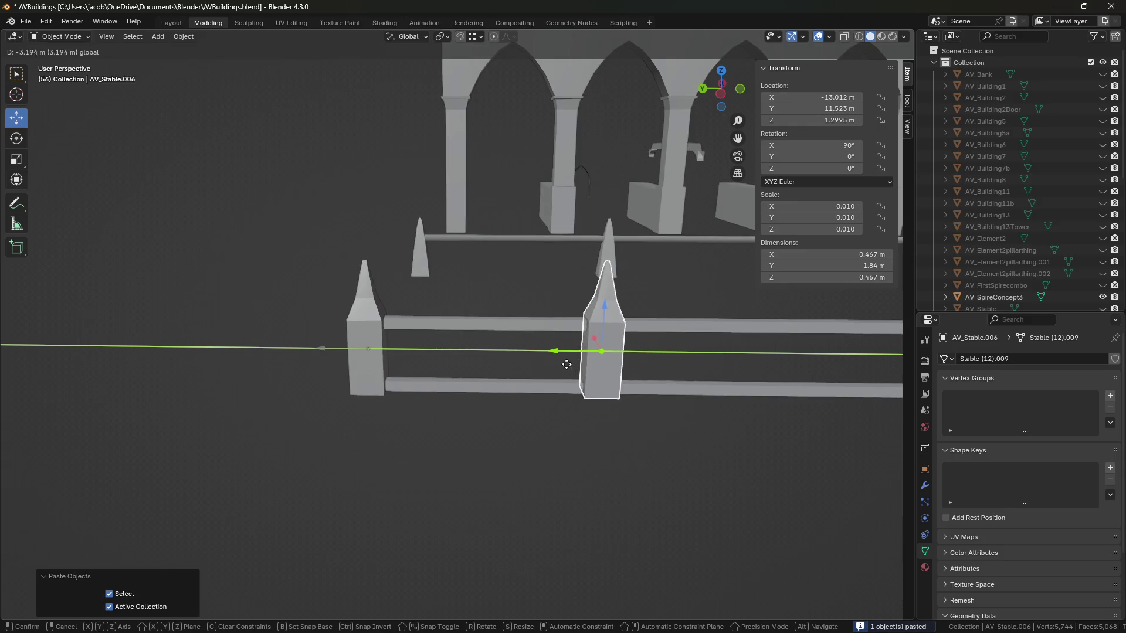
left_click(566, 364)
scroll(527, 358, "up", 4)
left_click(612, 382)
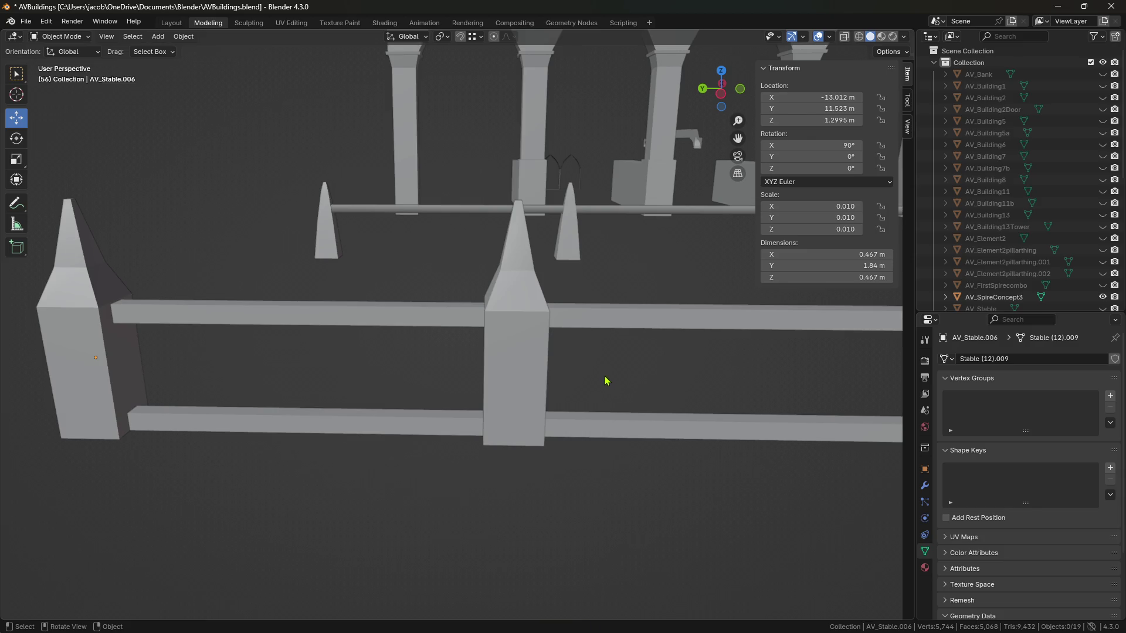
middle_click_drag(527, 396, 531, 387)
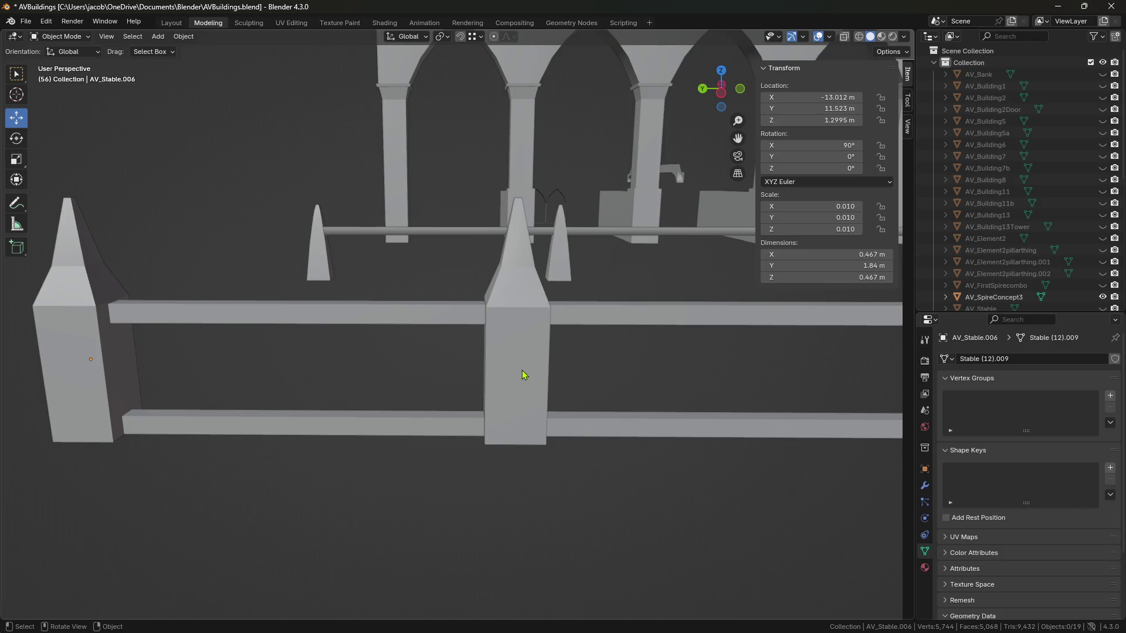
scroll(523, 375, "down", 2)
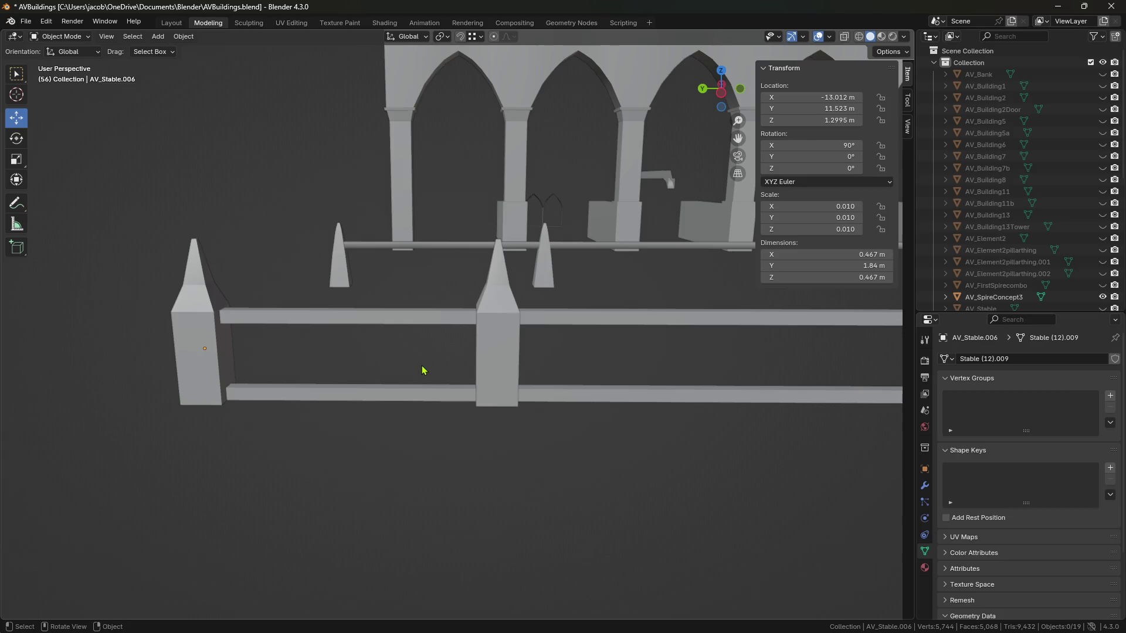
left_click(208, 376)
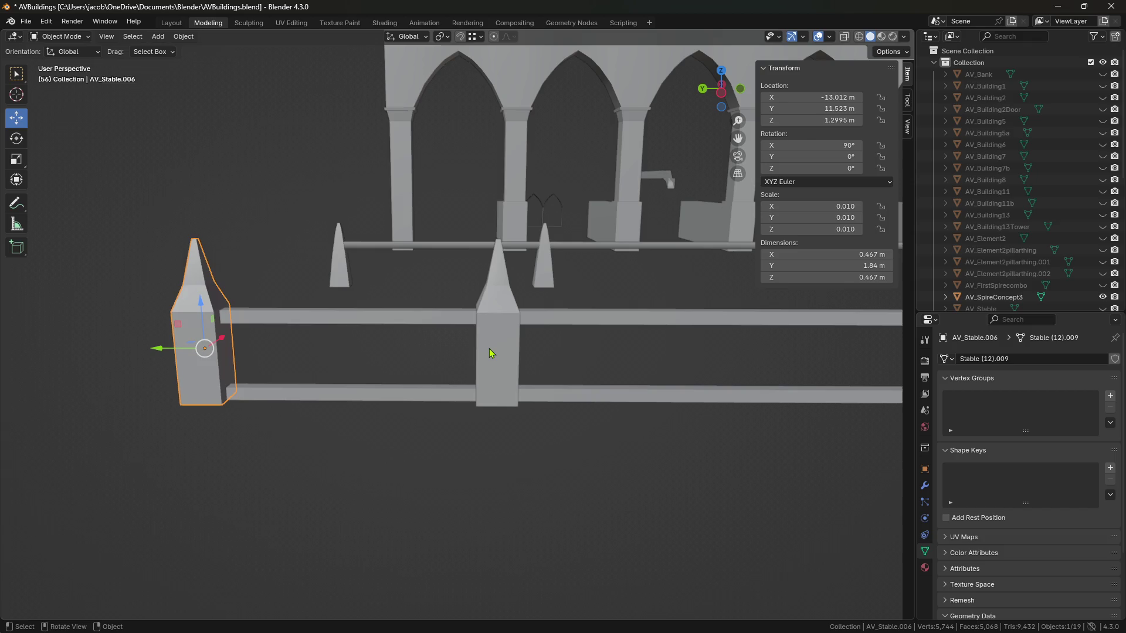
middle_click_drag(508, 351, 508, 382)
left_click(508, 383)
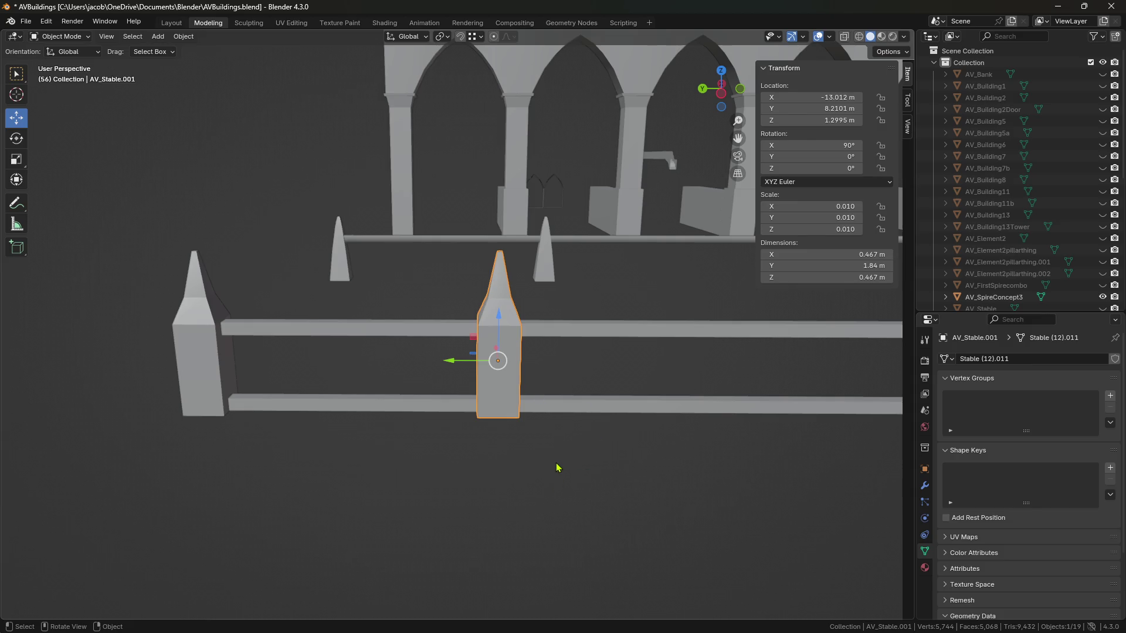
scroll(578, 447, "up", 1)
middle_click_drag(577, 447, 527, 379)
Delete the middle post's pointed cap faces, fill a flat 0.467 m top, and save AVBuildings.blend.
key("Tab")
scroll(456, 223, "up", 4)
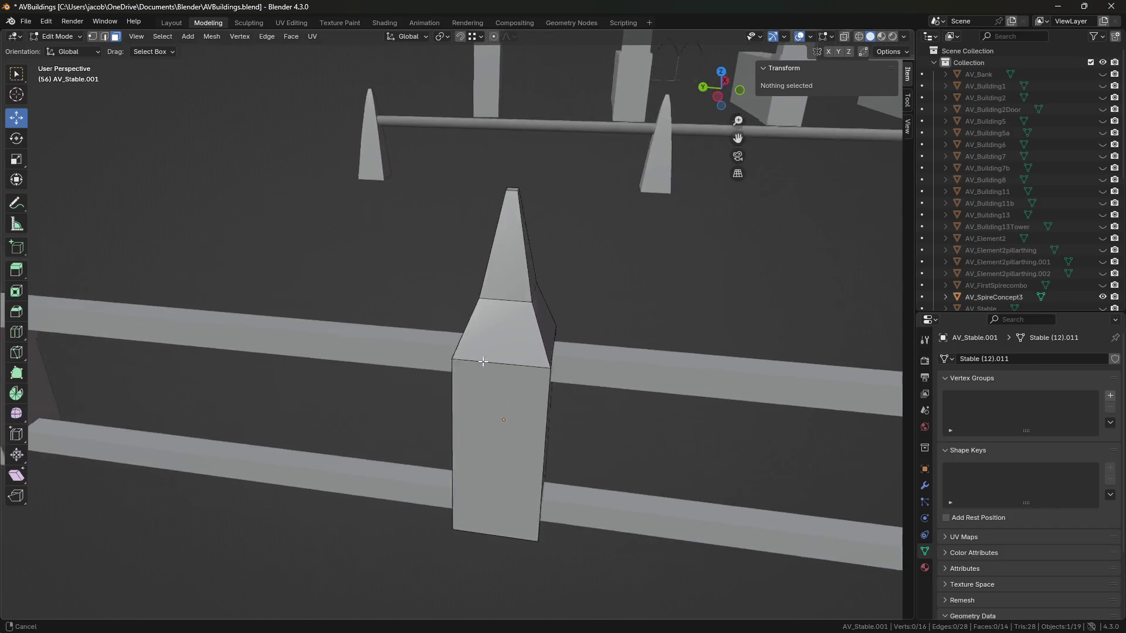
left_click(456, 223)
key("ctrl+KP_Add")
key("ctrl+KP_Add")
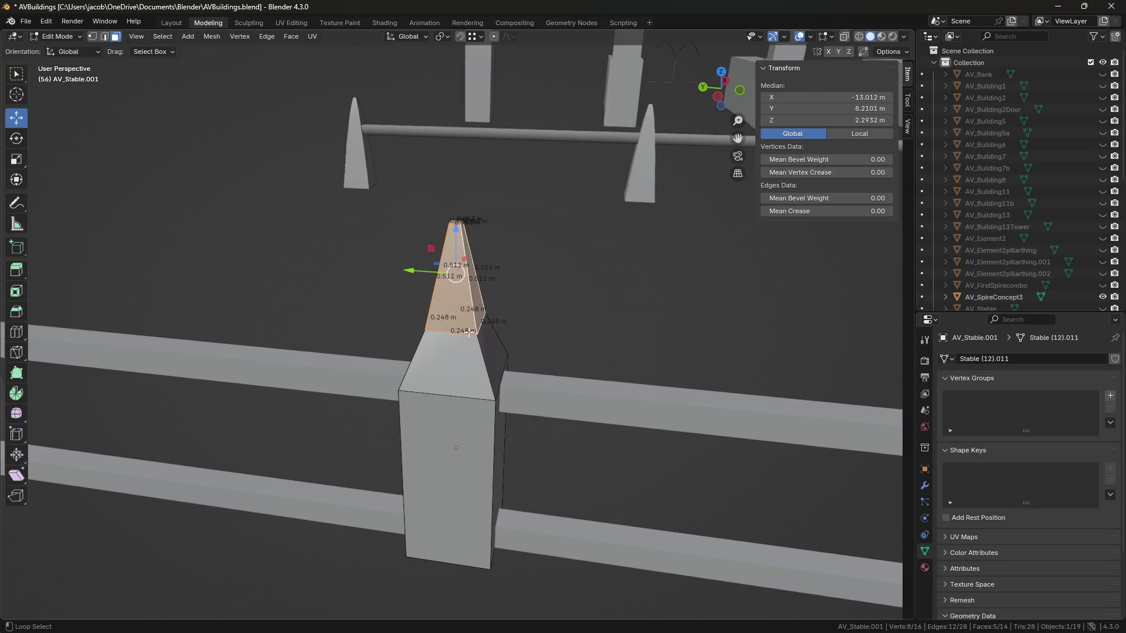
key("x")
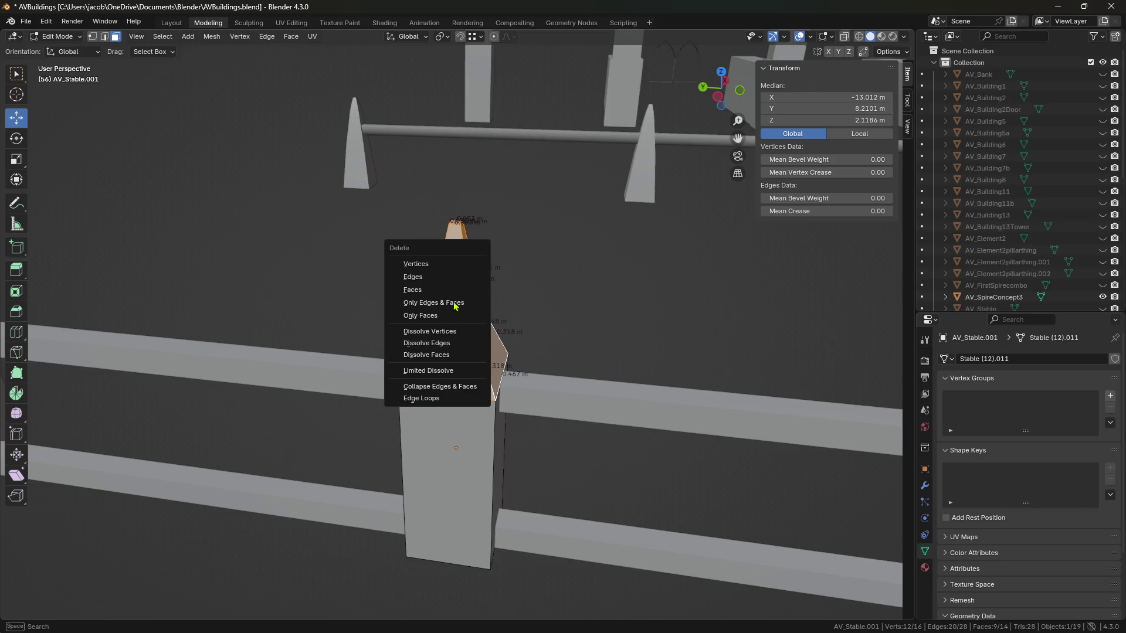
left_click(441, 292)
mouse_move(441, 293)
middle_mouse_down()
mouse_move(512, 363)
mouse_move(575, 350)
mouse_move(540, 323)
mouse_move(535, 284)
middle_mouse_up()
key("2")
left_click(513, 363, "alt")
key("3")
key("ctrl+s")
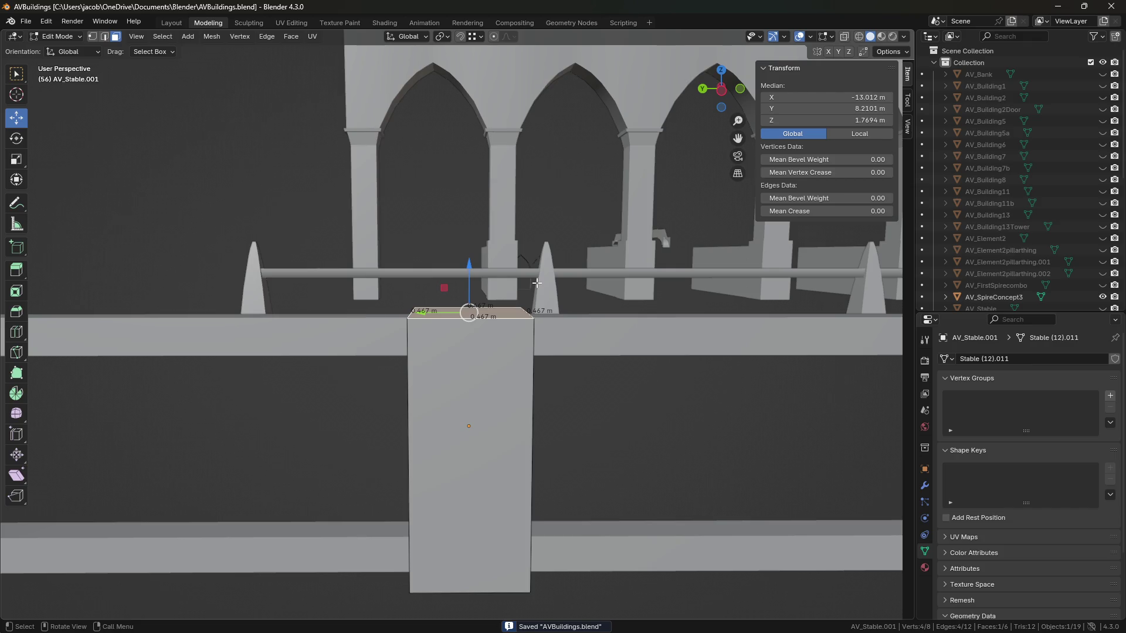
key("e")
key("Escape")
Extrude and shrink the post's top face, refining it in a side orthographic view.
left_click_drag(469, 263, 469, 243)
key("s")
left_click(593, 309)
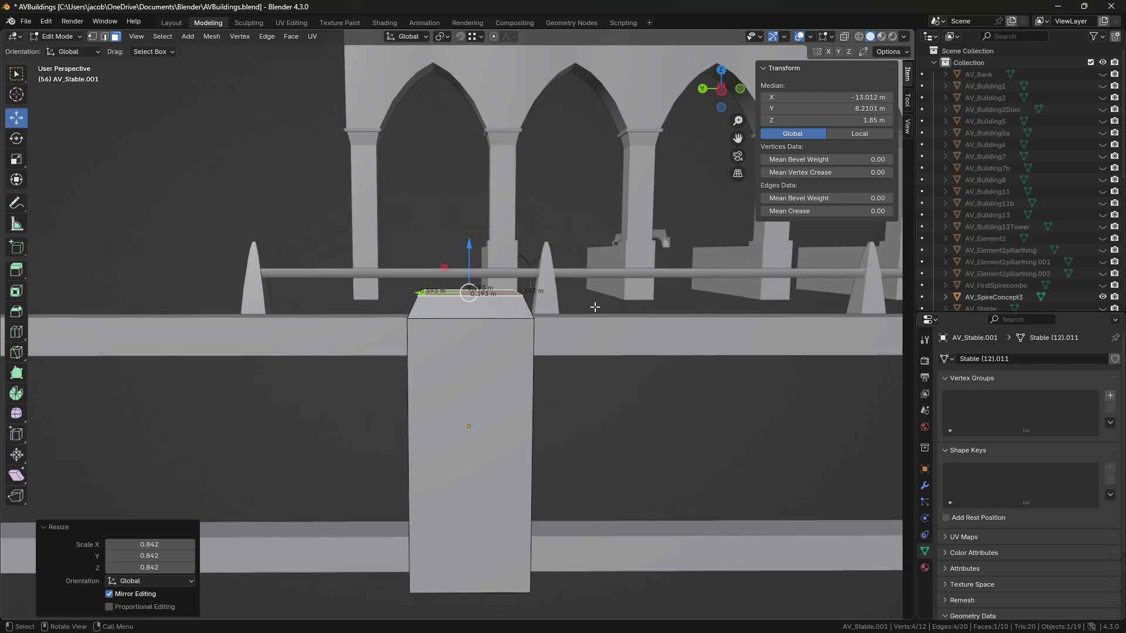
left_click(723, 91)
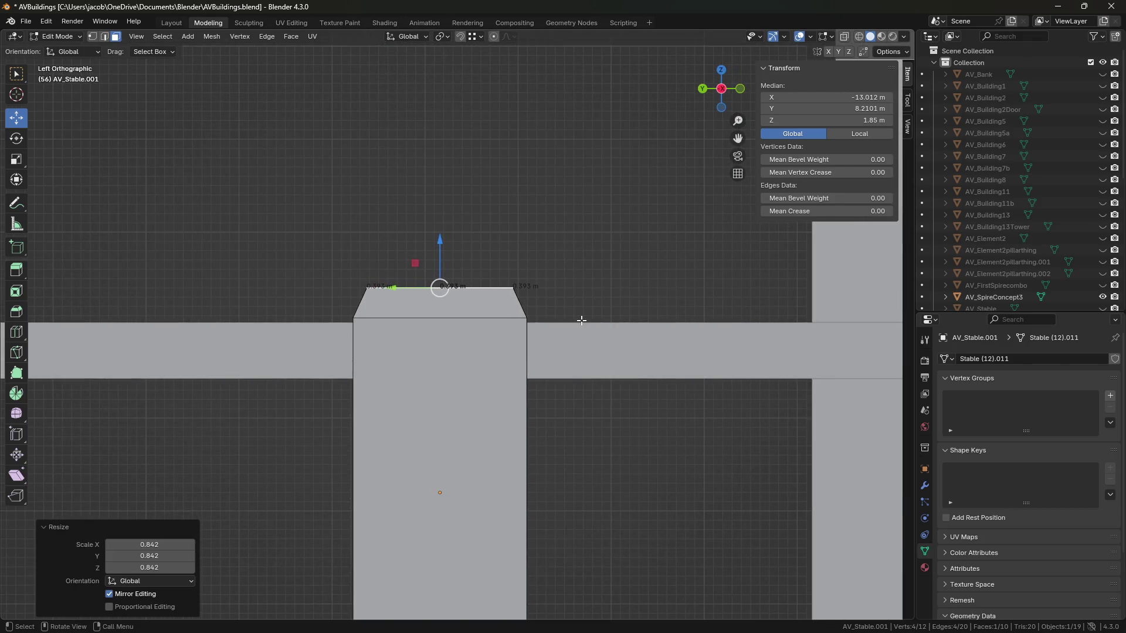
key("s")
left_click(560, 314)
left_click_drag(440, 249, 439, 247)
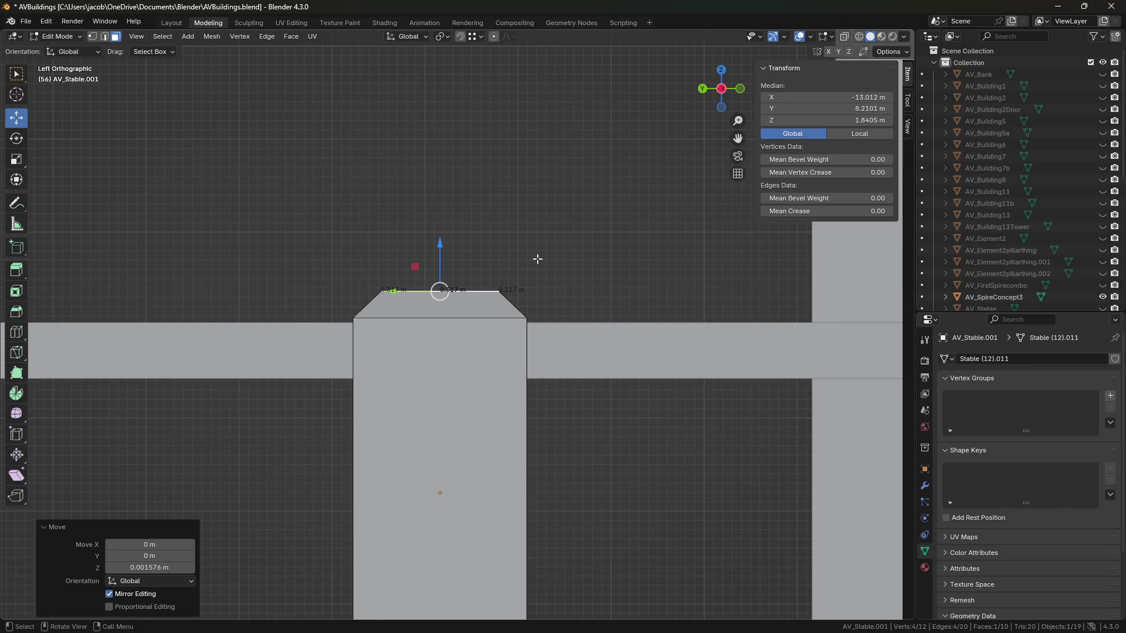
Extrude two more stepped tiers, narrowing the top face to about half and raising it.
key("e")
right_click(500, 258)
left_click_drag(440, 243, 438, 211)
middle_click_drag(438, 211, 512, 229, "shift")
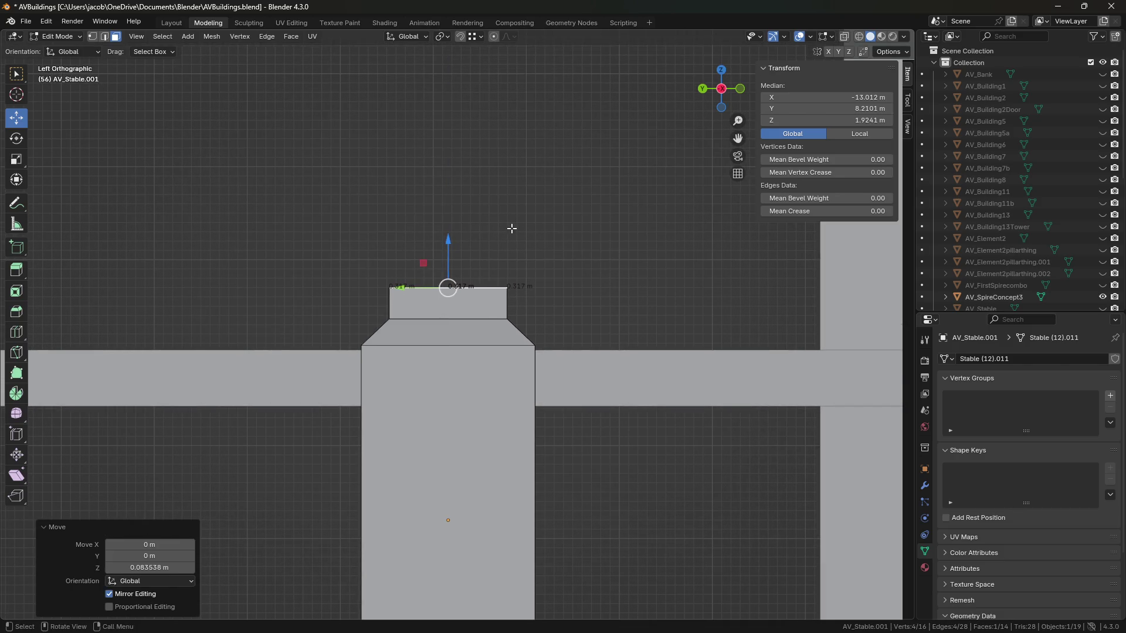
key("e")
right_click(508, 231)
left_click_drag(448, 240, 449, 207)
key("s")
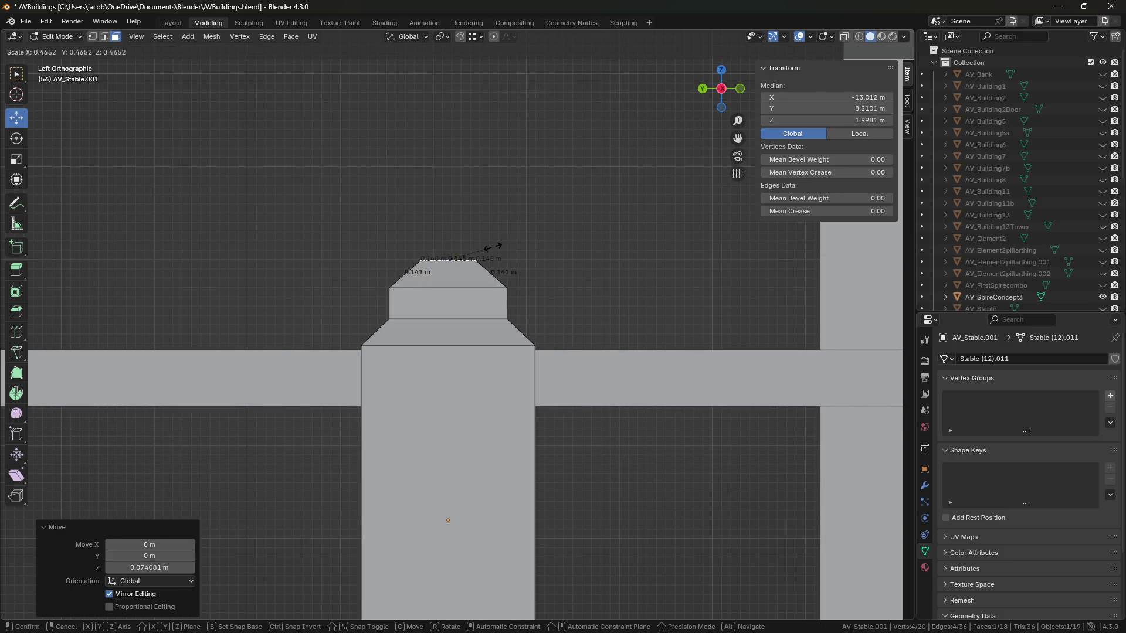
left_click(492, 245)
left_click_drag(448, 219, 449, 201)
Extrude the top face upward, scale it to 0.654, and narrow the middle ring to 0.138 m.
key("e")
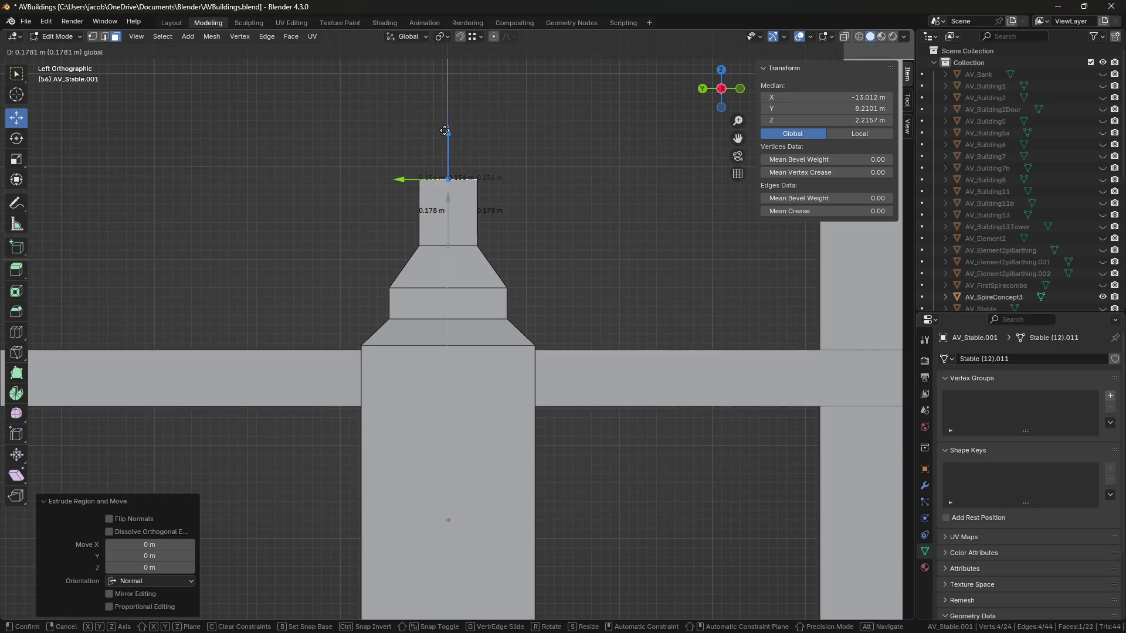
left_click_drag(445, 130, 442, 122)
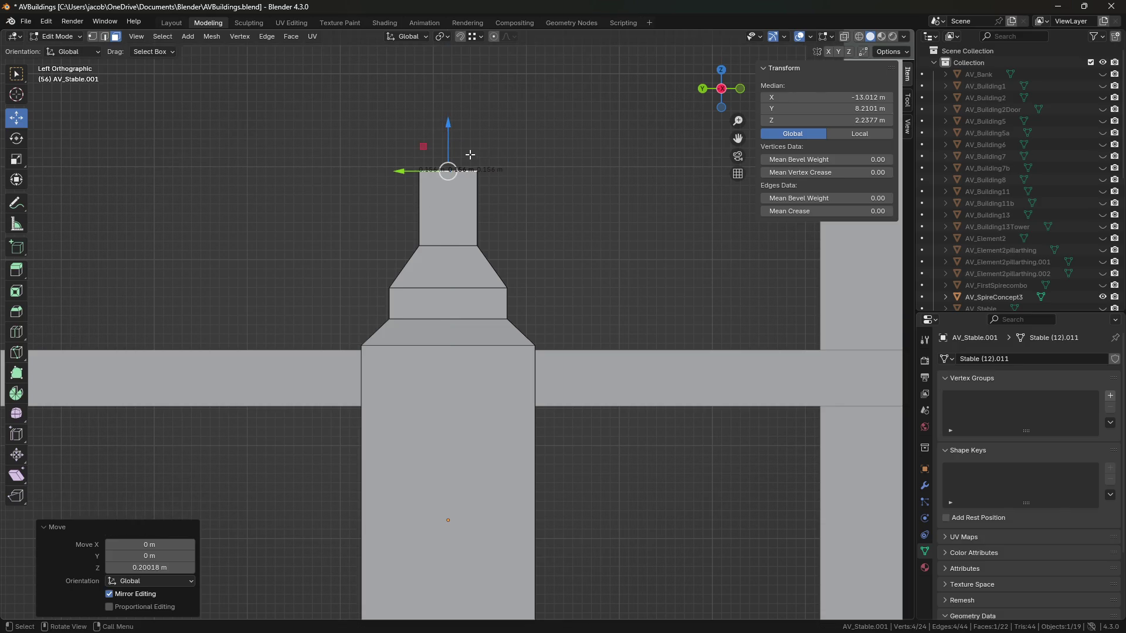
key("s")
left_click(512, 193)
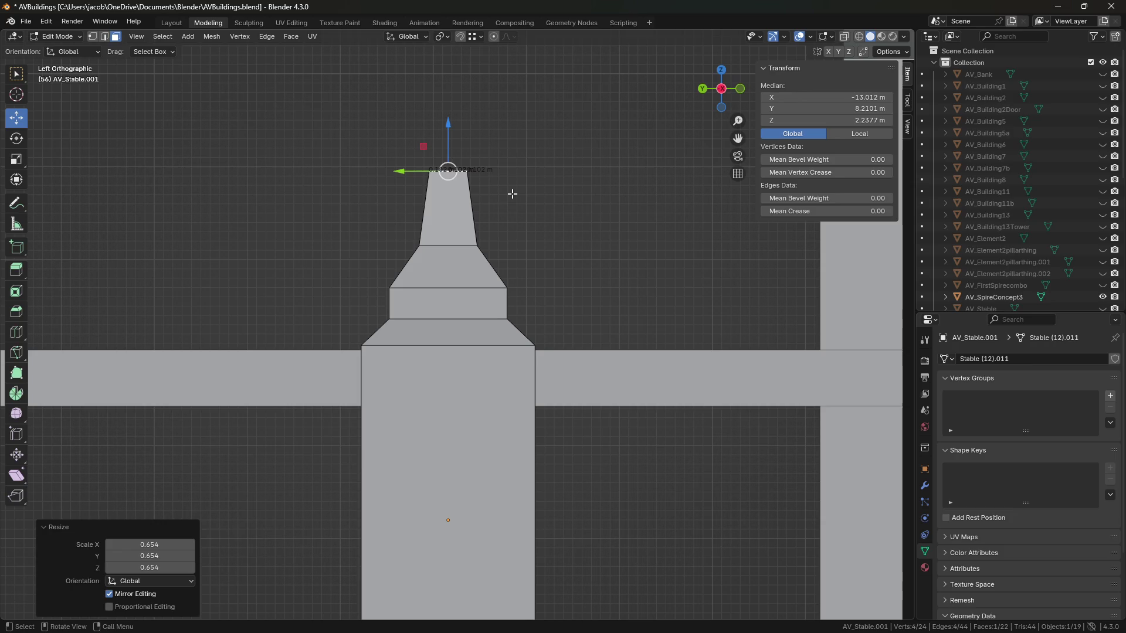
left_click_drag(448, 125, 447, 142)
key("2")
left_click(437, 244, "alt")
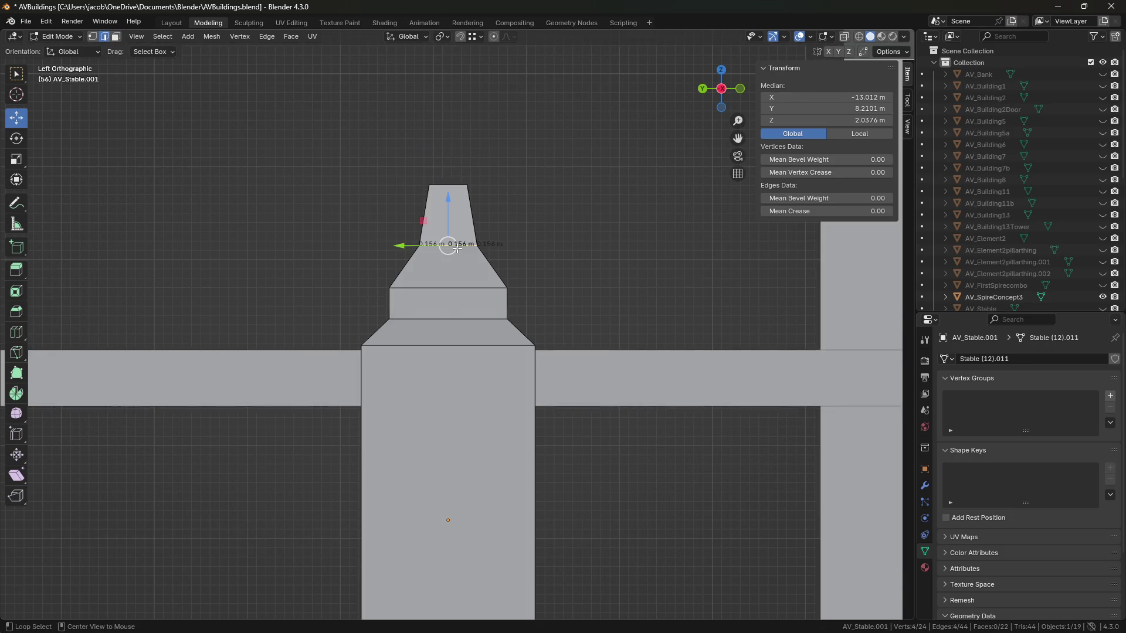
key("s")
left_click(528, 238)
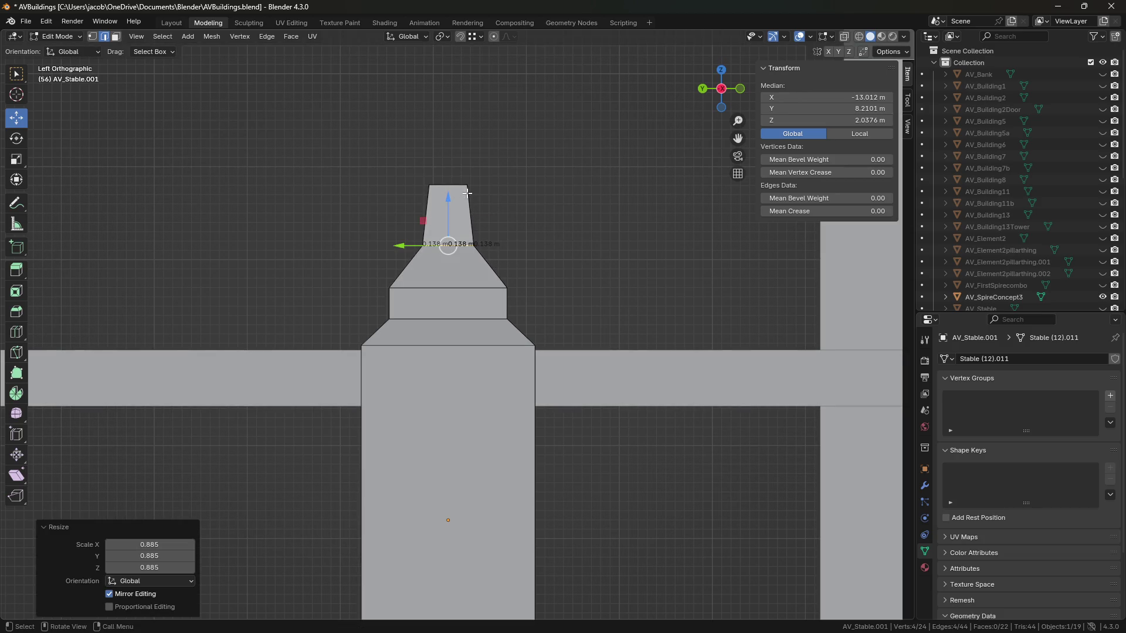
In wireframe view, lower the top edge ring in Z, then extrude it and start widening it.
left_click(859, 36)
left_click(449, 185, "alt")
scroll(575, 317, "up", 2)
key("g")
key("z")
left_click(562, 261)
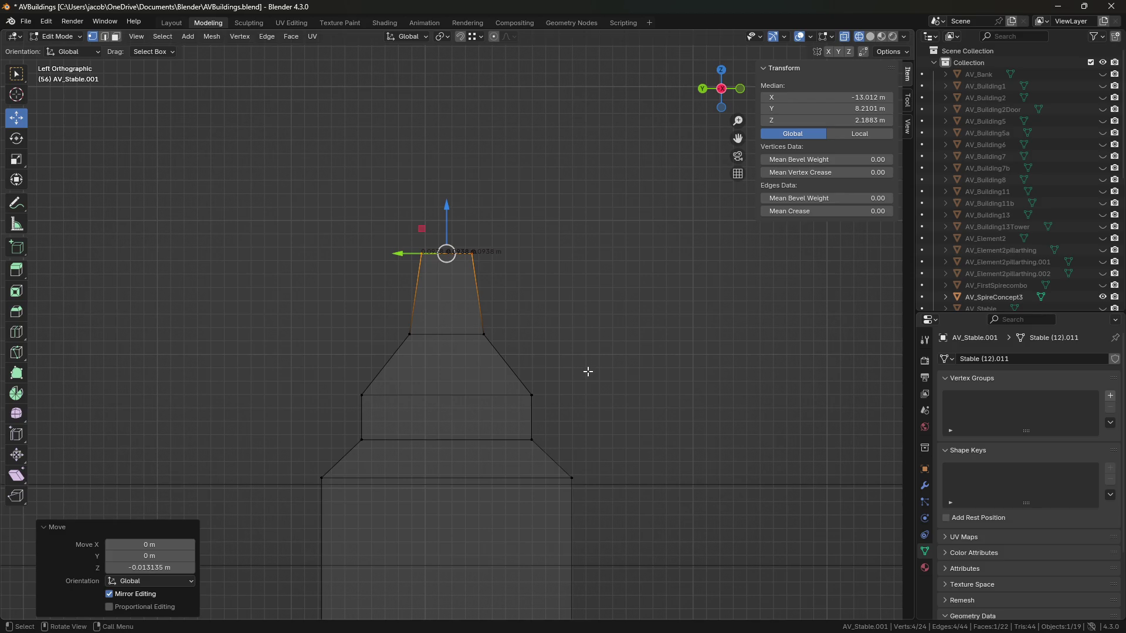
scroll(546, 320, "down", 4)
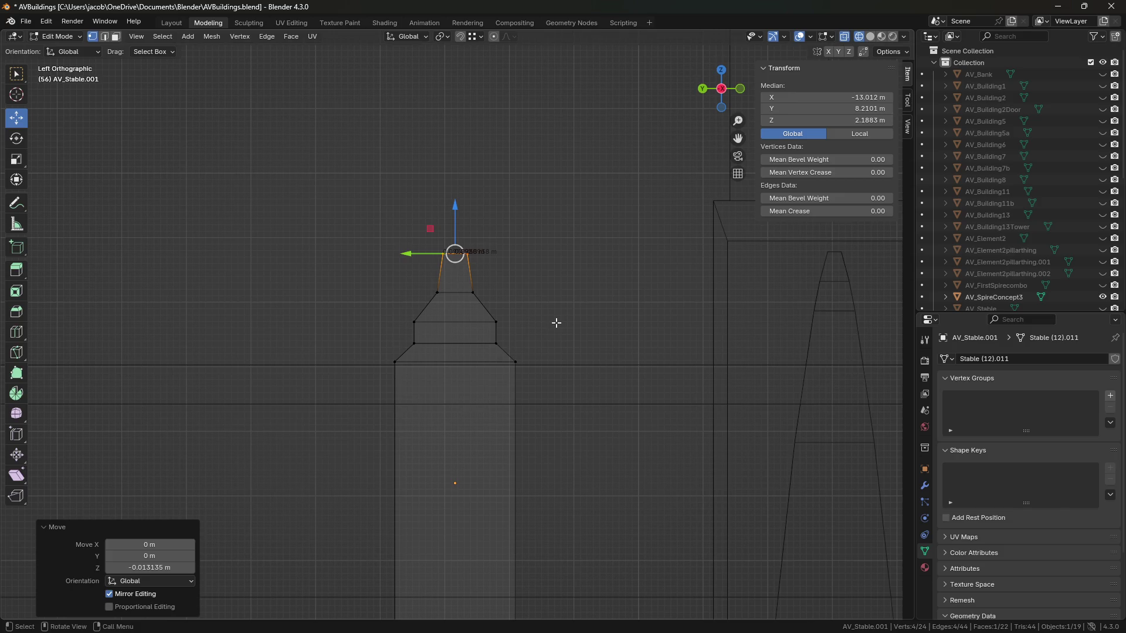
key("e")
right_click(539, 277)
key("s")
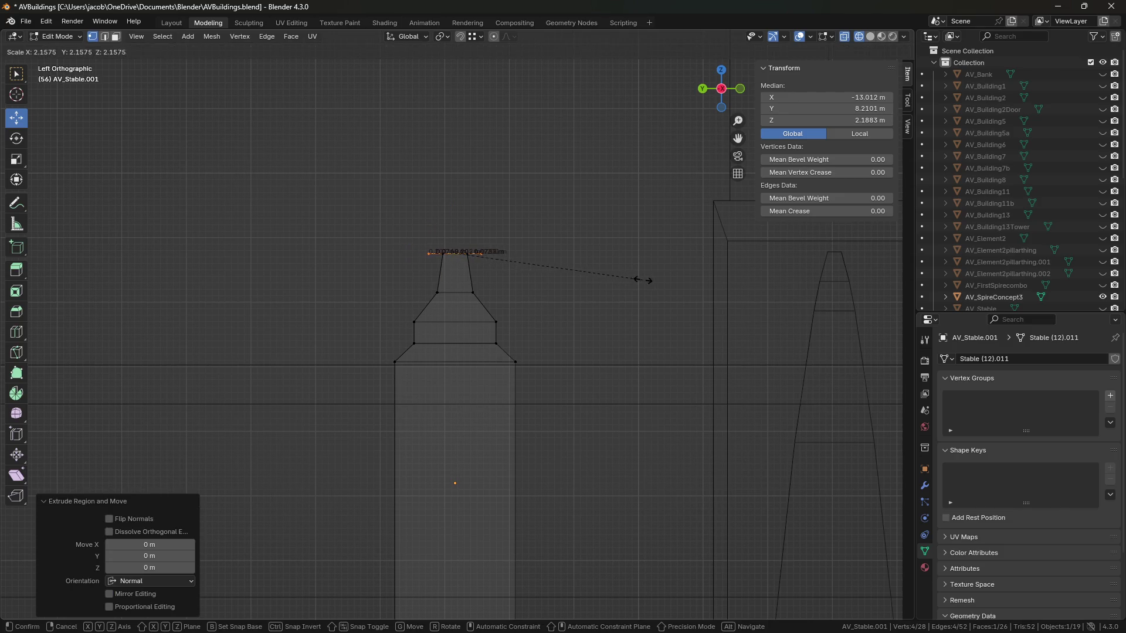
Raise the extruded top ring along Z and taper it to a narrow spire tip (scale 0.442).
left_click(541, 219)
key("ctrl+z")
key("g")
key("z")
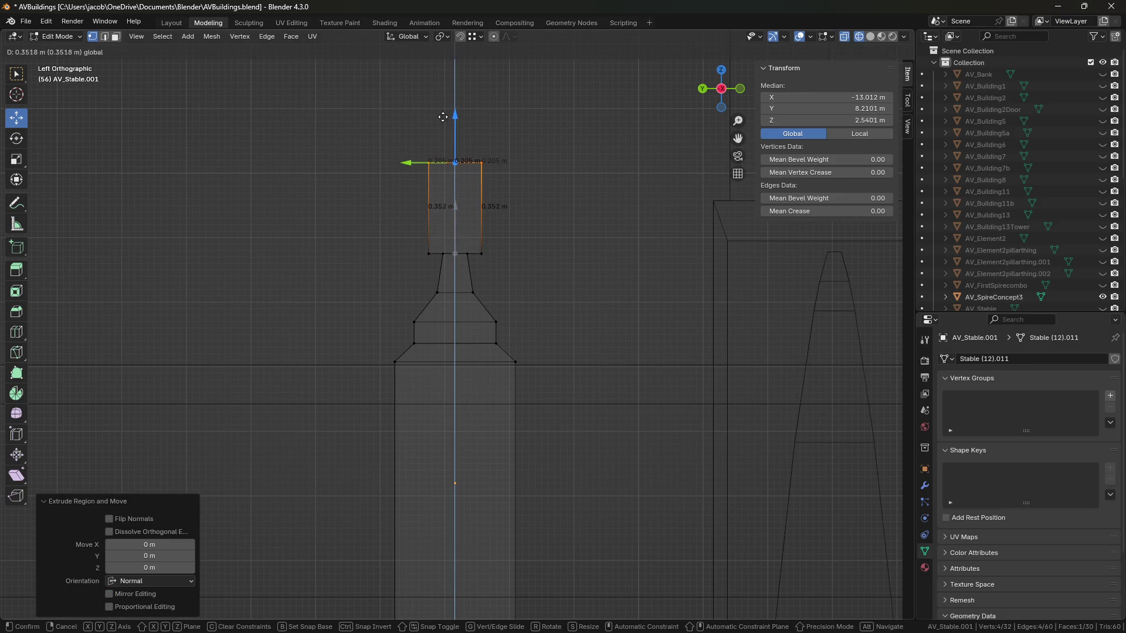
left_click(451, 85)
key("s")
left_click(457, 125)
left_click_drag(456, 125, 454, 137)
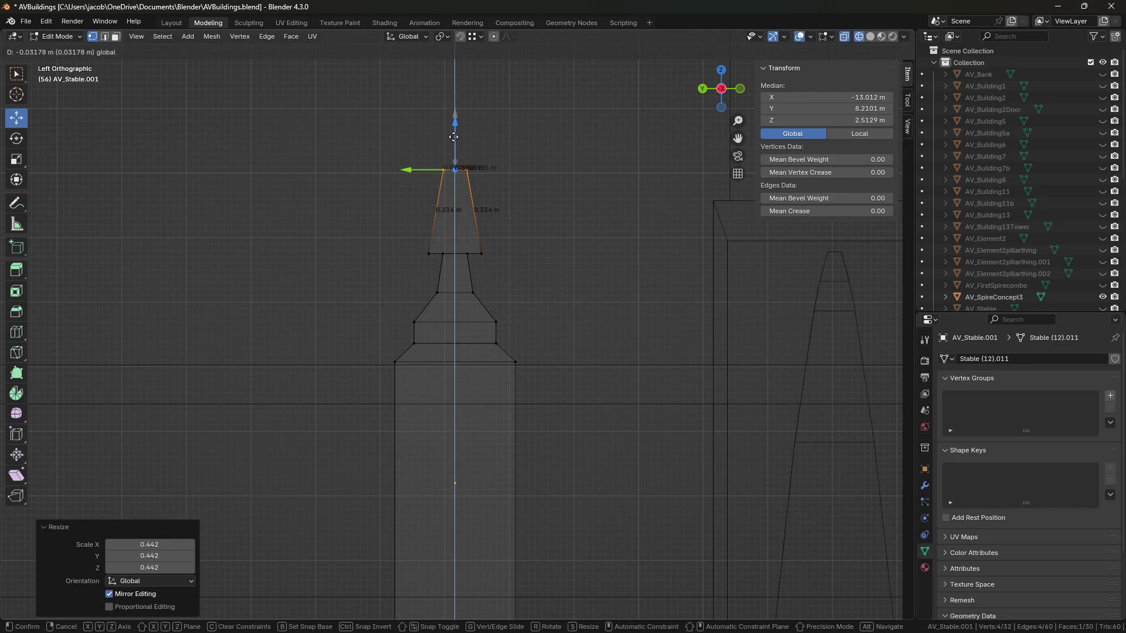
left_click(455, 120)
key("s")
left_click(531, 181)
Return to Object Mode with solid shading and inspect another post's cap in perspective.
key("Tab")
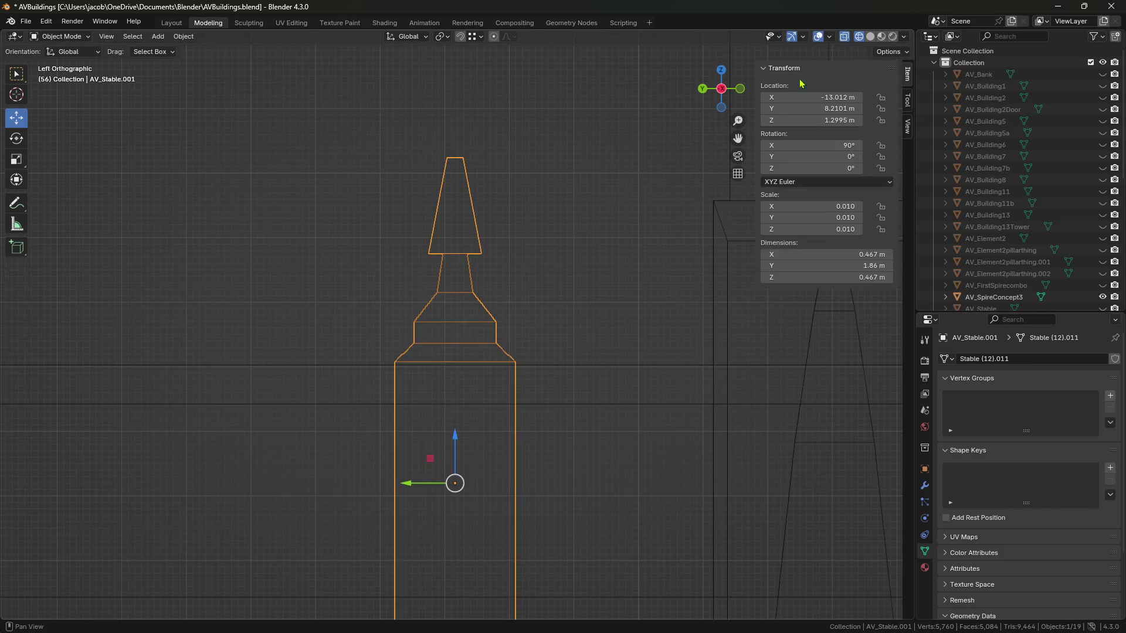
left_click(870, 37)
mouse_move(630, 357)
middle_mouse_down()
mouse_move(604, 389)
mouse_move(540, 385)
mouse_move(609, 344)
mouse_move(512, 392)
mouse_move(495, 347)
mouse_move(492, 368)
middle_mouse_up()
left_click(540, 385)
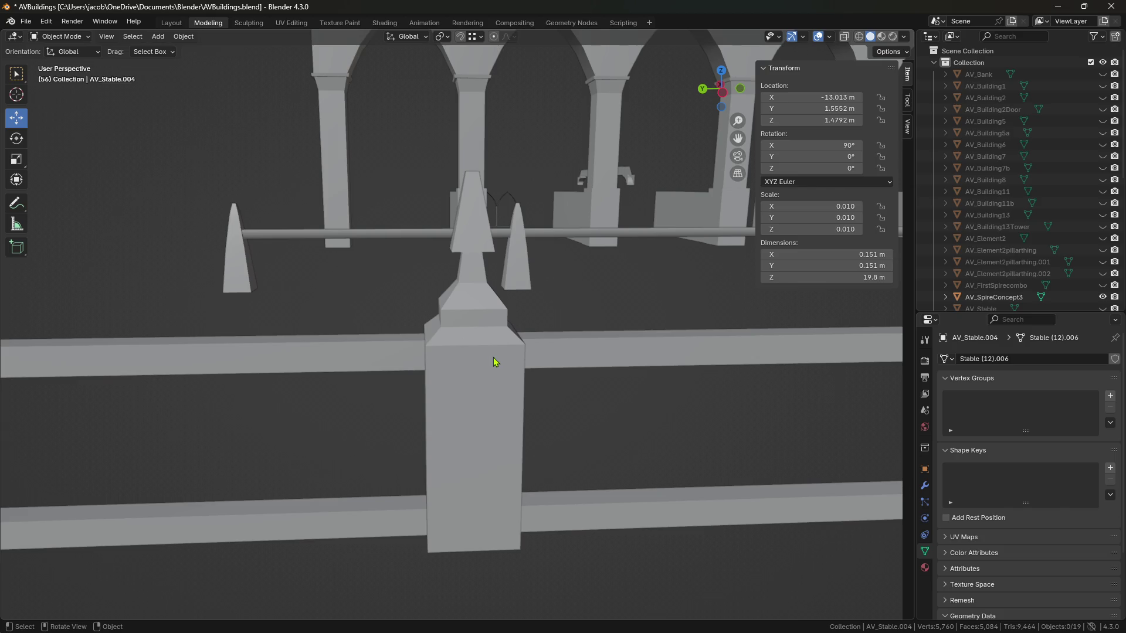
mouse_move(494, 358)
middle_mouse_down()
mouse_move(445, 364)
mouse_move(485, 365)
middle_mouse_up()
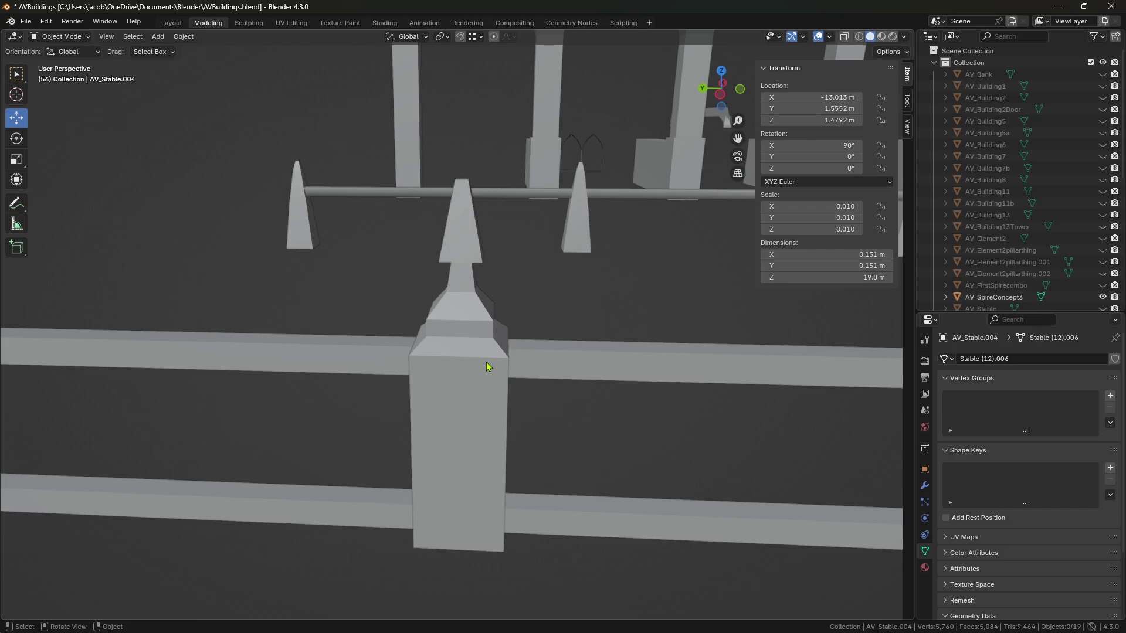
Zoom in and undo back into Edit Mode on AV_Stable.001's spire.
scroll(490, 381, "up", 5)
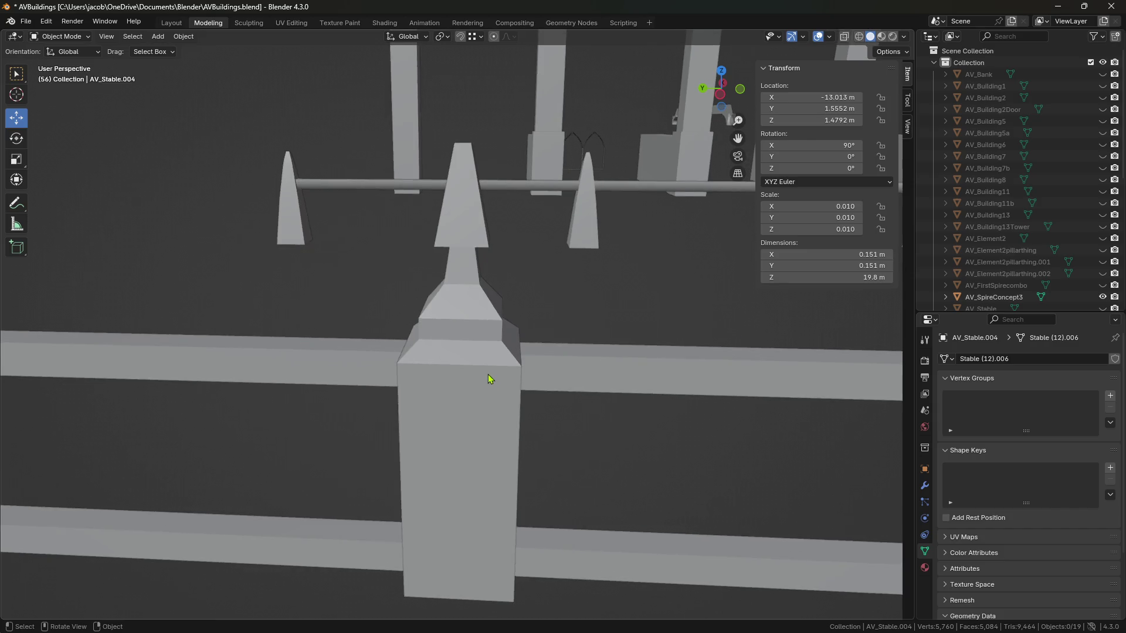
key("ctrl+z")
key("ctrl+z")
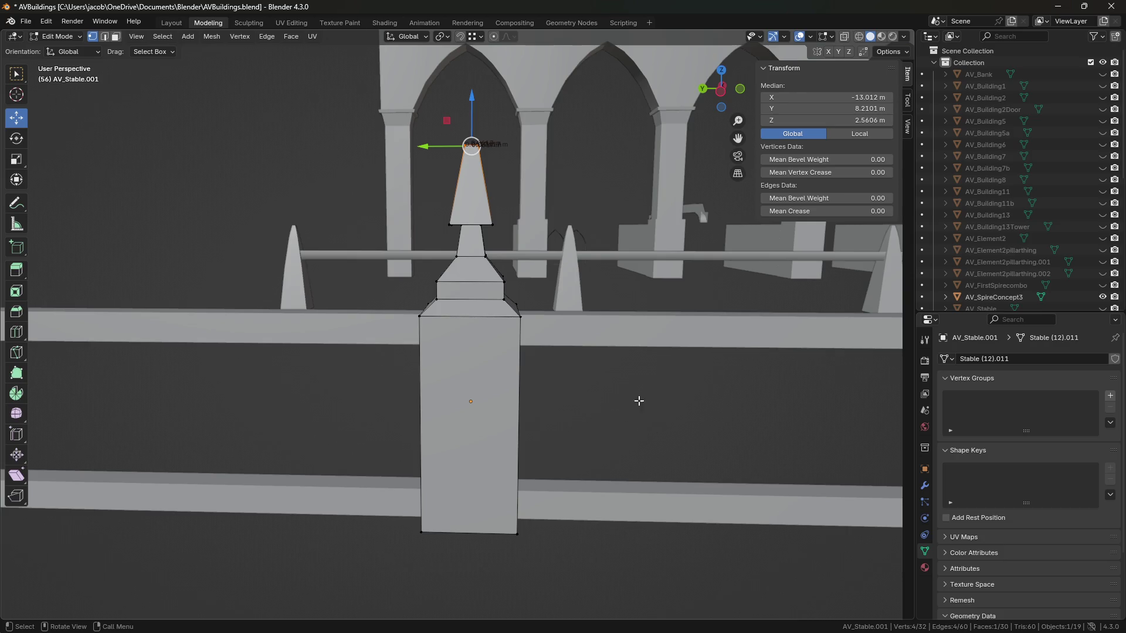
Raise the spire's tip vertex slightly, to about Z 2.5951 m.
scroll(638, 401, "down", 2)
scroll(599, 340, "up", 3)
mouse_move(598, 334)
middle_mouse_down()
mouse_move(581, 375)
mouse_move(563, 334)
mouse_move(596, 314)
mouse_move(494, 196)
middle_mouse_up()
left_click_drag(454, 124, 455, 117)
middle_click_drag(584, 288, 555, 284)
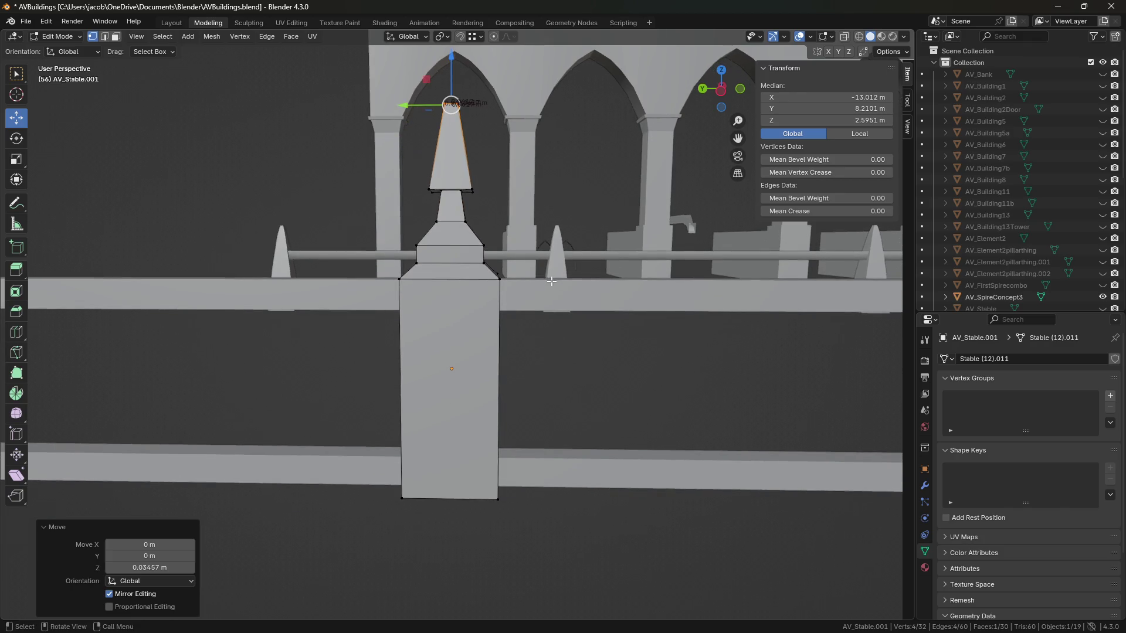
middle_click_drag(538, 283, 536, 277)
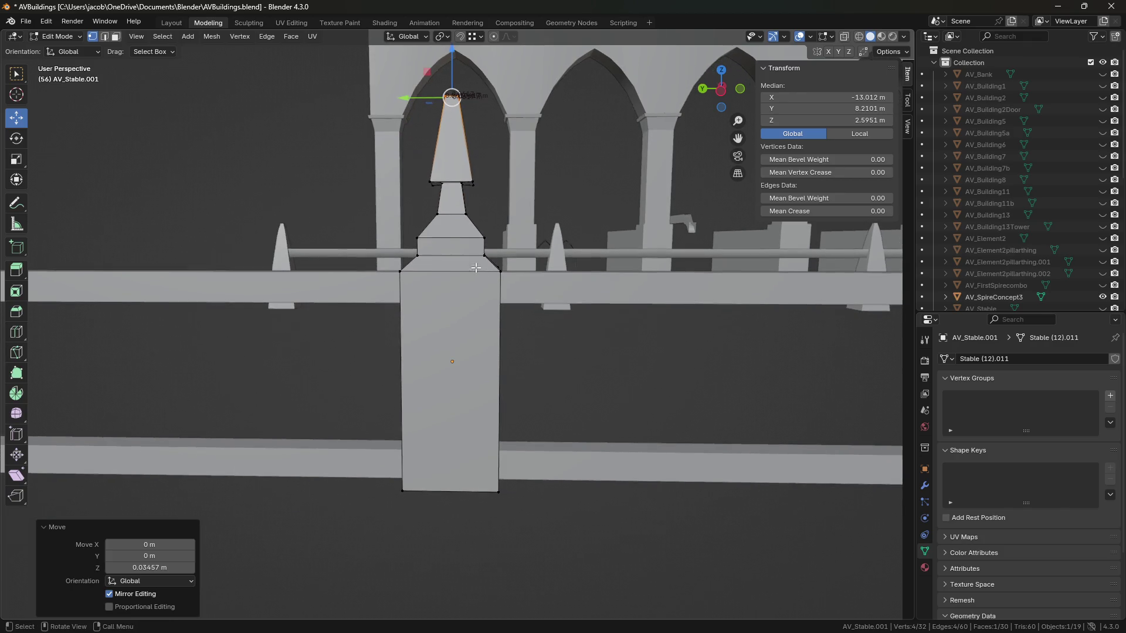
Lower the edge ring at the spire's base slightly, to Z 1.8231 m.
key("2")
left_click(459, 255, "alt")
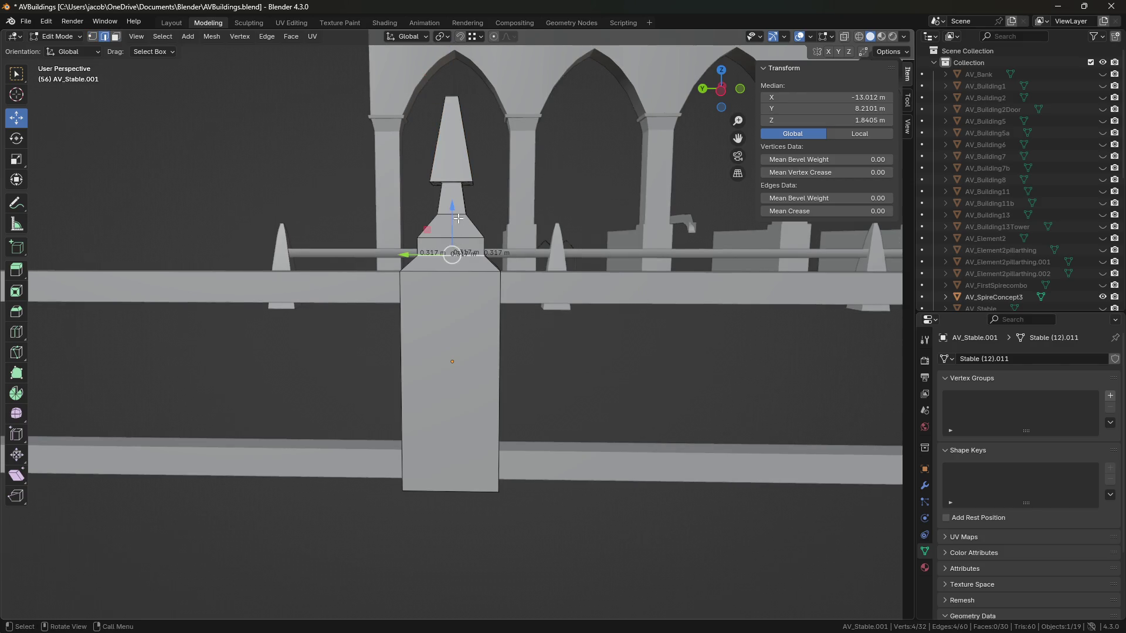
key("g")
key("z")
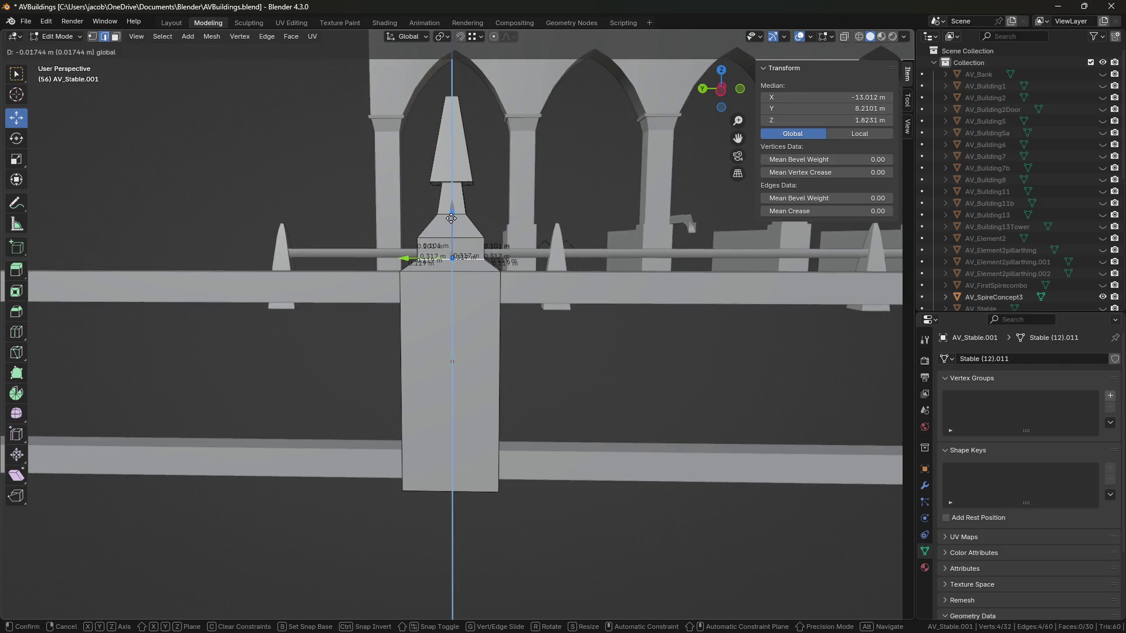
left_click(450, 218)
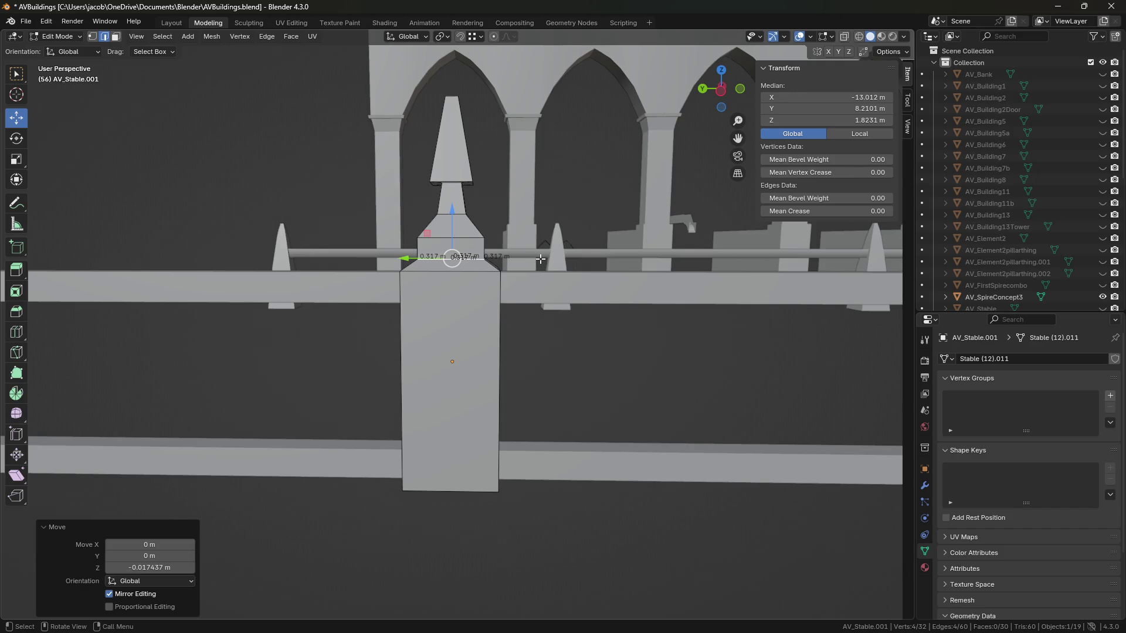
scroll(540, 258, "up", 3)
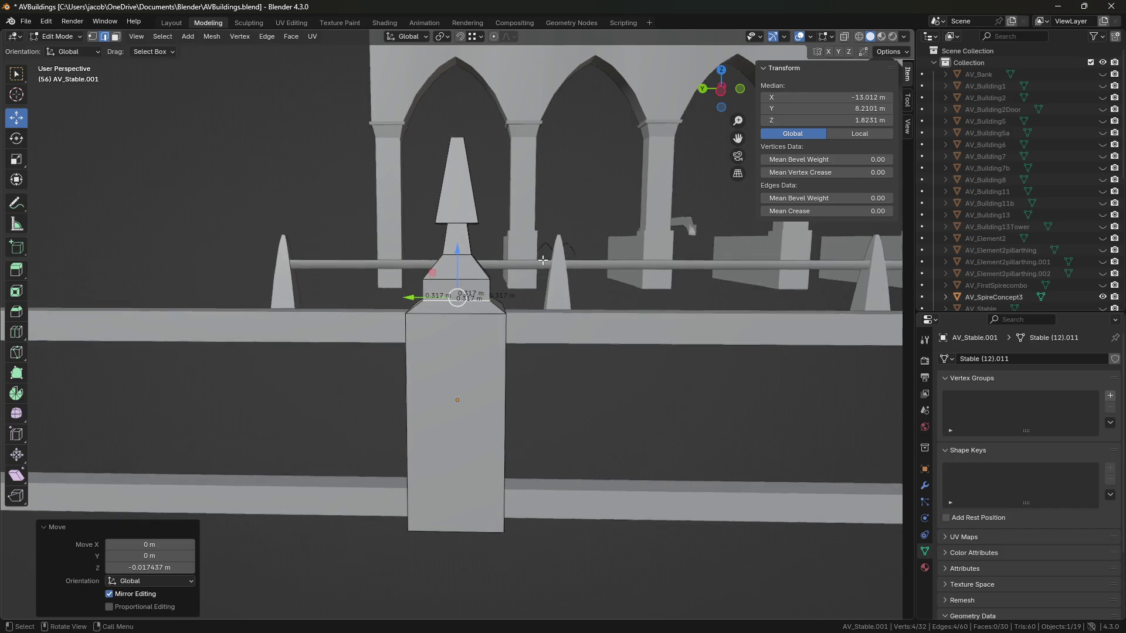
left_click(496, 255)
Dissolve the cap's top edge ring.
left_click(496, 255, "alt")
key("x")
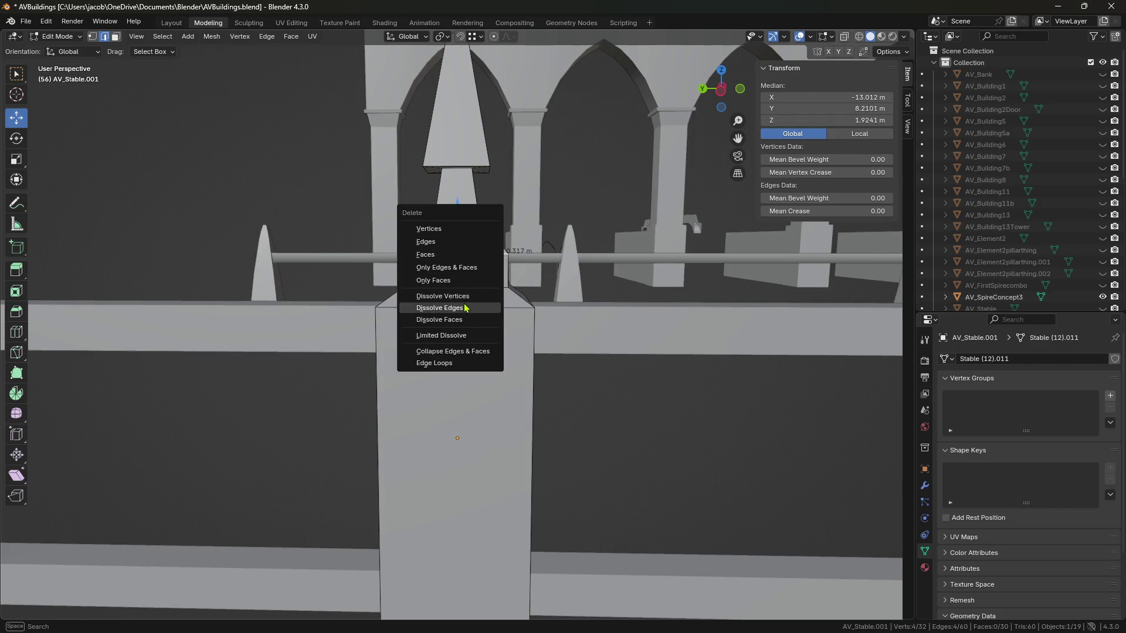
left_click(466, 307)
Select the spire's neck and upper face rings and lower them along Z.
mouse_move(540, 203)
middle_mouse_down()
mouse_move(496, 285)
mouse_move(489, 237)
middle_mouse_up()
key("3")
left_click(463, 279, "alt")
left_click(480, 221, "alt+shift")
left_click(489, 173, "alt+shift")
mouse_move(489, 173)
middle_mouse_down()
mouse_move(473, 211)
mouse_move(504, 270)
mouse_move(524, 257)
mouse_move(515, 234)
middle_mouse_up()
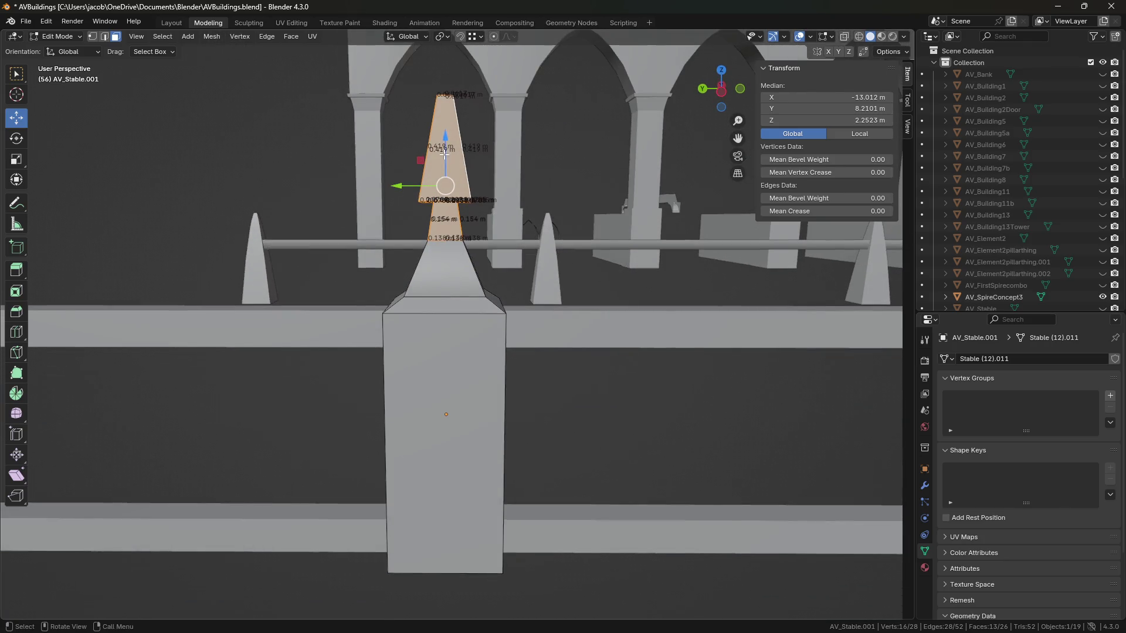
key("g")
key("z")
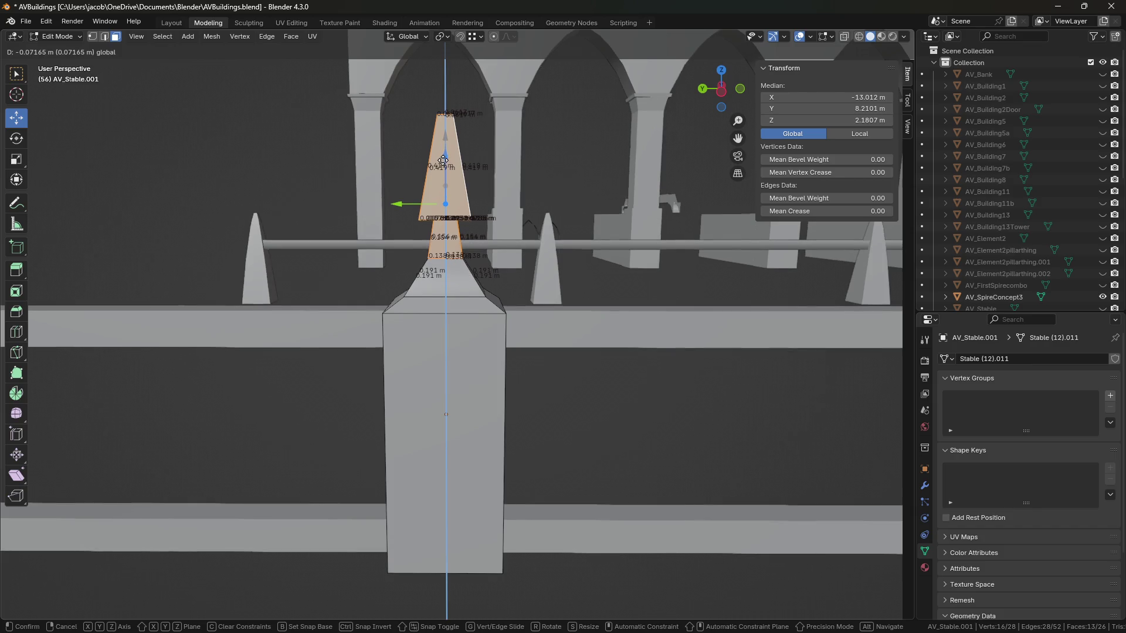
left_click(439, 167)
key("alt+a")
Widen the spire's neck edge ring and lower it along Z.
middle_click_drag(463, 258, 595, 273)
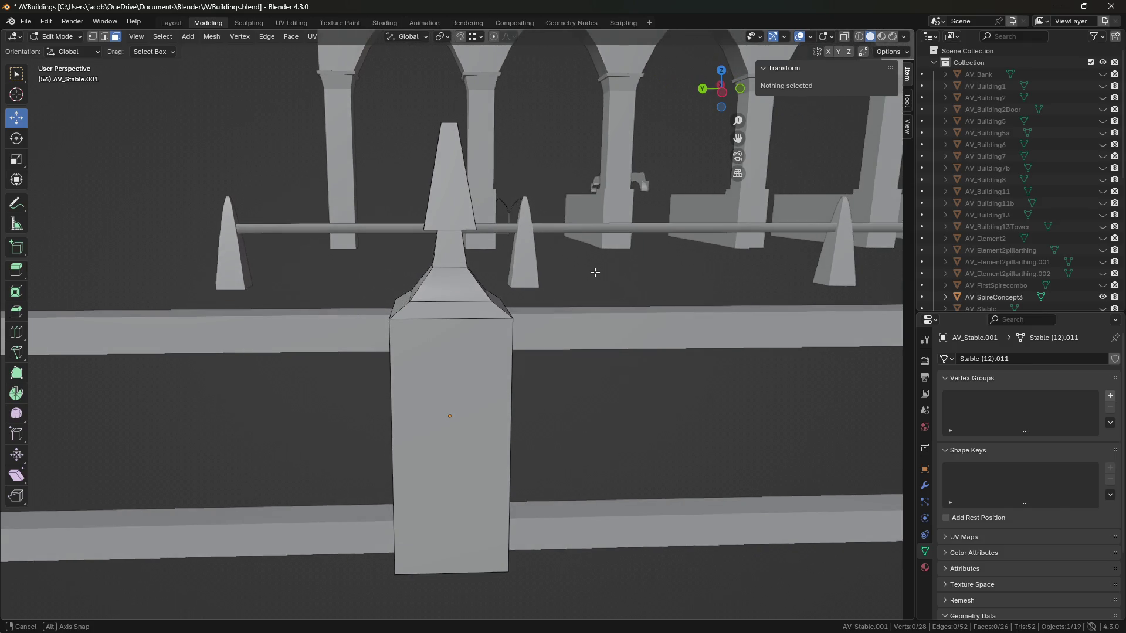
middle_click_drag(594, 272, 590, 269)
key("2")
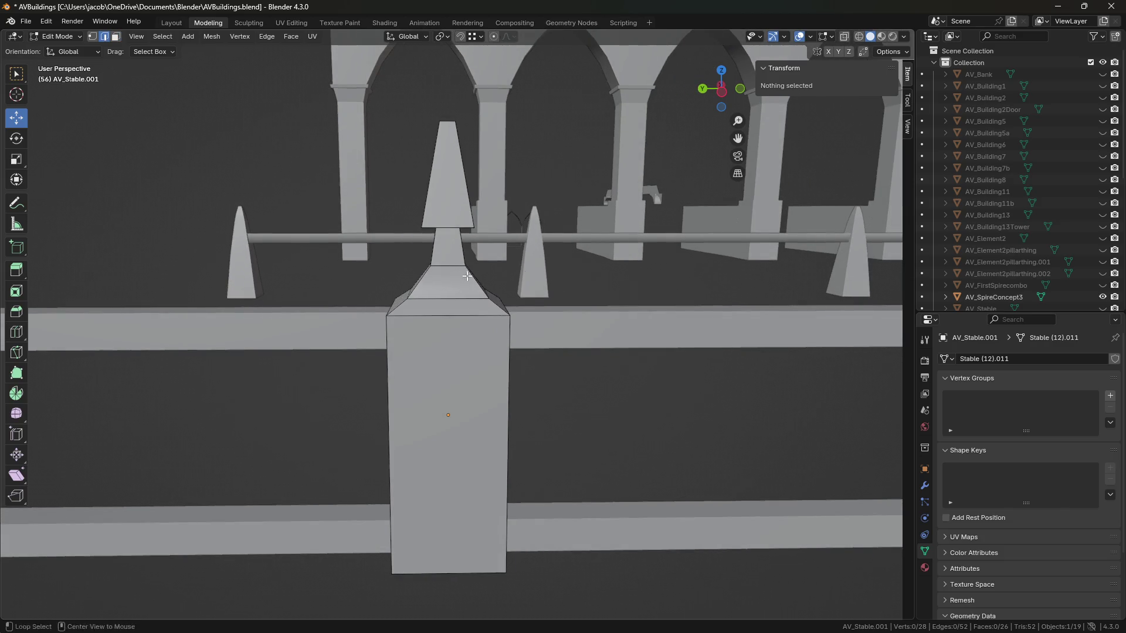
left_click(474, 275, "alt")
key("s")
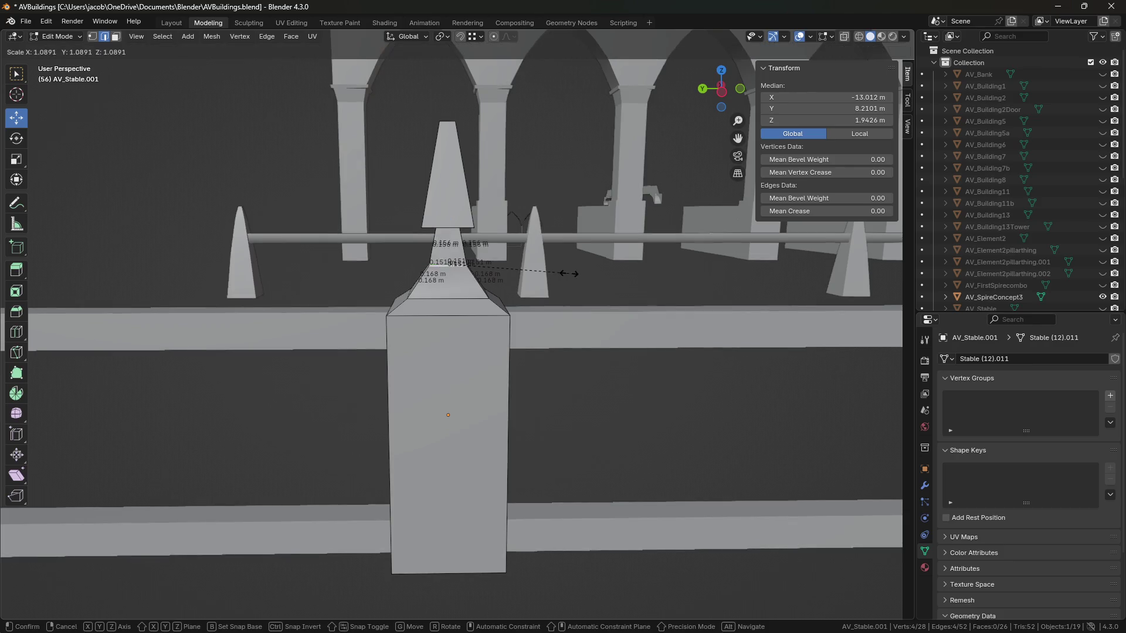
left_click(604, 276)
key("g")
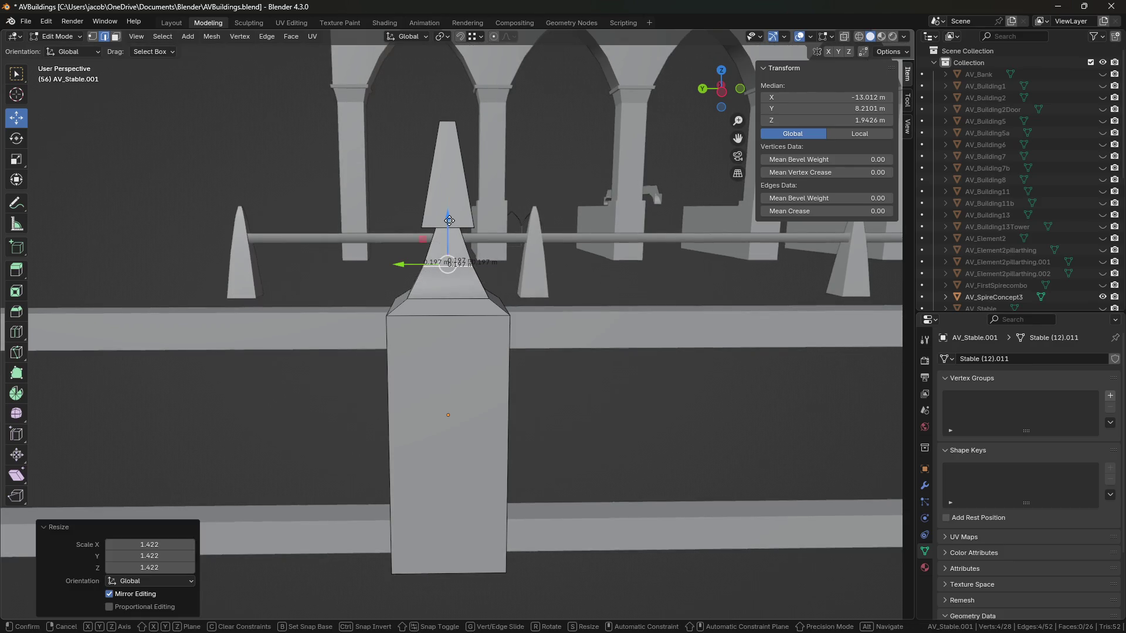
key("z")
left_click(591, 269)
mouse_move(591, 269)
middle_mouse_down()
mouse_move(504, 254)
mouse_move(535, 254)
middle_mouse_up()
Rescale the neck ring, settling on a shrink to 0.808.
key("s")
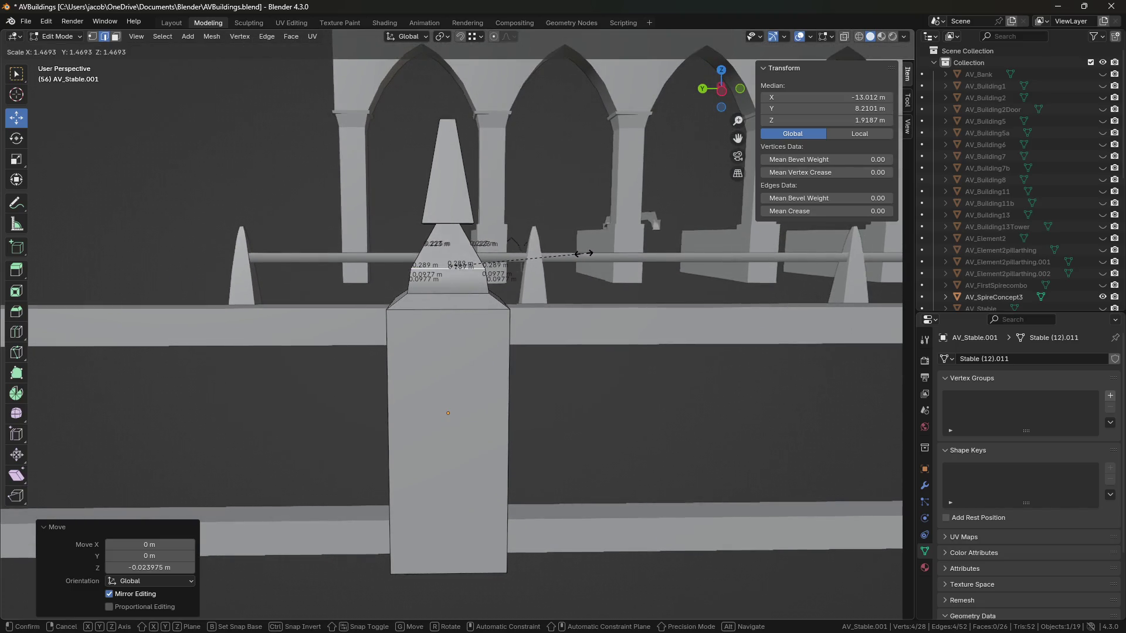
left_click(608, 262)
mouse_move(448, 220)
middle_mouse_down()
mouse_move(549, 275)
mouse_move(586, 252)
mouse_move(524, 238)
mouse_move(588, 274)
mouse_move(548, 276)
mouse_move(604, 300)
mouse_move(603, 258)
mouse_move(595, 275)
mouse_move(610, 322)
mouse_move(538, 254)
mouse_move(694, 264)
mouse_move(510, 221)
mouse_move(432, 237)
mouse_move(544, 243)
middle_mouse_up()
key("ctrl+z")
key("s")
left_click(503, 230)
left_click(588, 275)
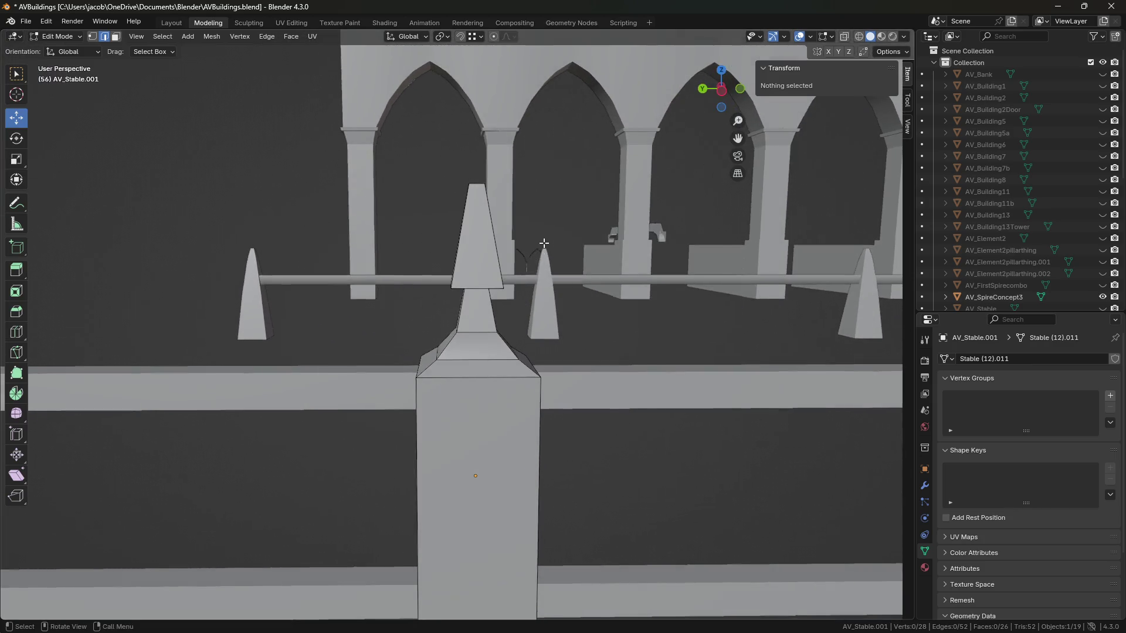
Dissolve the edge ring at the spire's base.
scroll(548, 264, "up", 2)
mouse_move(556, 321)
middle_mouse_down()
mouse_move(503, 319)
mouse_move(545, 315)
mouse_move(476, 354)
middle_mouse_up()
left_click(475, 353, "alt")
key("x")
left_click(557, 340)
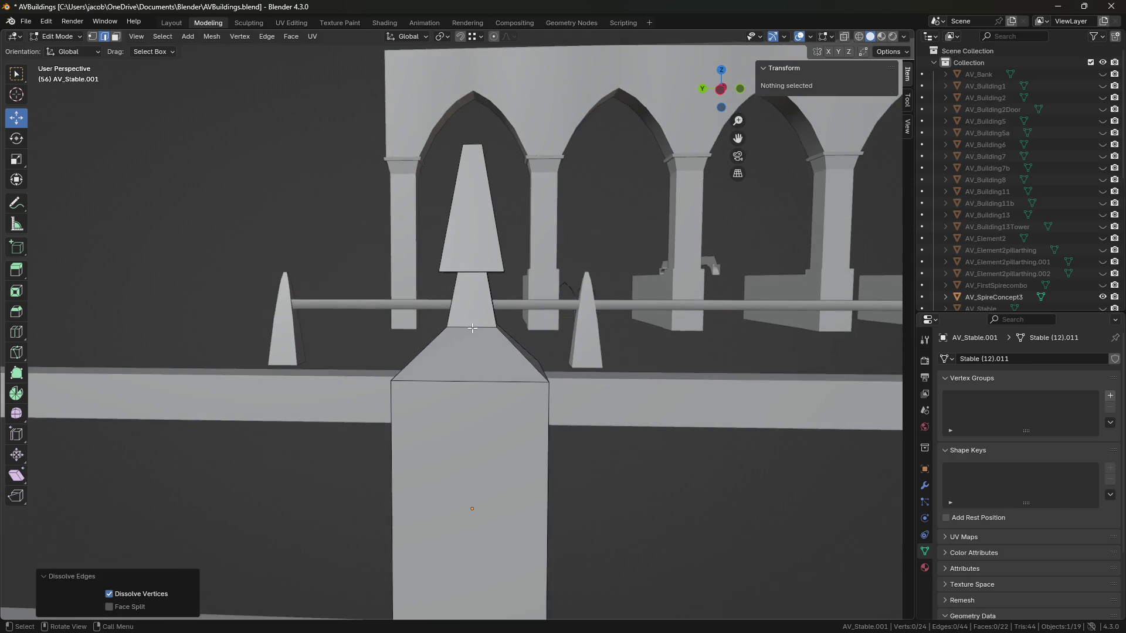
Raise the spire's neck loop slightly and widen it.
left_click(472, 328, "alt")
left_click_drag(473, 299, 474, 291)
key("s")
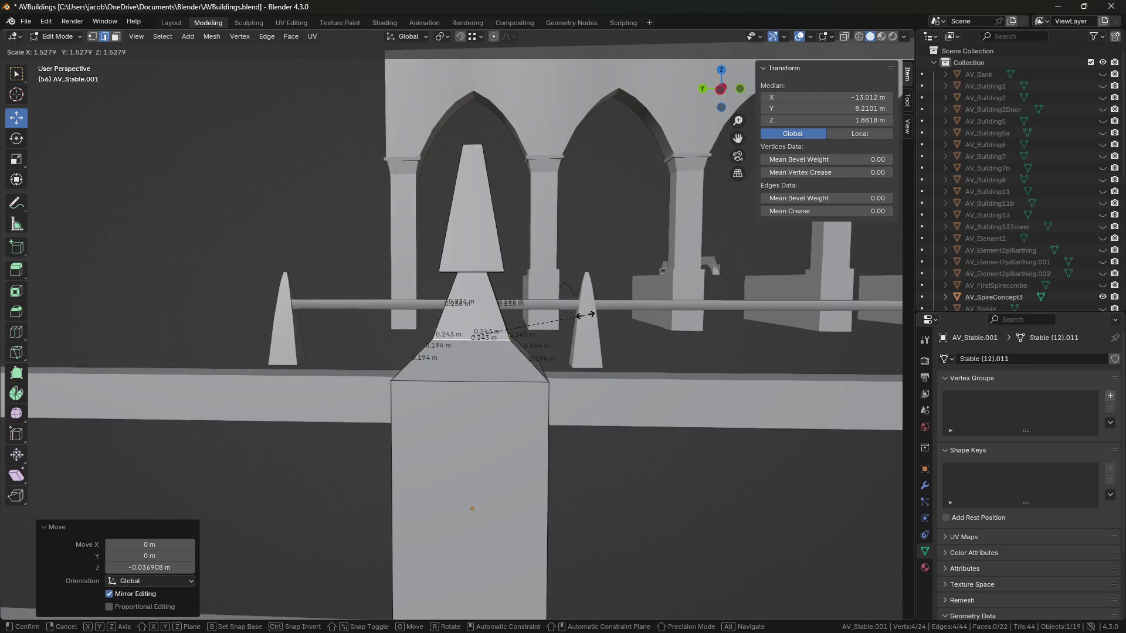
left_click(591, 313)
Select the upper spire loops and raise them along Z.
mouse_move(591, 313)
middle_mouse_down()
mouse_move(510, 237)
mouse_move(469, 269)
mouse_move(421, 196)
mouse_move(551, 261)
mouse_move(539, 222)
mouse_move(508, 244)
middle_mouse_up()
left_click(508, 236, "alt")
left_click(522, 253, "alt+shift")
key("g")
key("z")
left_click(541, 226)
scroll(540, 222, "down", 5)
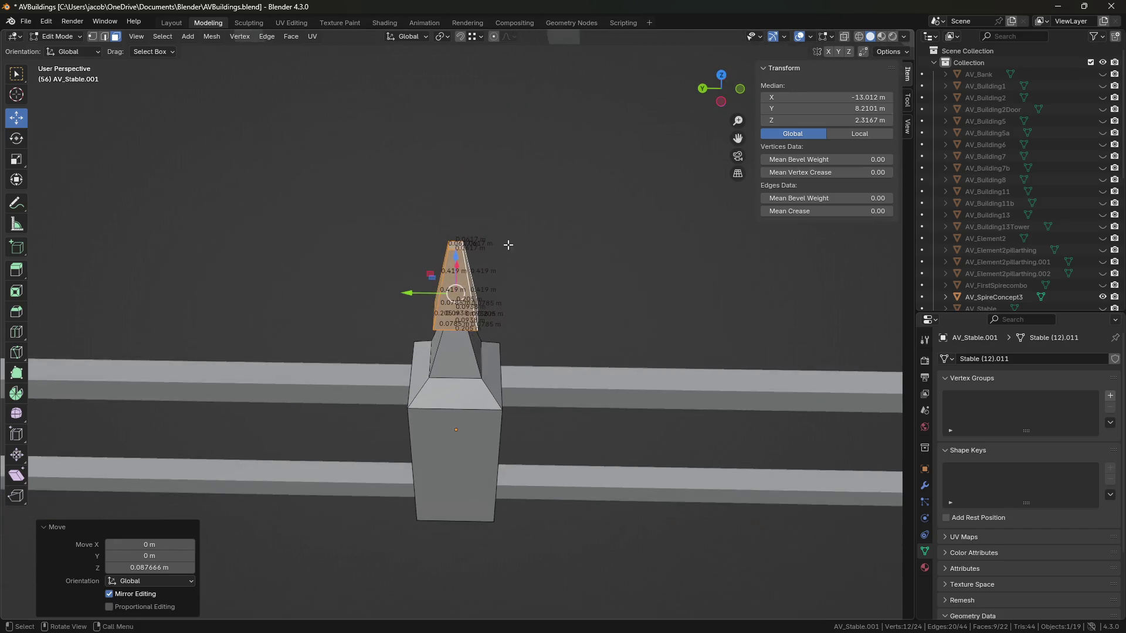
left_click(507, 244)
Lower the spire's top face.
left_click(461, 243)
scroll(460, 242, "up", 3)
mouse_move(456, 155)
left_mouse_down()
mouse_move(468, 213)
mouse_move(508, 244)
left_mouse_up()
middle_click_drag(508, 244, 537, 250)
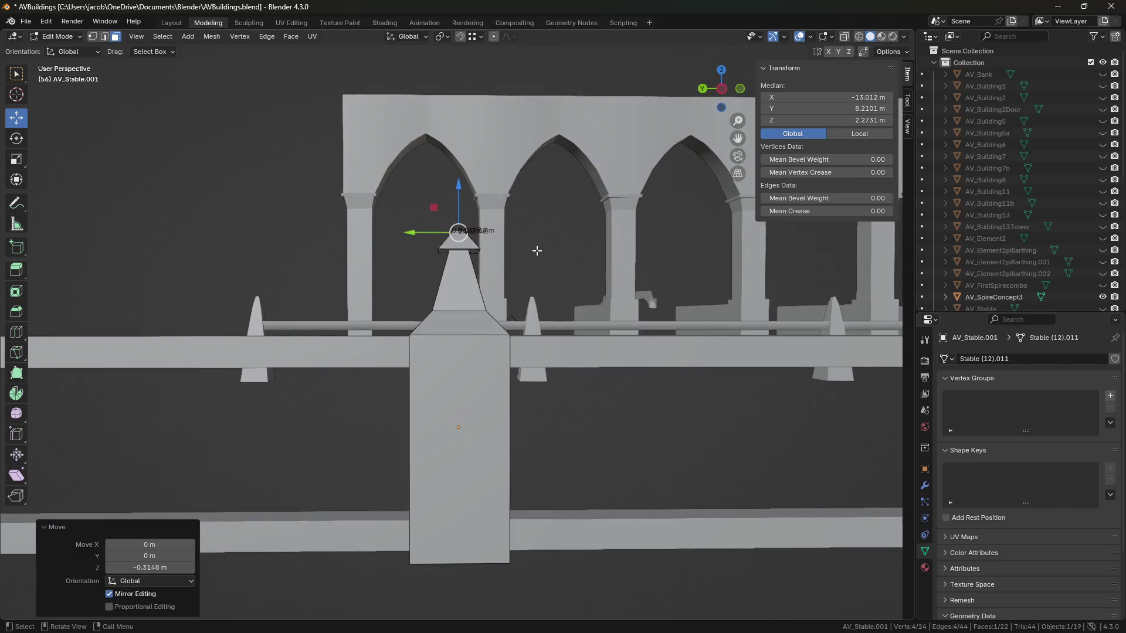
scroll(537, 250, "up", 4)
Shrink the selected cap ring to 0.75 scale.
left_click(505, 125, "alt")
key("2")
type("s.75")
key("Return")
Select the spire's top section with L and raise it higher.
mouse_move(577, 206)
middle_mouse_down()
mouse_move(581, 293)
mouse_move(574, 270)
mouse_move(566, 298)
mouse_move(545, 248)
middle_mouse_up()
scroll(575, 270, "up", 2)
scroll(545, 248, "up", 3)
key("alt+a")
key("l")
mouse_move(493, 80)
middle_mouse_down()
mouse_move(564, 242)
mouse_move(541, 262)
mouse_move(525, 324)
middle_mouse_up()
scroll(525, 324, "up", 1)
mouse_move(458, 133)
left_mouse_down()
mouse_move(458, 169)
mouse_move(460, 87)
left_mouse_up()
middle_click_drag(459, 87, 502, 197)
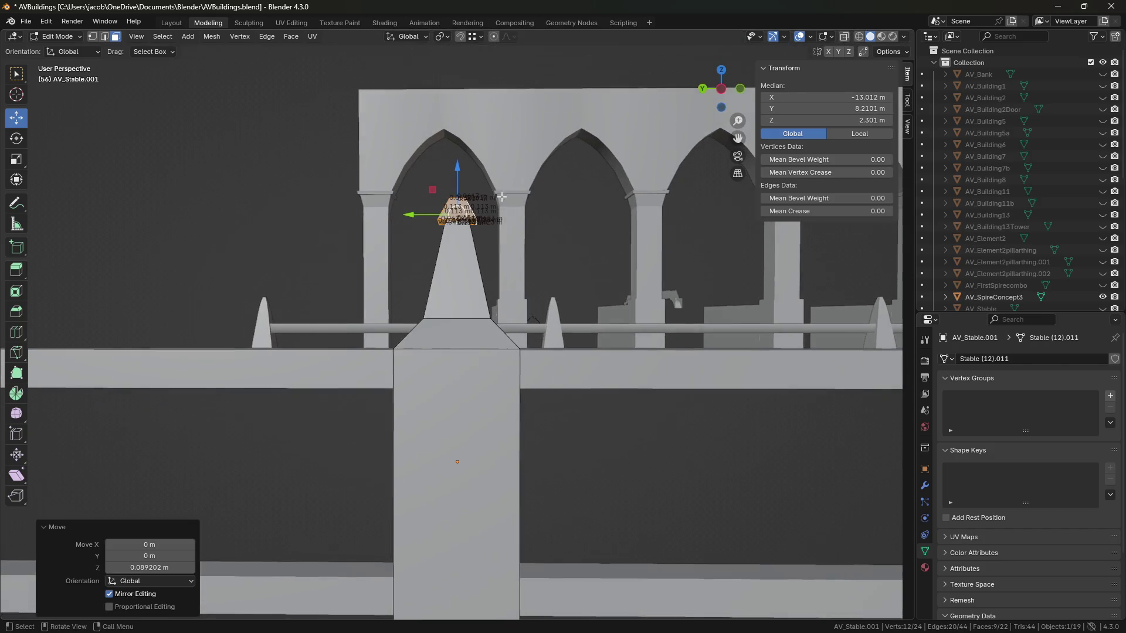
Raise the cone's base edge loop and make it slightly narrower.
middle_click_drag(458, 167, 458, 282)
key("2")
left_click(459, 335, "alt")
left_click_drag(458, 290, 456, 266)
key("s")
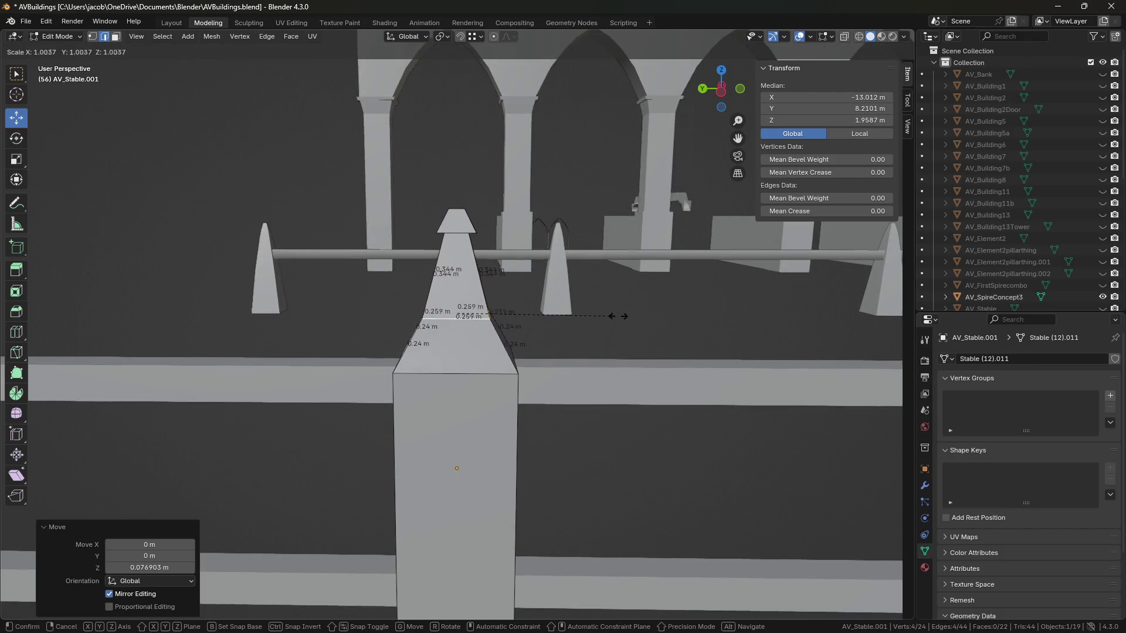
left_click(603, 316)
scroll(276, 369, "down", 3)
Reselect a spire edge loop, shrink it and lower it along Z.
mouse_move(276, 369)
middle_mouse_down()
mouse_move(485, 301)
mouse_move(631, 289)
middle_mouse_up()
key("KP_Decimal")
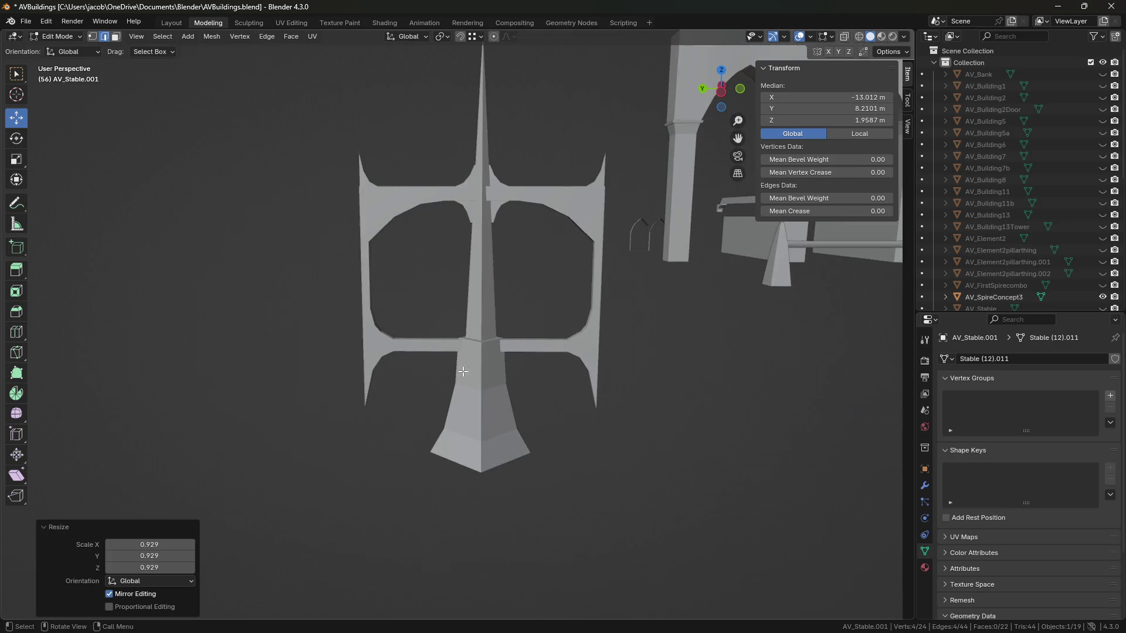
mouse_move(528, 441)
middle_mouse_down()
mouse_move(645, 364)
mouse_move(427, 334)
mouse_move(648, 334)
mouse_move(540, 334)
mouse_move(580, 319)
mouse_move(608, 352)
mouse_move(509, 274)
middle_mouse_up()
scroll(592, 320, "up", 4)
left_click(578, 351)
mouse_move(578, 352)
middle_mouse_down()
mouse_move(623, 369)
mouse_move(628, 417)
mouse_move(600, 350)
mouse_move(616, 357)
mouse_move(648, 326)
mouse_move(621, 345)
mouse_move(601, 337)
middle_mouse_up()
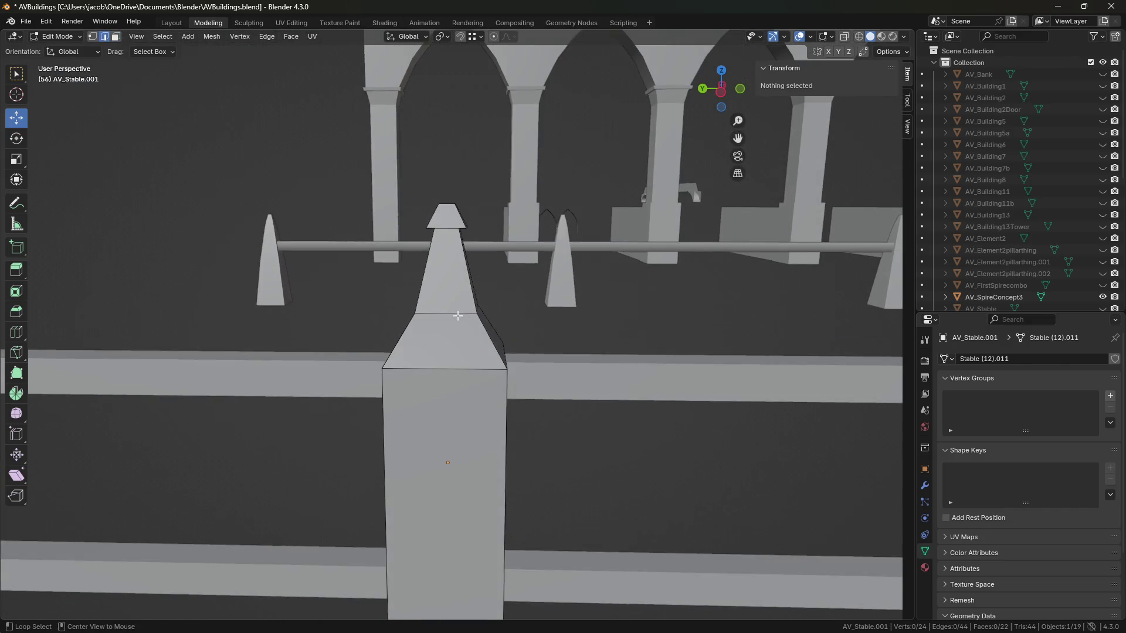
key("ctrl+z")
key("s")
left_click(462, 257)
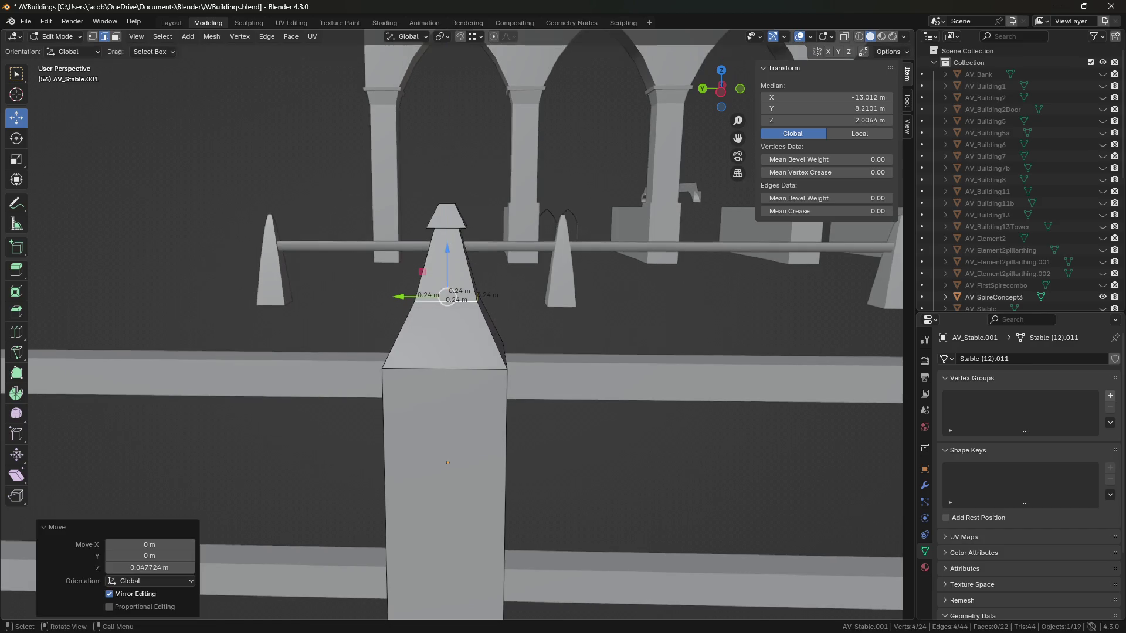
key("g")
key("z")
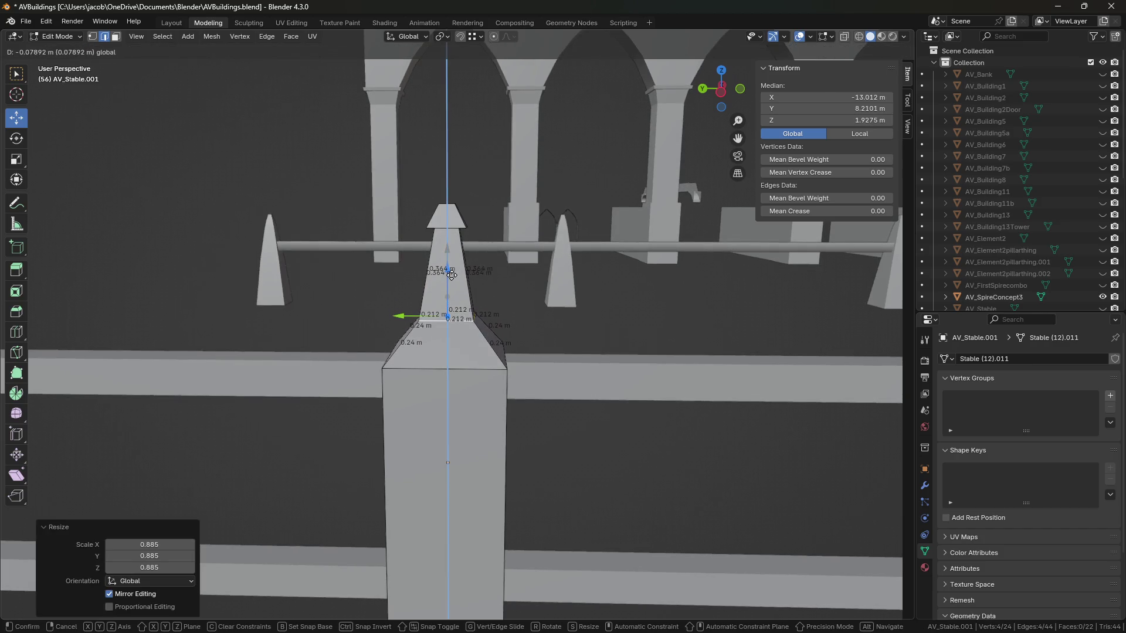
left_click(556, 322)
Widen that edge loop and adjust its height, settling the neck at Z 1.8865 m.
key("g")
left_click(577, 323)
key("g")
key("z")
left_click(446, 284)
Return to Object Mode and save AVBuildings.blend.
left_click(449, 346)
mouse_move(449, 346)
middle_mouse_down()
mouse_move(541, 310)
mouse_move(590, 410)
mouse_move(598, 392)
mouse_move(598, 457)
middle_mouse_up()
key("Tab")
left_click(556, 375)
scroll(554, 376, "up", 2)
key("ctrl+s")
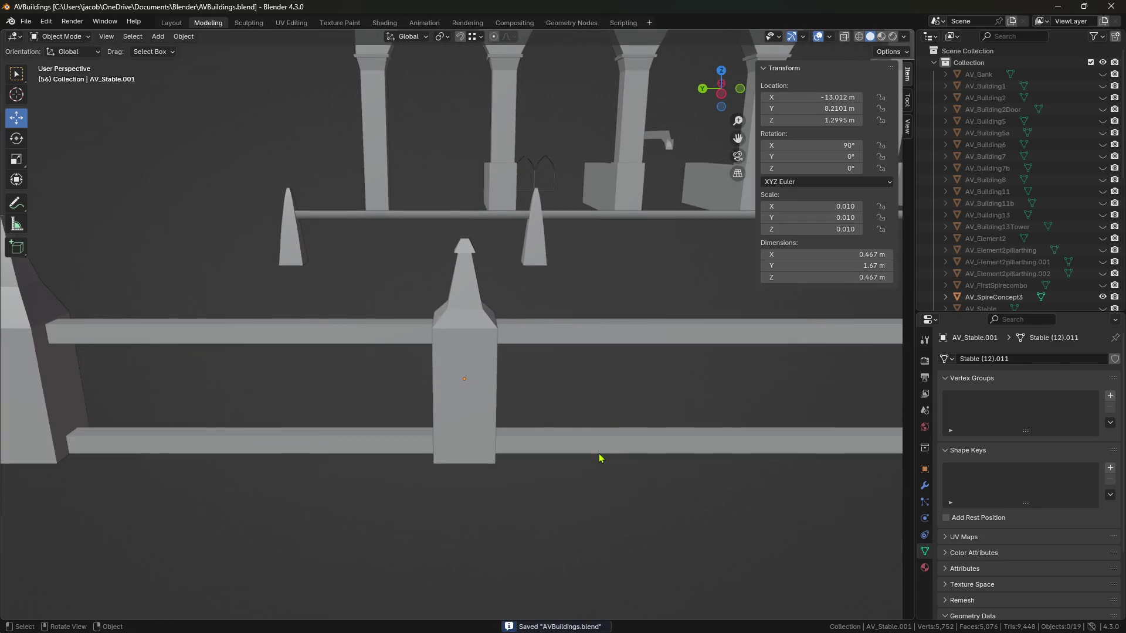
Copy and paste the finished post, sliding the copy 1.5799 m along Y.
left_click(598, 457)
scroll(588, 455, "down", 1)
left_click(482, 389)
scroll(482, 389, "down", 3)
key("ctrl+c")
key("ctrl+v")
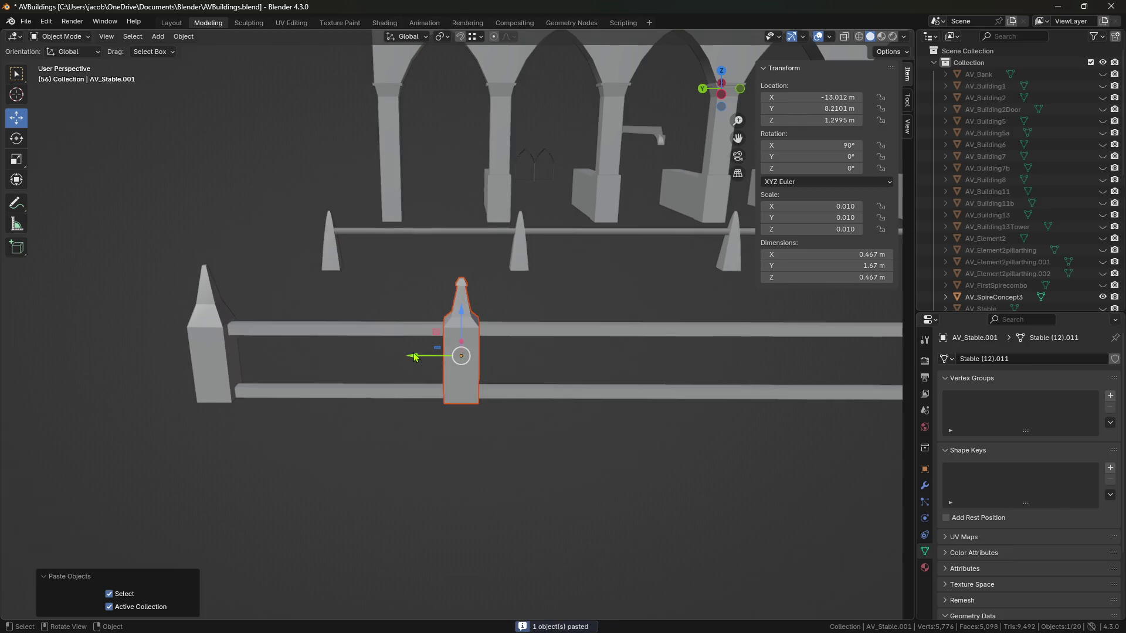
key("g")
key("y")
left_click(296, 357)
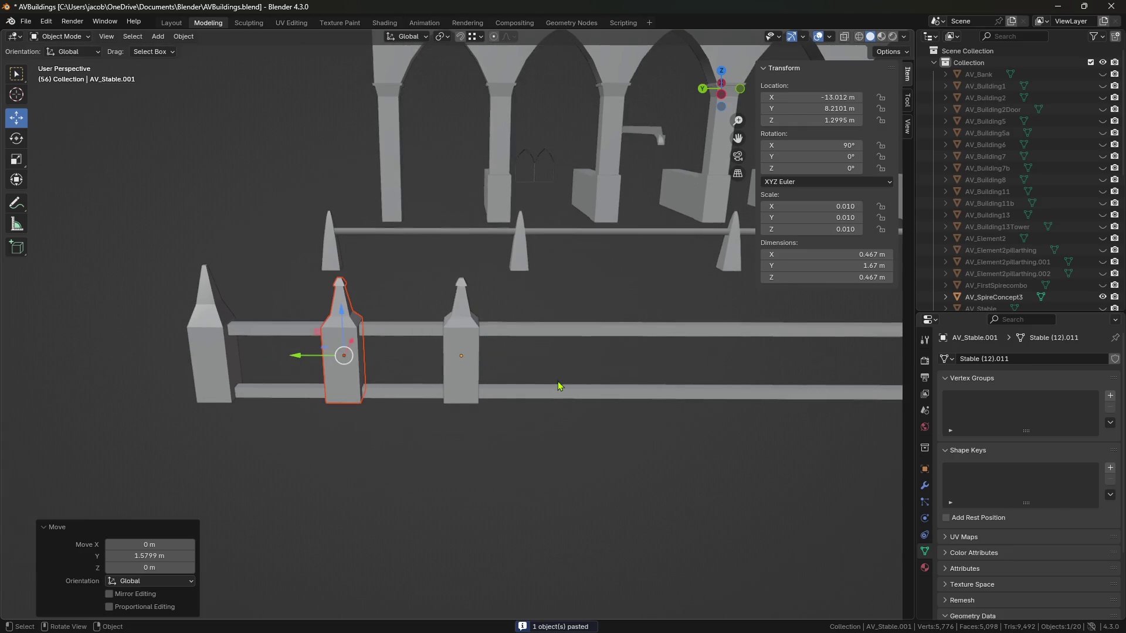
Select the pasted post and enter Edit Mode on its mesh.
left_click(558, 387)
scroll(573, 432, "up", 3)
scroll(585, 433, "up", 5)
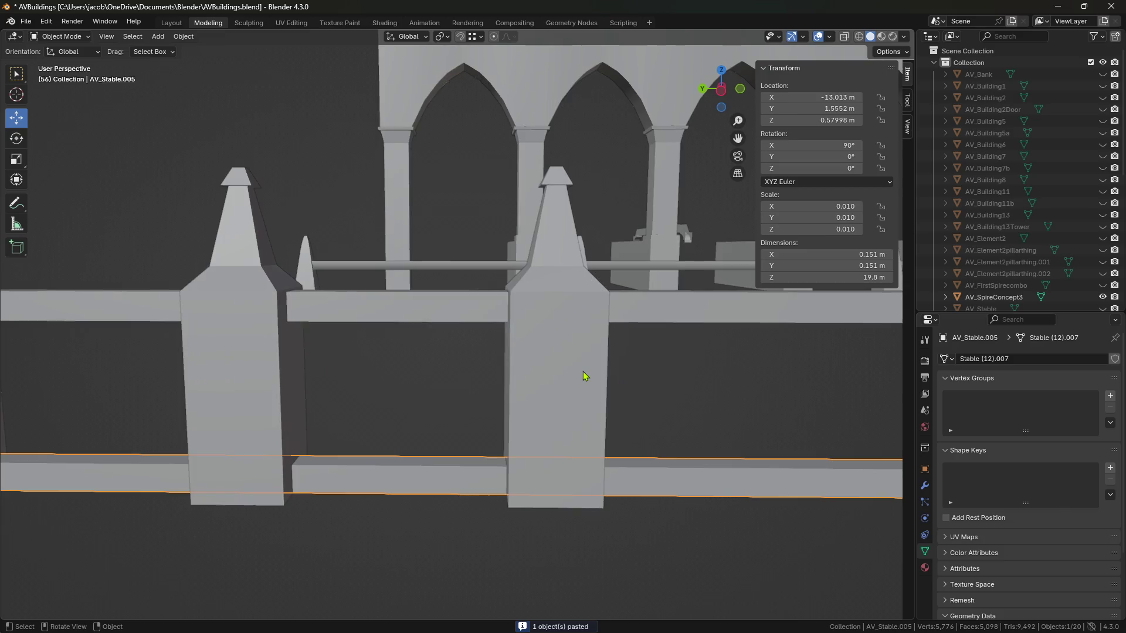
left_click(583, 371)
key("Tab")
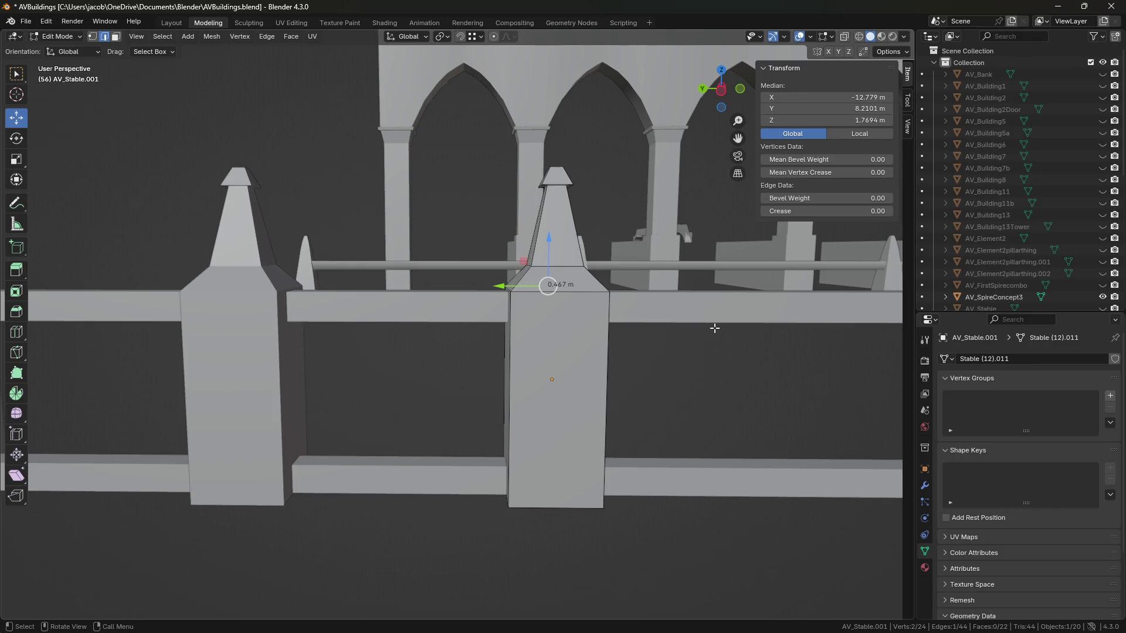
Select the copied post's spire faces from its small top face downward and delete them.
mouse_move(749, 392)
middle_mouse_down()
mouse_move(714, 417)
mouse_move(676, 407)
mouse_move(686, 428)
mouse_move(597, 401)
middle_mouse_up()
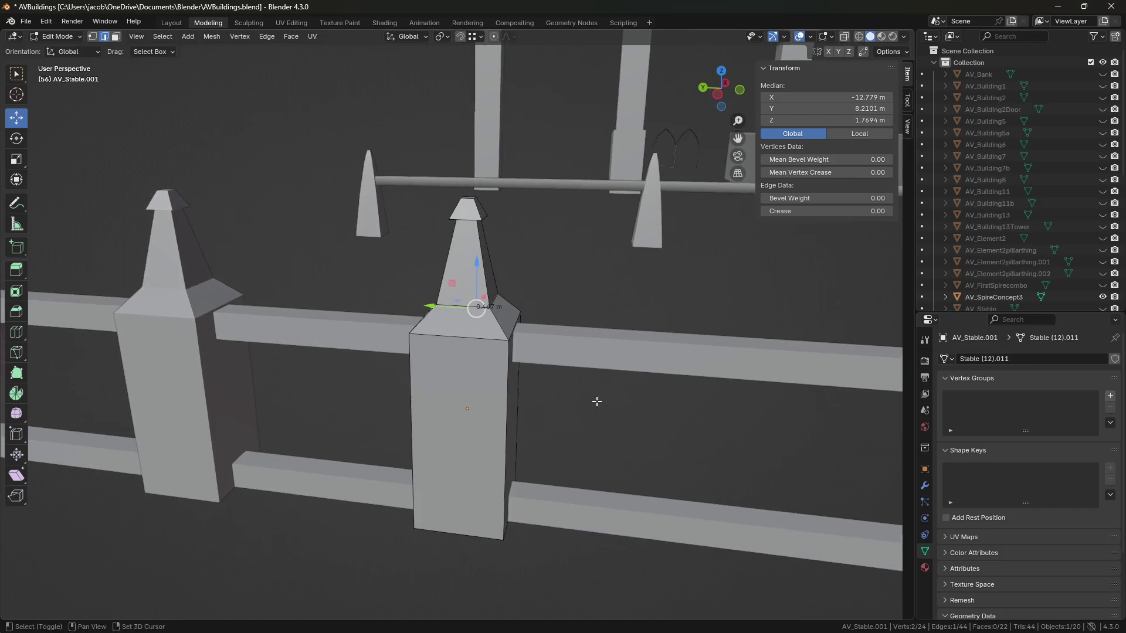
mouse_move(610, 349)
middle_mouse_down()
mouse_move(639, 313)
mouse_move(563, 319)
mouse_move(701, 326)
mouse_move(679, 333)
mouse_move(709, 324)
mouse_move(531, 350)
middle_mouse_up()
scroll(658, 324, "up", 3)
scroll(658, 322, "up", 4)
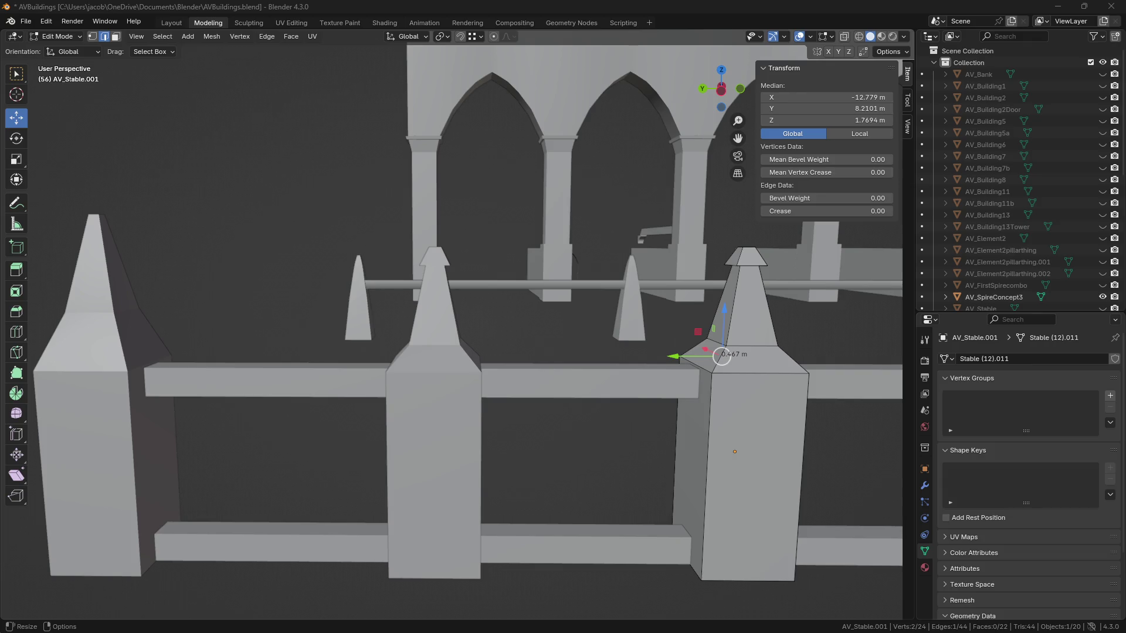
left_click(853, 295)
mouse_move(622, 342)
middle_mouse_down()
mouse_move(532, 356)
mouse_move(592, 320)
mouse_move(648, 242)
mouse_move(610, 276)
mouse_move(603, 303)
middle_mouse_up()
key("3")
scroll(592, 319, "up", 3)
left_click(605, 317)
key("ctrl+KP_Add")
key("ctrl+KP_Add")
key("ctrl+KP_Add")
key("x")
left_click(542, 245)
Fill the open top edge loop with a flat face and save the file.
middle_click_drag(542, 245, 563, 318)
key("2")
left_click(554, 379, "alt")
key("f")
mouse_move(556, 390)
middle_mouse_down()
mouse_move(584, 369)
mouse_move(639, 372)
mouse_move(612, 334)
middle_mouse_up()
key("ctrl+s")
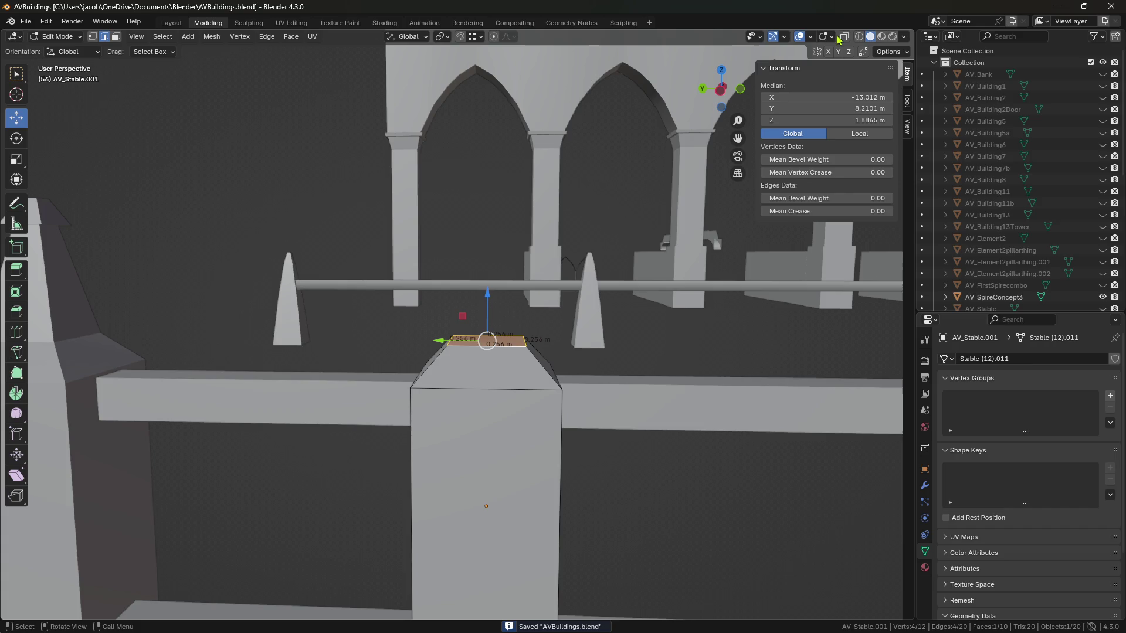
In a wireframe side view, widen the top edge and raise it into a test band.
left_click(859, 37)
left_click(722, 101)
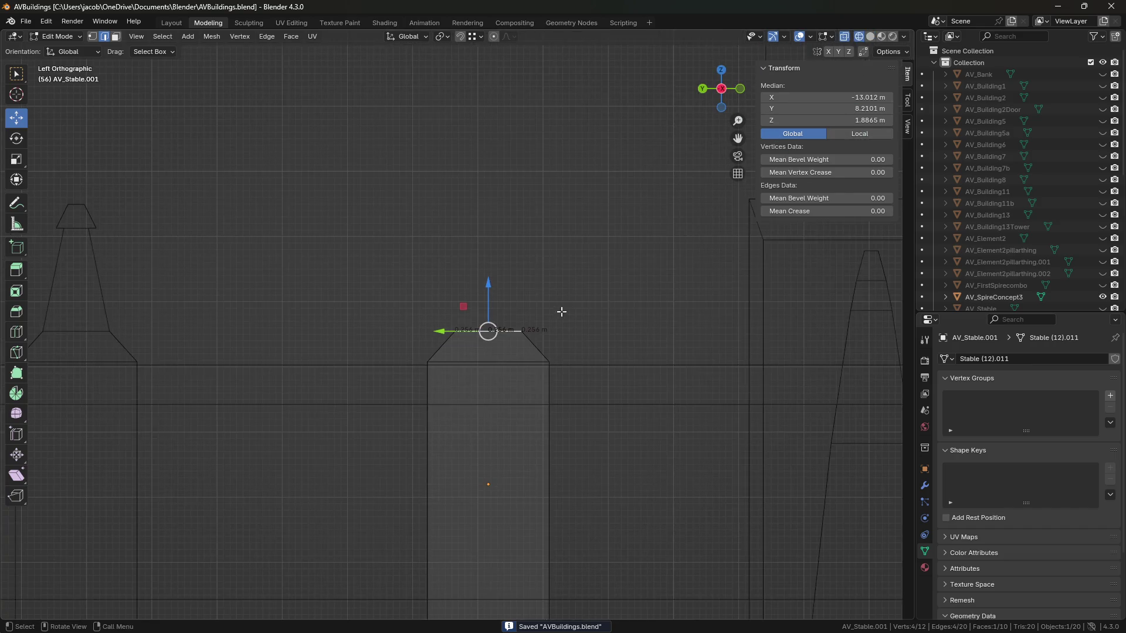
scroll(553, 246, "up", 2)
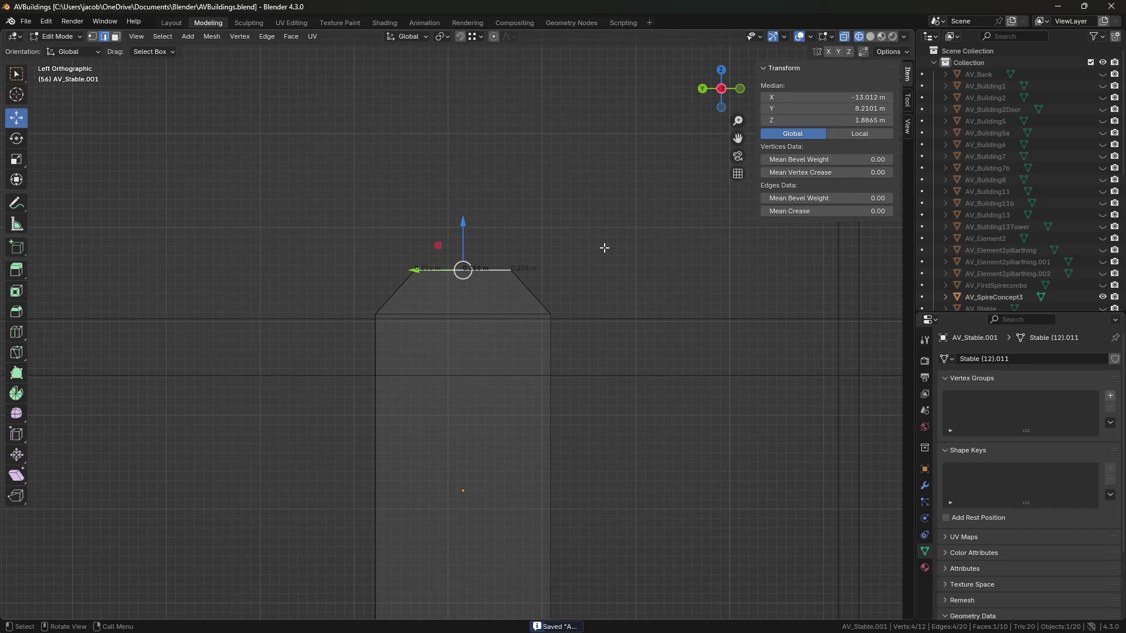
key("s")
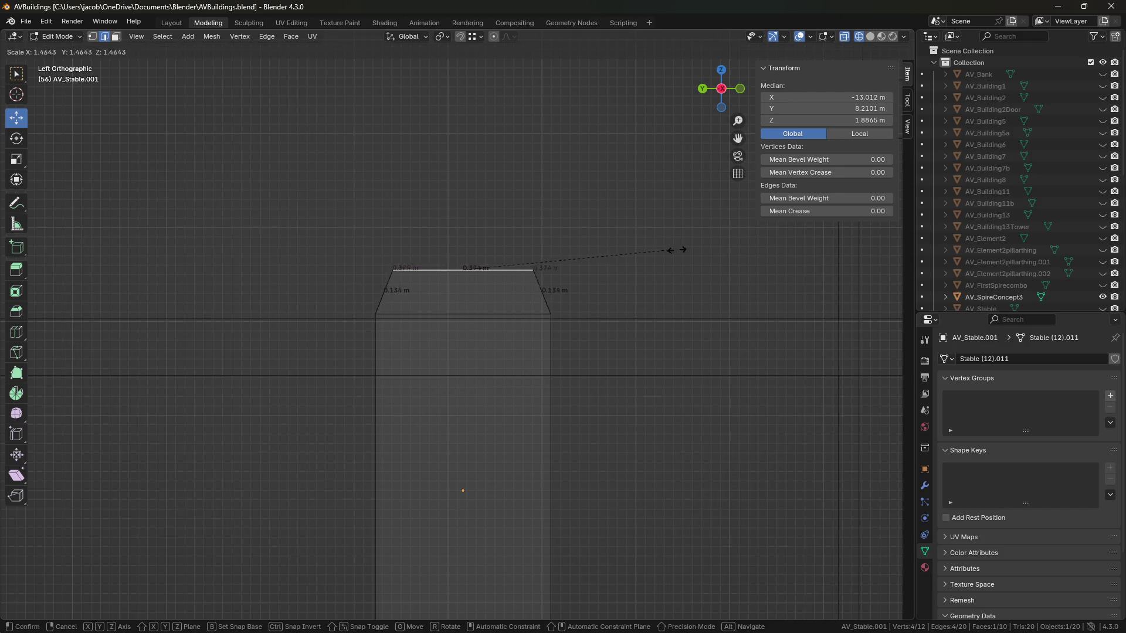
left_click(749, 249)
left_click_drag(465, 227, 469, 264)
Delete the four test-band faces, fill the top flat again, and save AVBuildings.blend.
key("3")
left_click(555, 297, "alt")
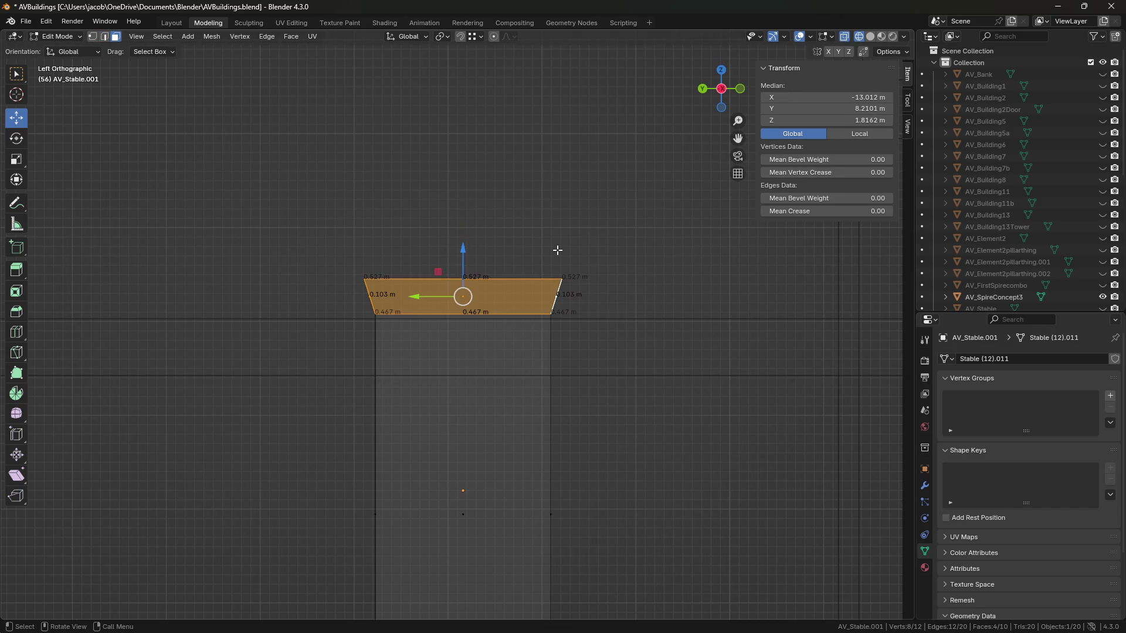
middle_click_drag(556, 250, 547, 281)
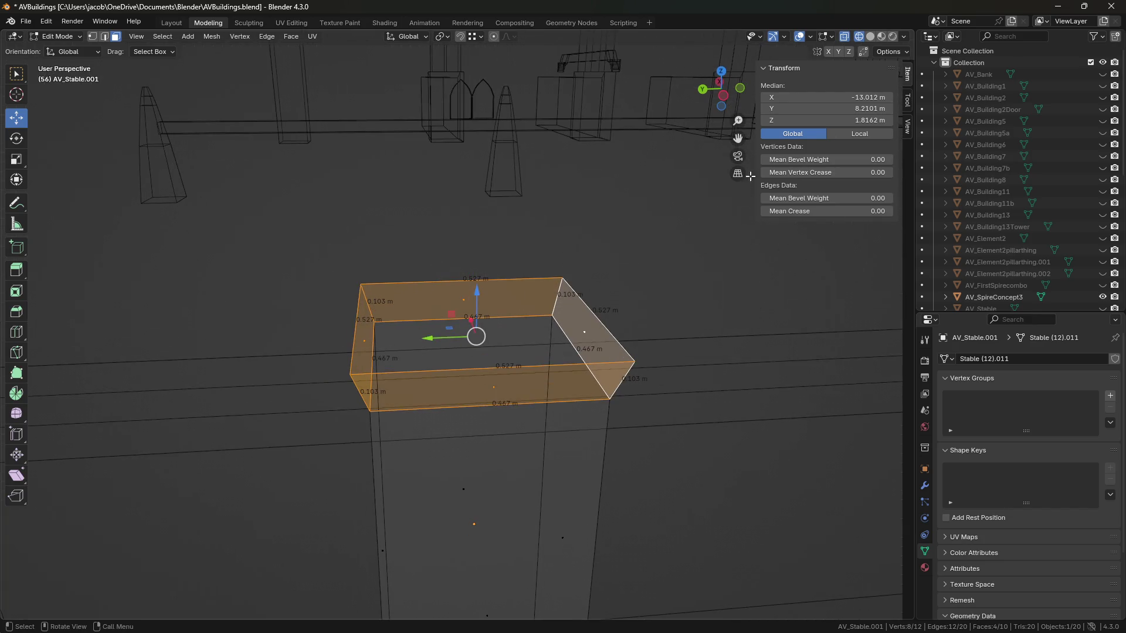
left_click(870, 36)
key("x")
left_click(565, 320)
left_click(510, 320, "alt")
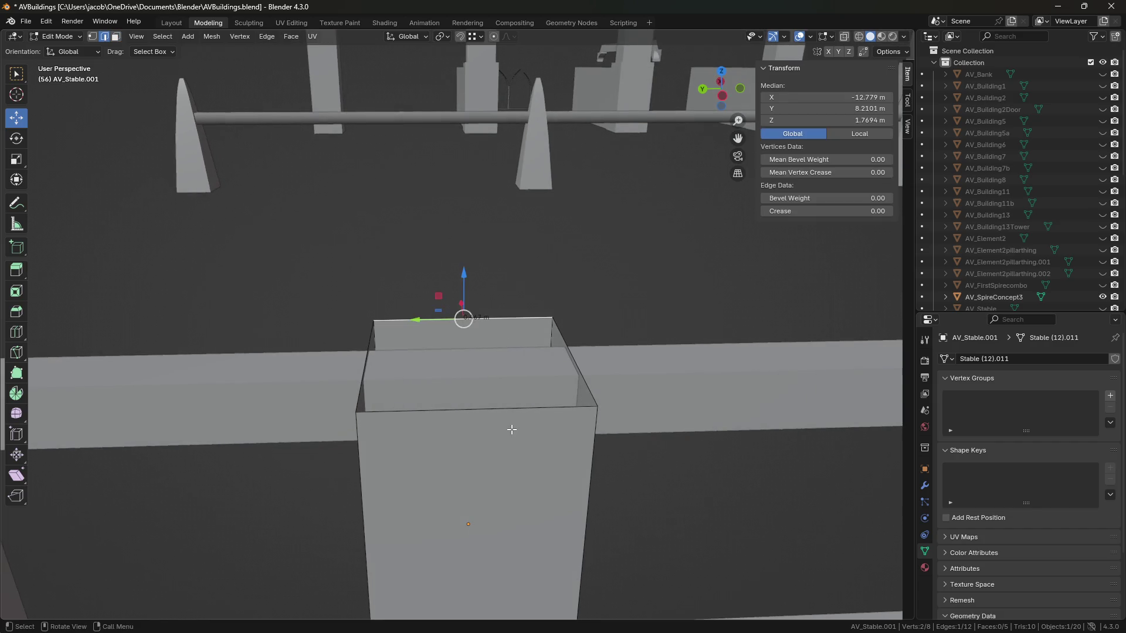
key("f")
key("3")
key("ctrl+s")
left_click_drag(727, 94, 740, 92)
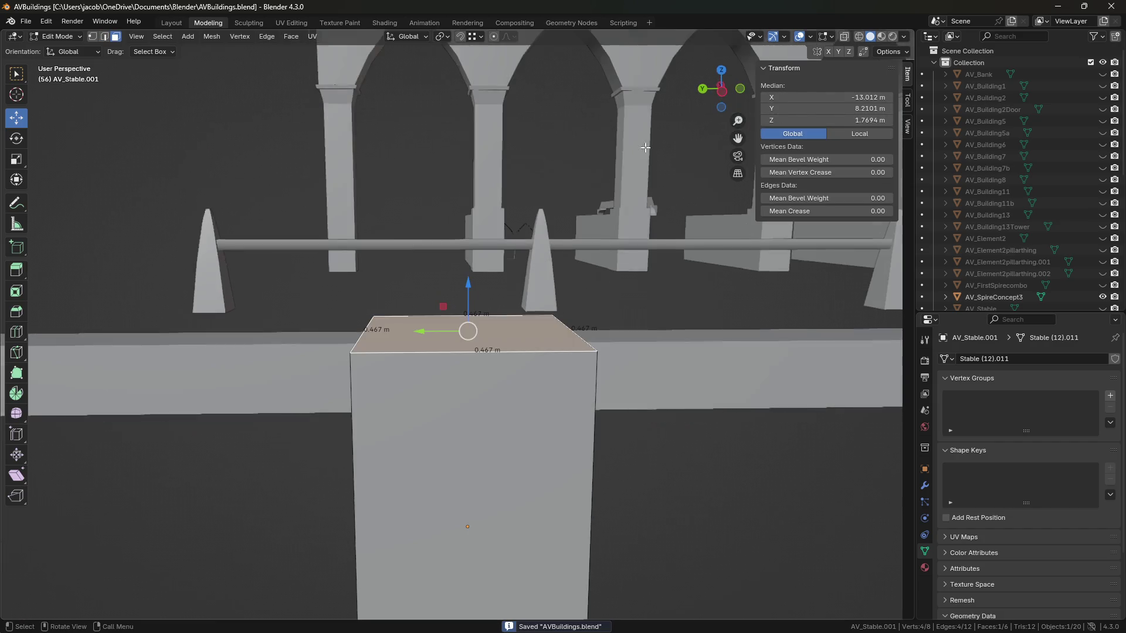
Raise the top face slightly, then extrude and widen the outline into a sloped shoulder.
left_click(721, 88)
left_click(861, 37)
scroll(627, 297, "up", 3)
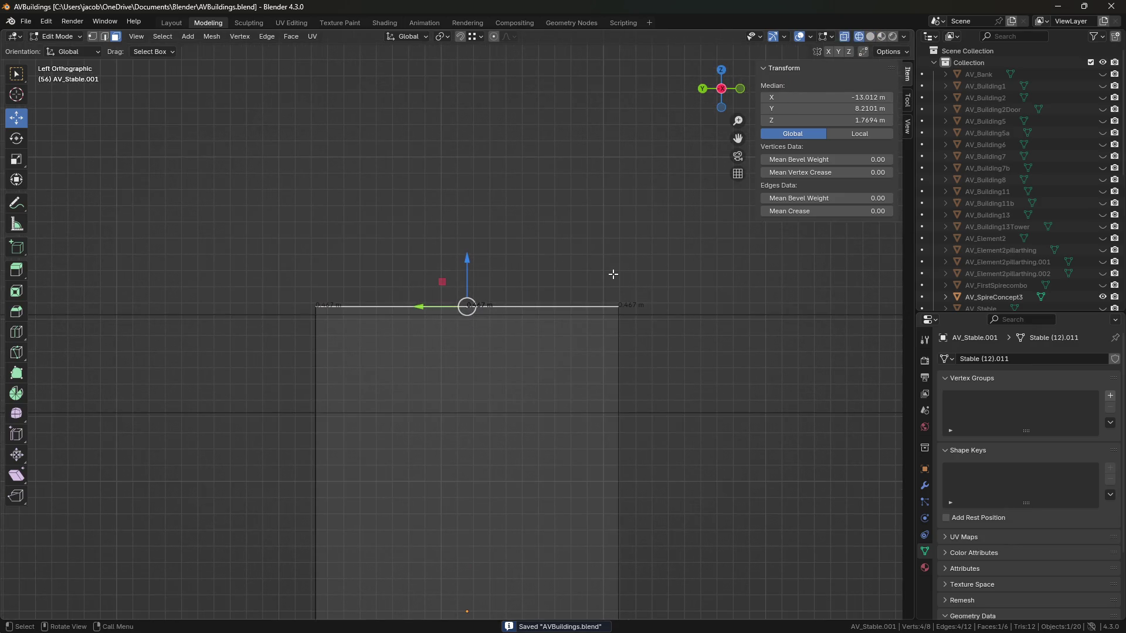
left_click_drag(469, 270, 469, 262)
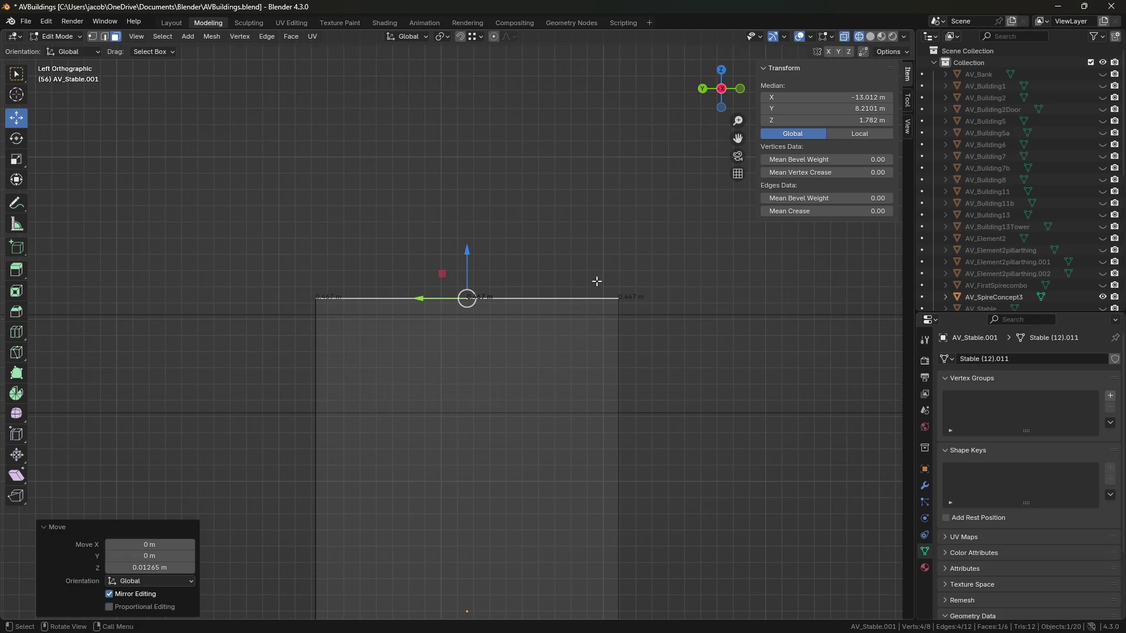
key("e")
key("Escape")
key("s")
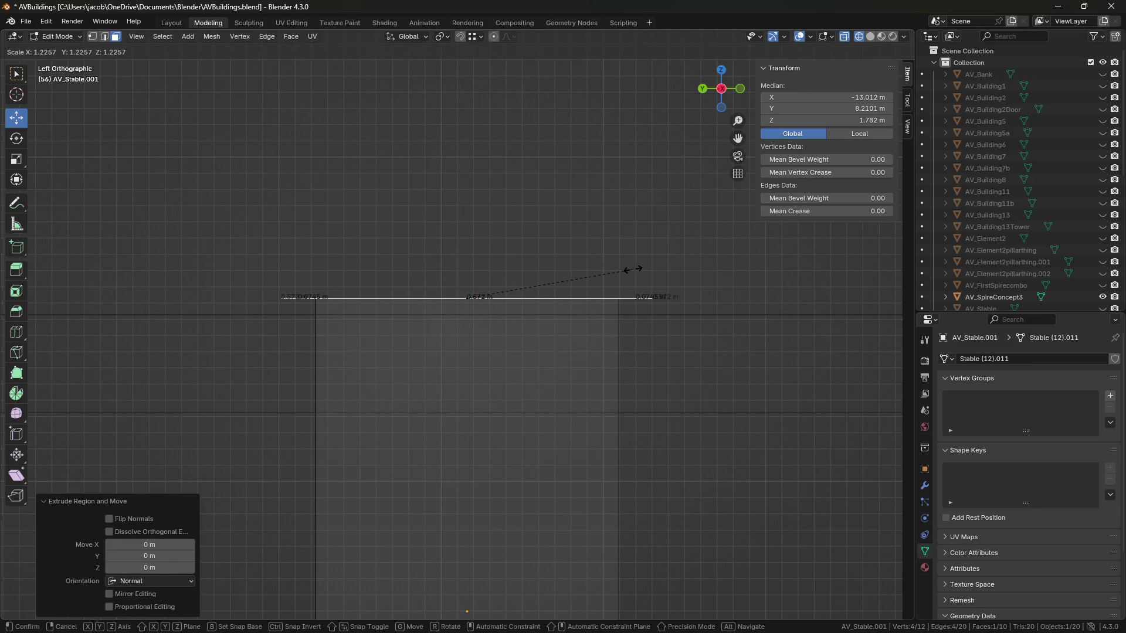
left_click(632, 270)
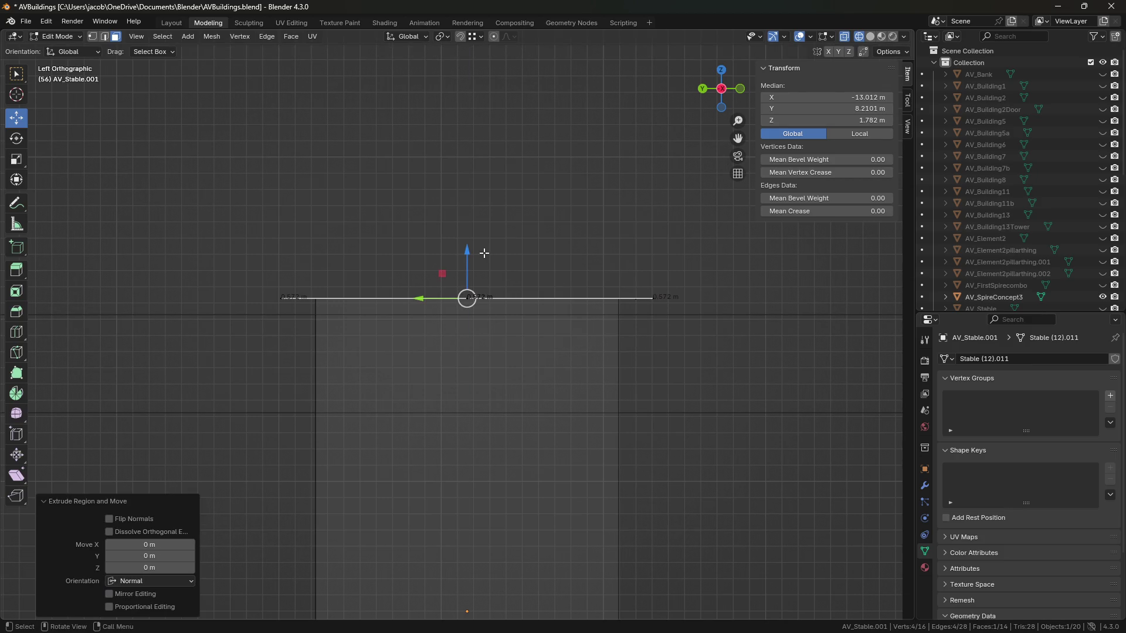
key("e")
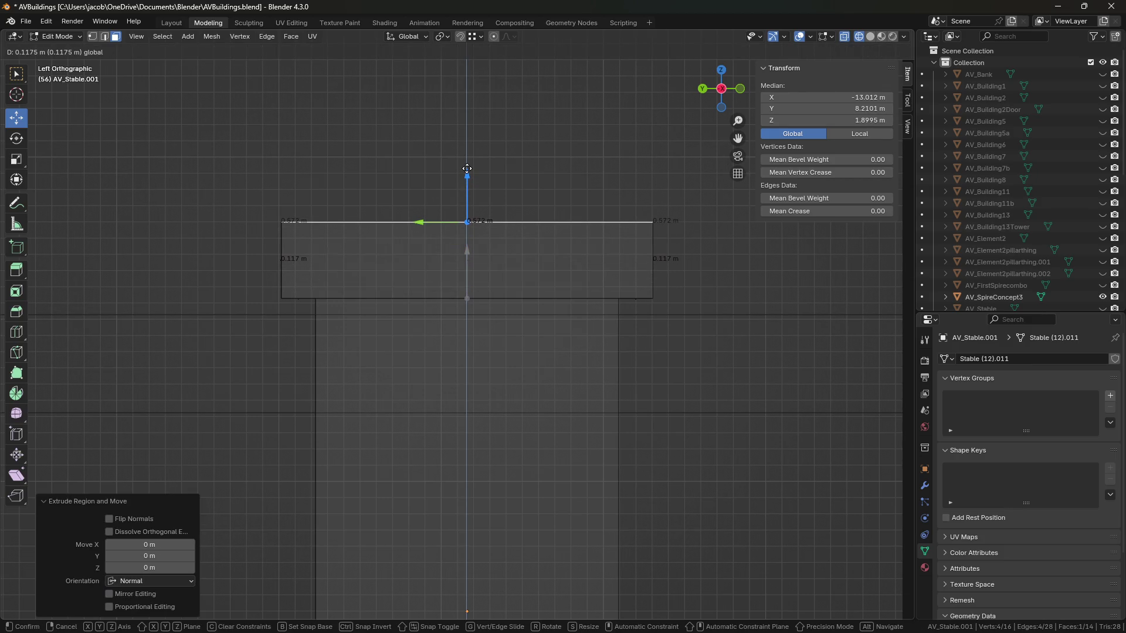
left_click(466, 170)
middle_click_drag(493, 170, 515, 216, "shift")
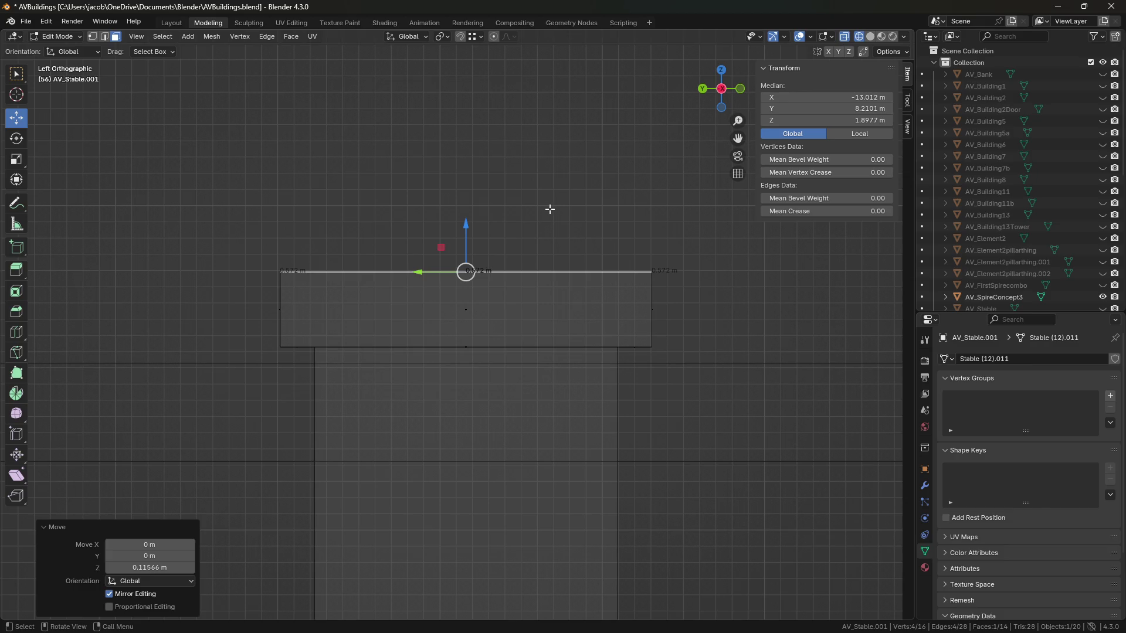
Add a narrow band: lift a new edge, narrow it to about 0.71, extrude up about 0.037 m.
key("e")
key("Escape")
mouse_move(467, 222)
left_mouse_down()
mouse_move(466, 169)
mouse_move(476, 192)
mouse_move(466, 181)
left_mouse_up()
key("s")
left_click(545, 188)
key("s")
left_click(523, 188)
middle_click_drag(512, 171, 515, 204, "shift")
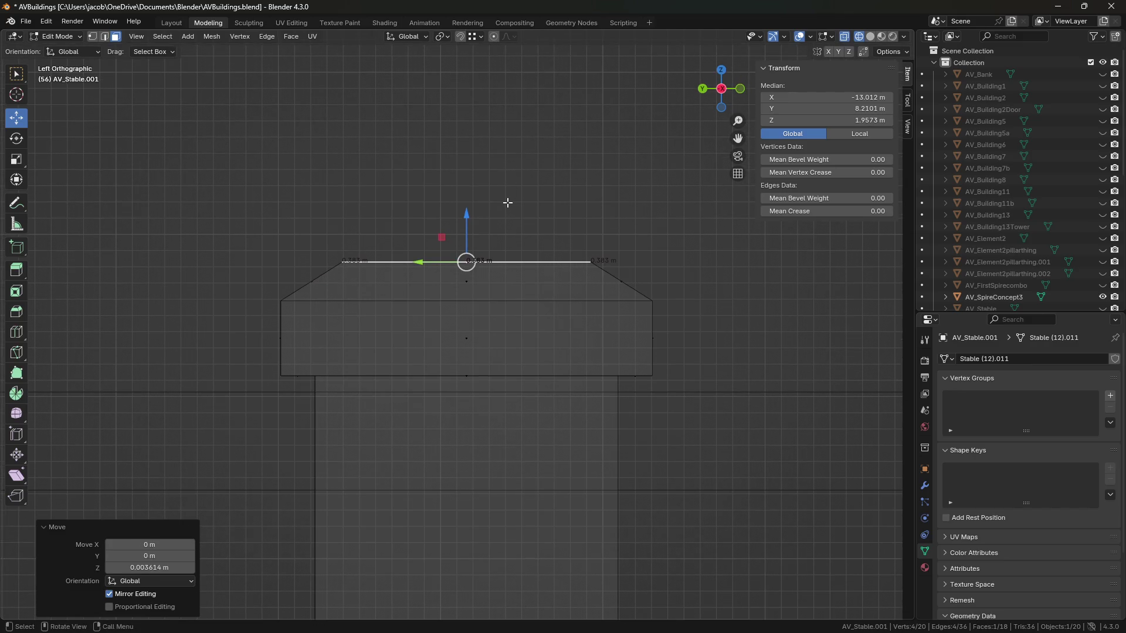
key("e")
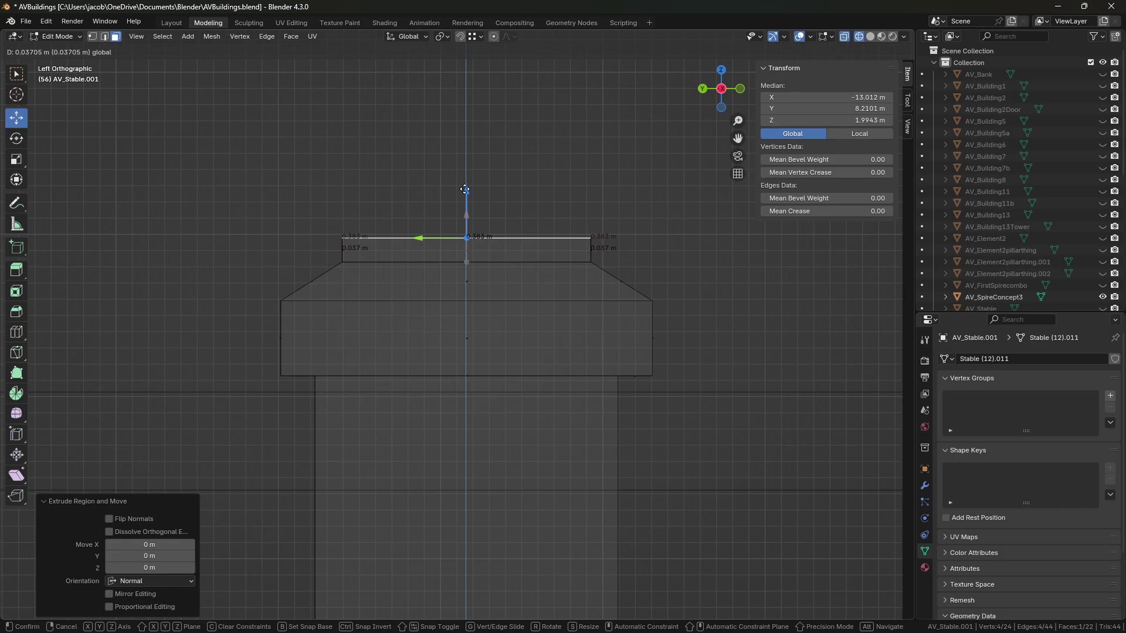
left_click(464, 189)
middle_click_drag(525, 187, 524, 200, "shift")
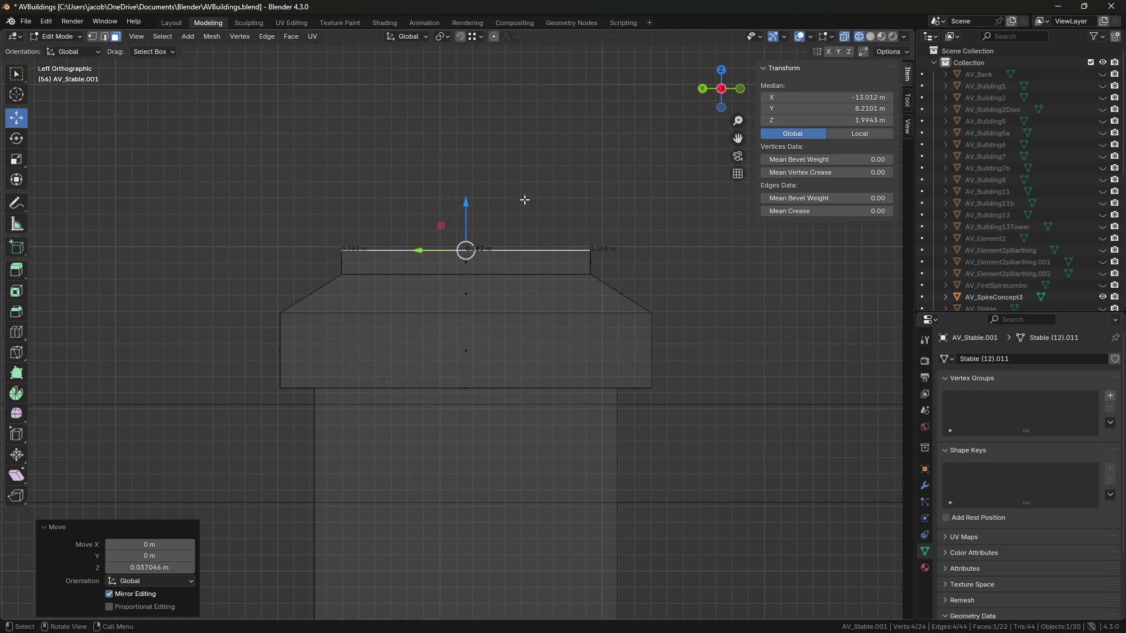
Flare the top edge out to 1.167 and extrude it about 0.08 m into a taller block.
key("e")
key("Escape")
key("s")
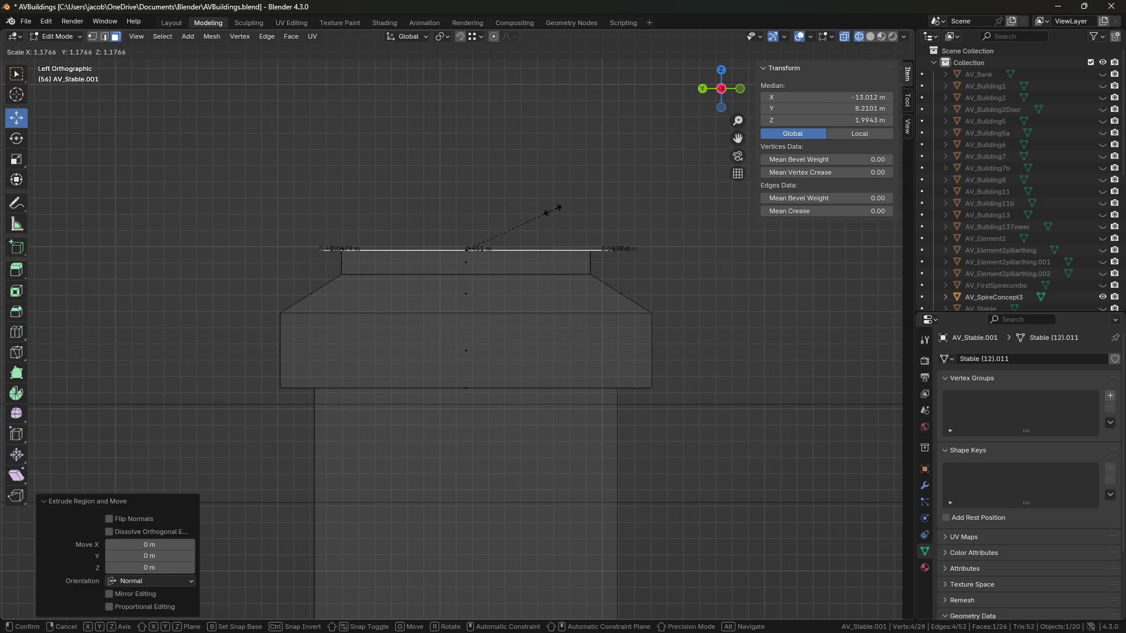
left_click(551, 209)
mouse_move(467, 202)
left_mouse_down()
mouse_move(475, 186)
mouse_move(458, 125)
left_mouse_up()
key("e")
key("Escape")
middle_click_drag(472, 150, 472, 181, "shift")
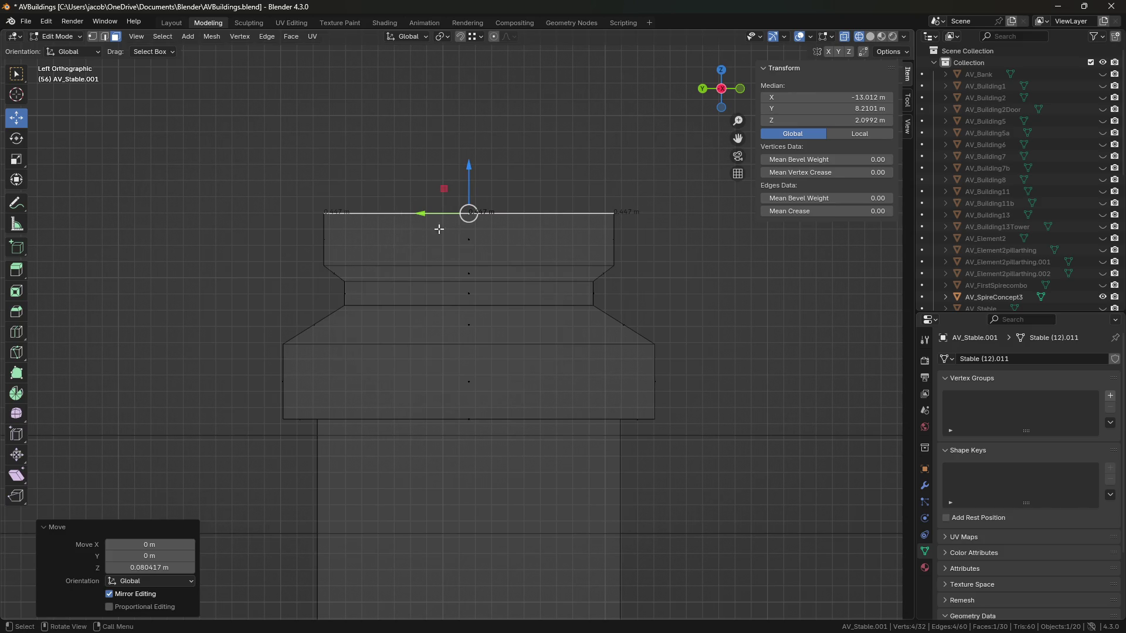
Extrude the top edge a short way up along Z and narrow it to 0.857.
middle_click_drag(545, 178, 548, 238, "shift")
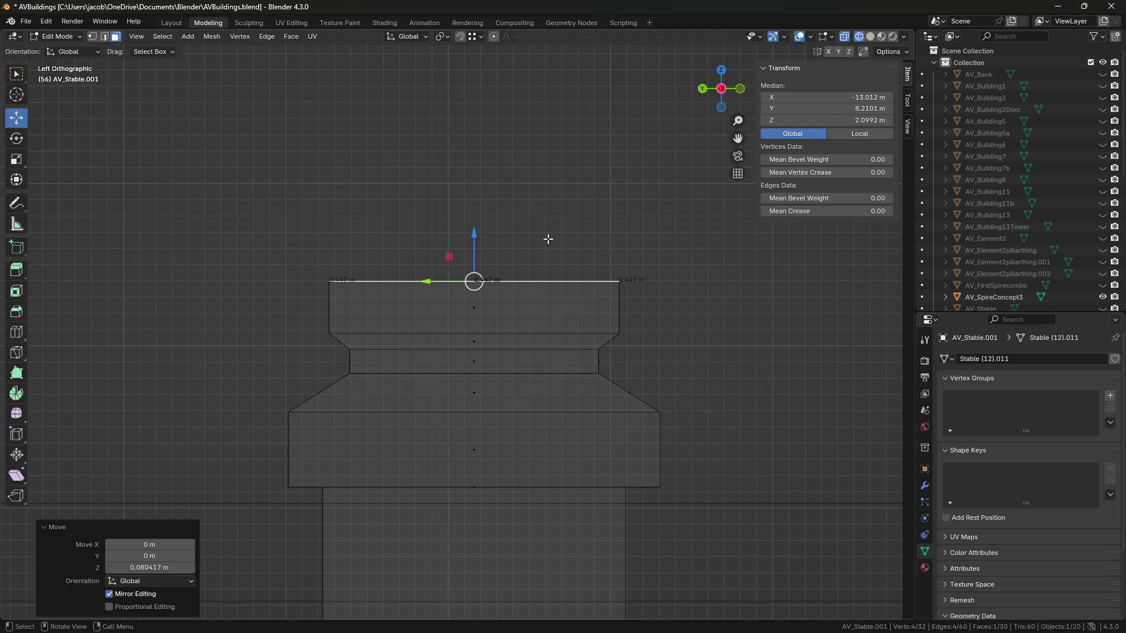
key("e")
key("z")
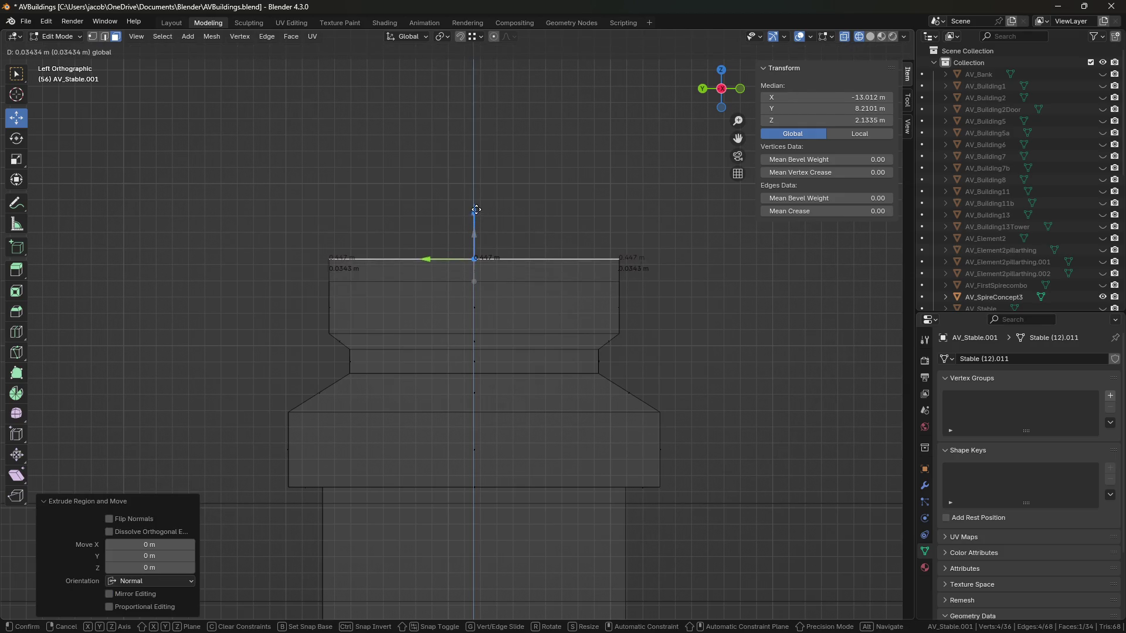
left_click(477, 209)
key("s")
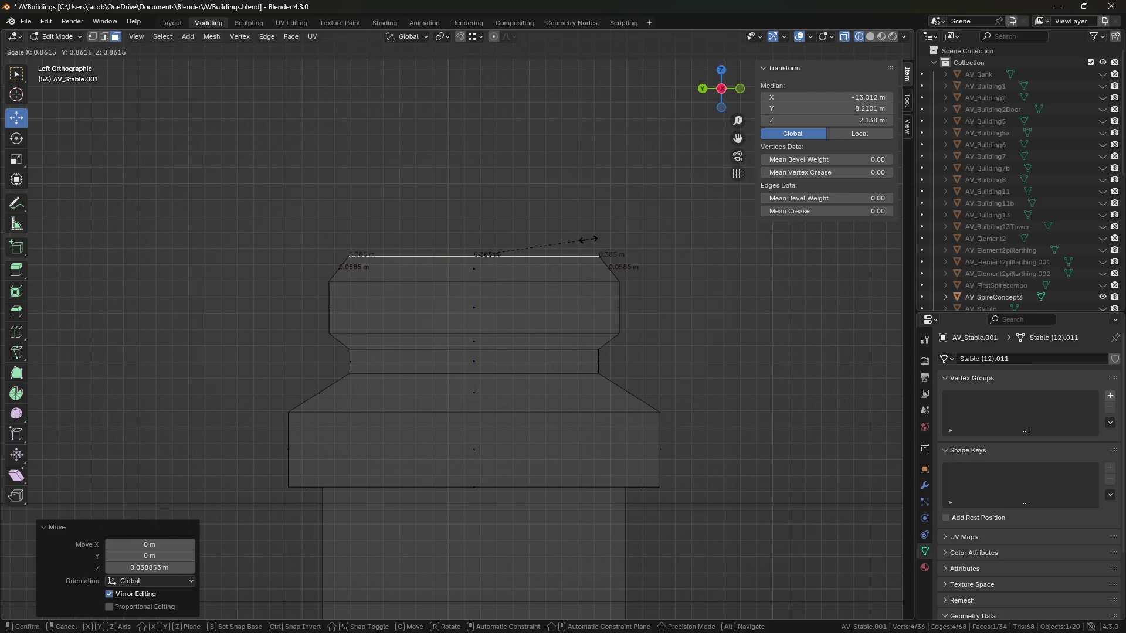
left_click(589, 239)
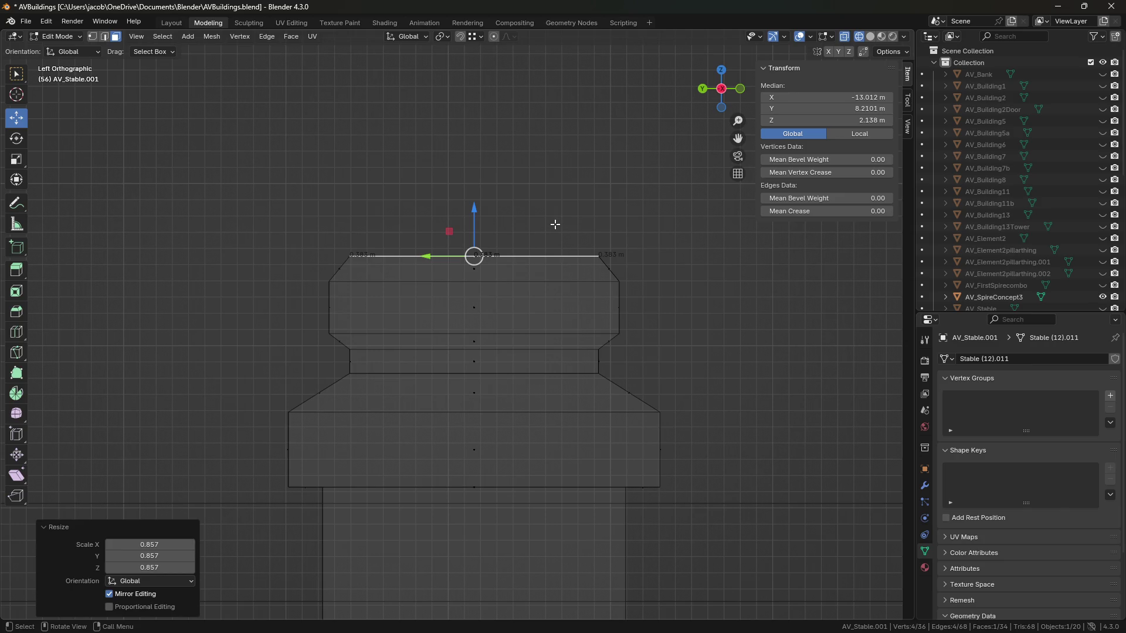
Extrude the edge in place, shrink it, and extrude upward to form the narrower top block.
key("e")
right_click(614, 219)
key("s")
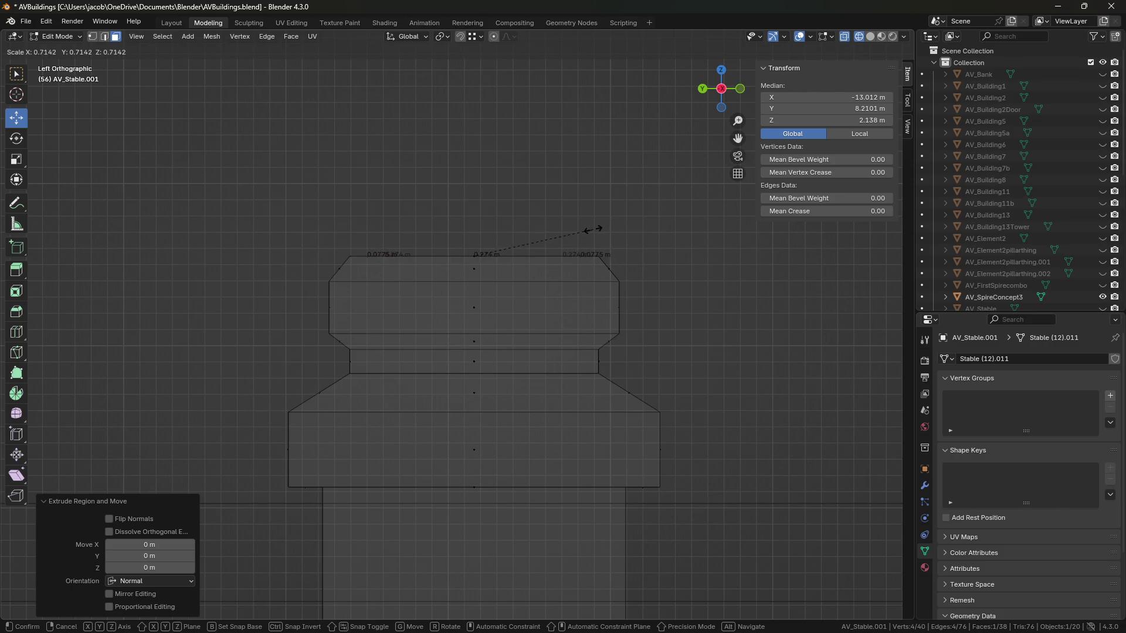
left_click(589, 230)
key("e")
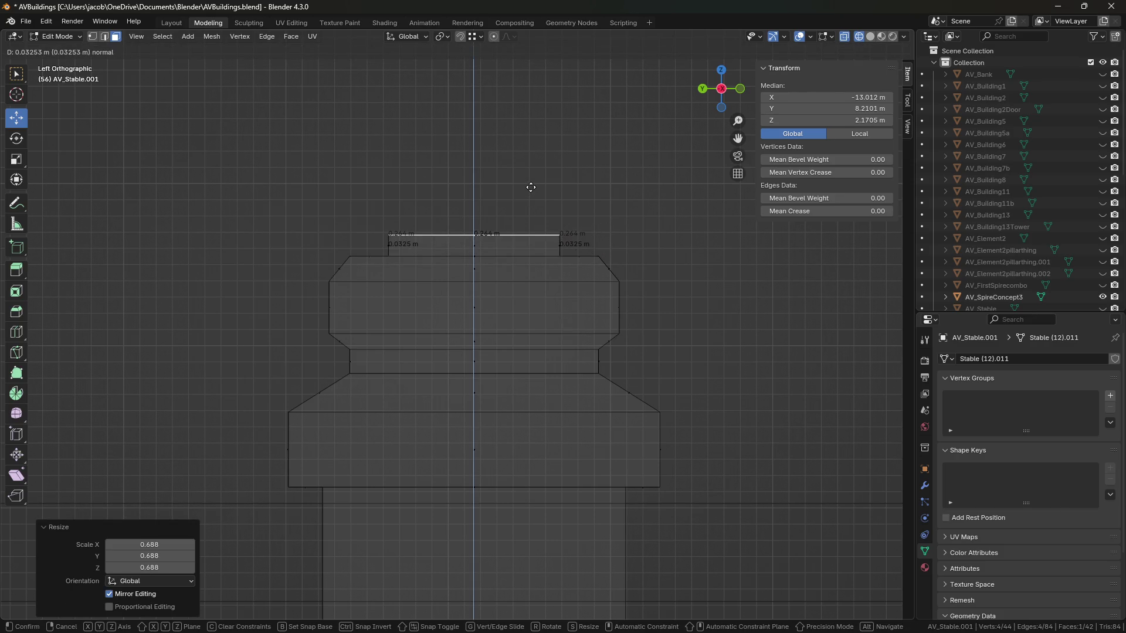
left_click(530, 187)
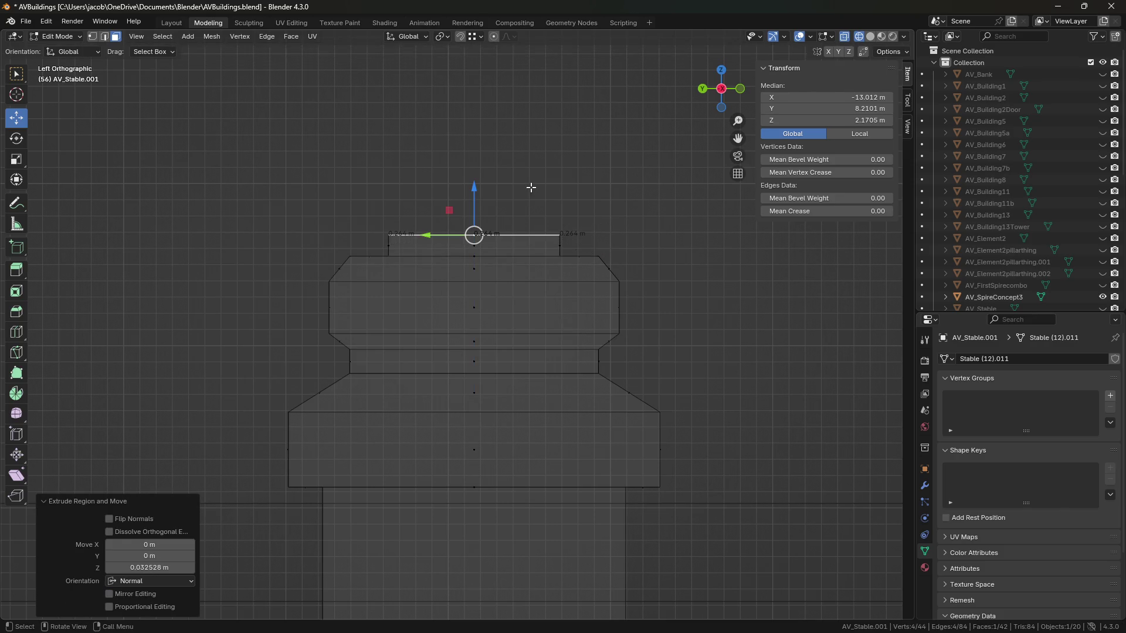
Select only the topmost edge loop of the cap.
left_click(562, 243, "alt")
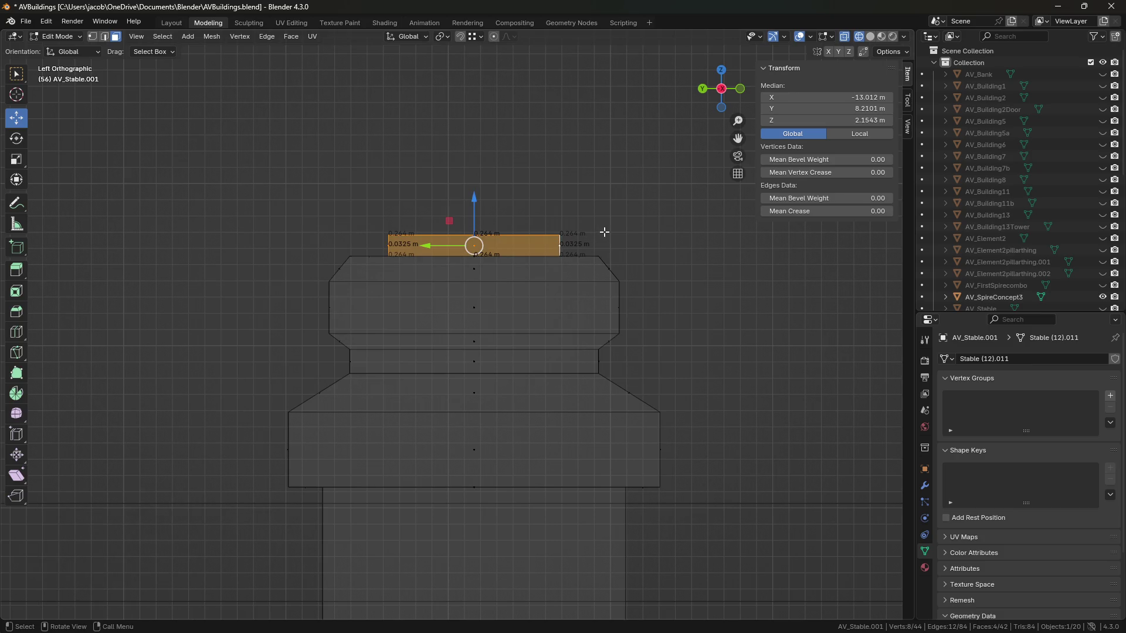
key("2")
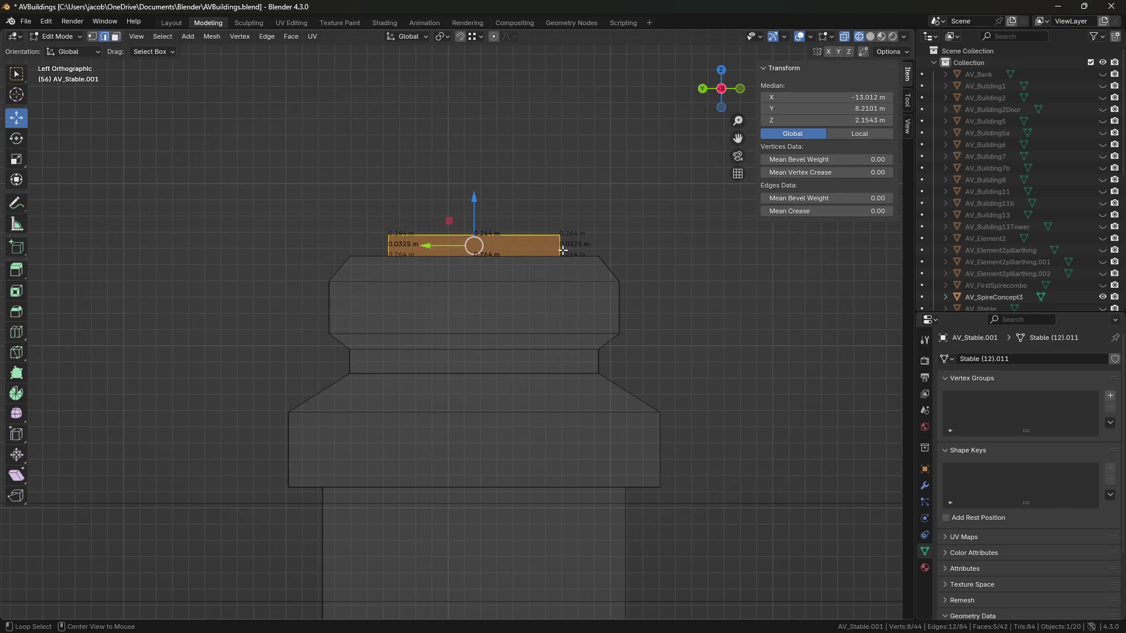
left_click(562, 253, "alt")
left_click(558, 248, "alt")
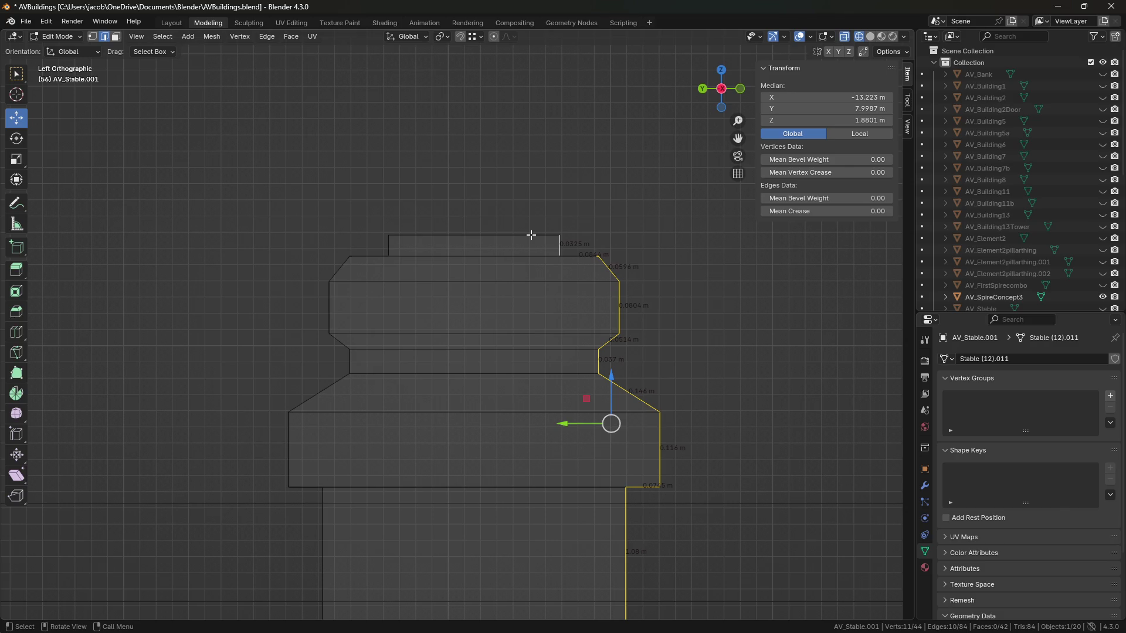
left_click(550, 213)
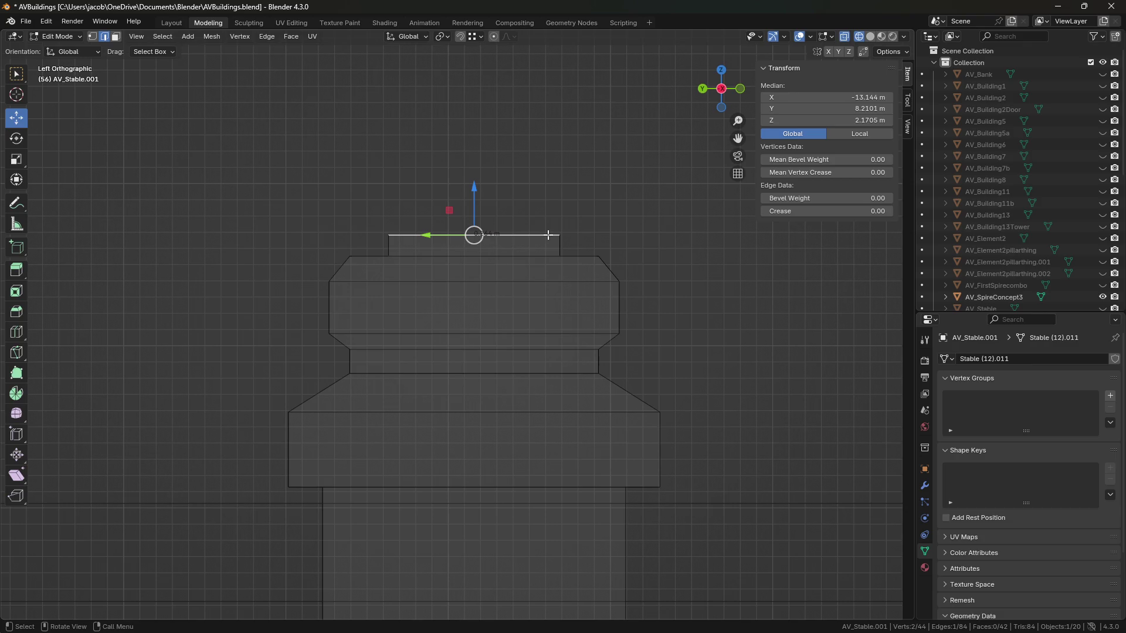
key("r")
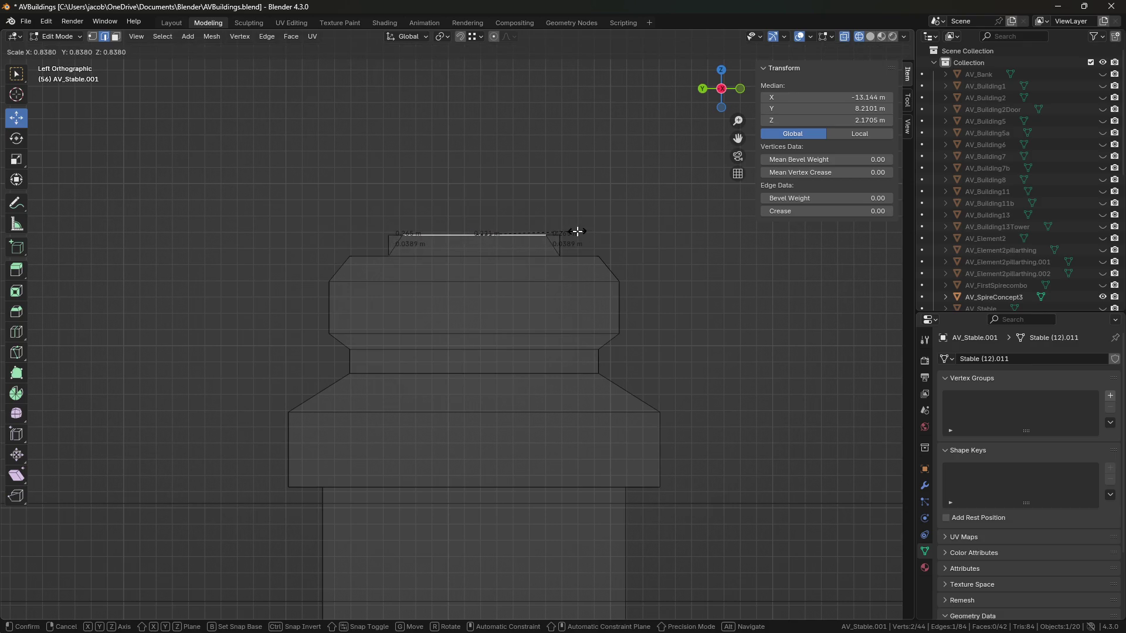
key("Escape")
key("1")
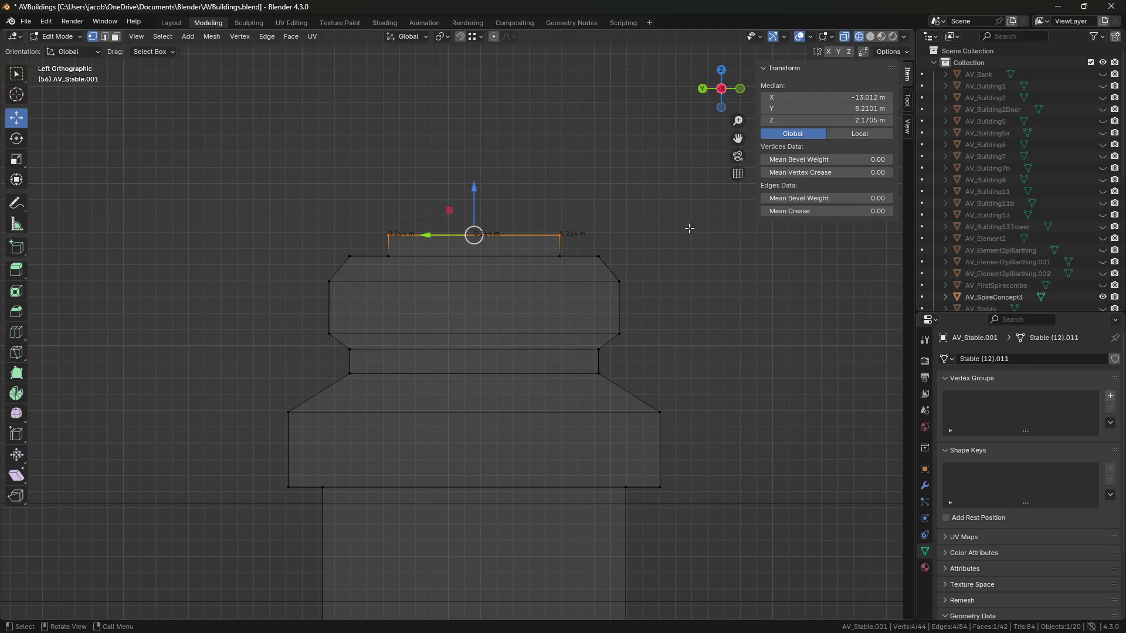
Narrow the top edge to 0.847, extrude and taper it into a pointed spire tip, then save.
key("s")
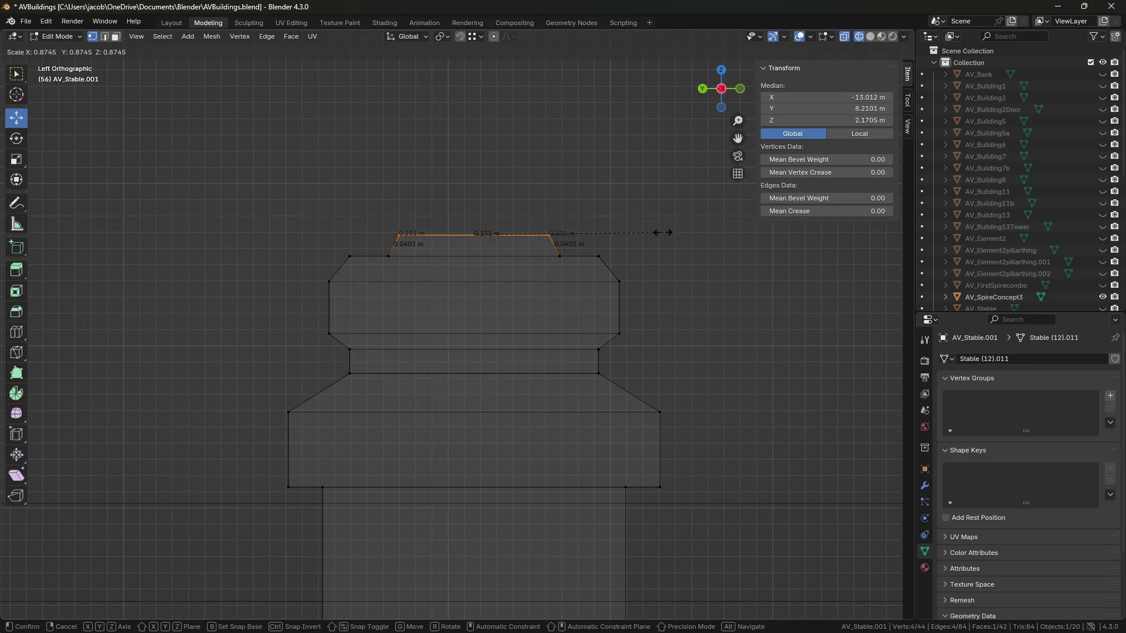
left_click(655, 232)
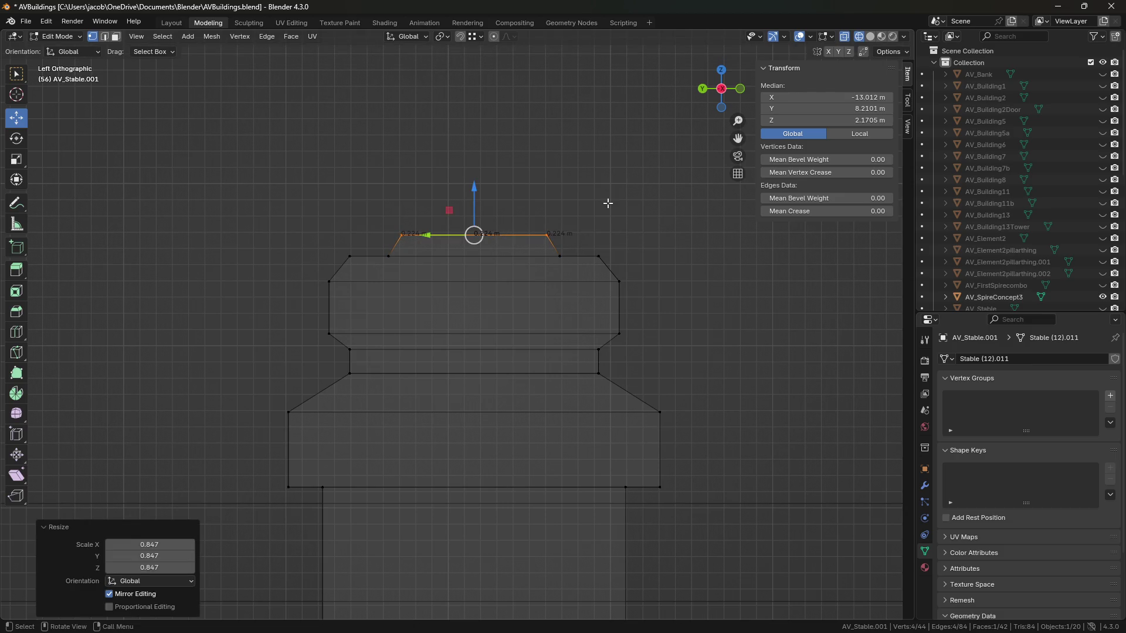
key("e")
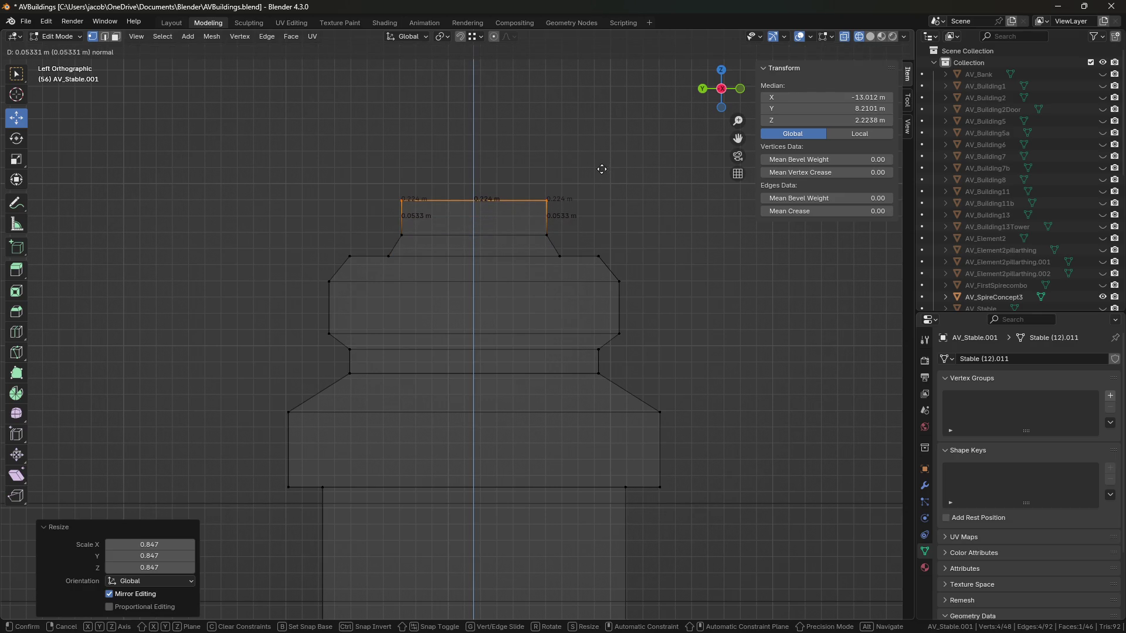
left_click(600, 171)
key("s")
left_click(516, 181)
left_click_drag(478, 159, 479, 85)
scroll(608, 236, "down", 3)
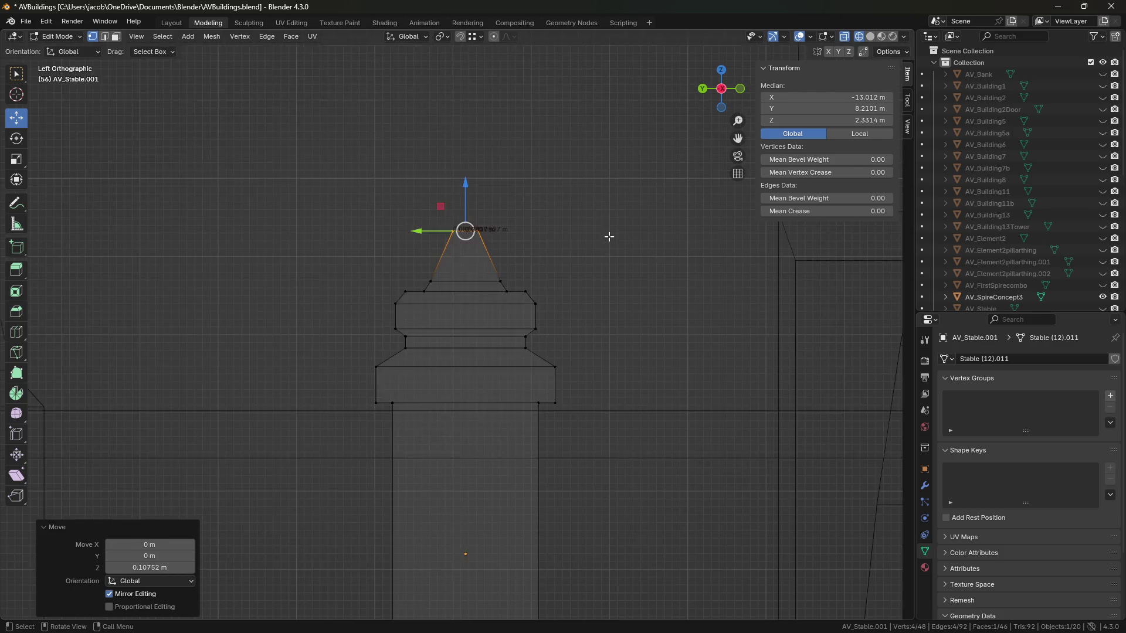
key("Tab")
middle_click_drag(608, 236, 614, 258)
scroll(613, 259, "down", 2)
key("ctrl+s")
Shade the viewport solid and orbit in close around the spire-capped fence post.
left_click(870, 37)
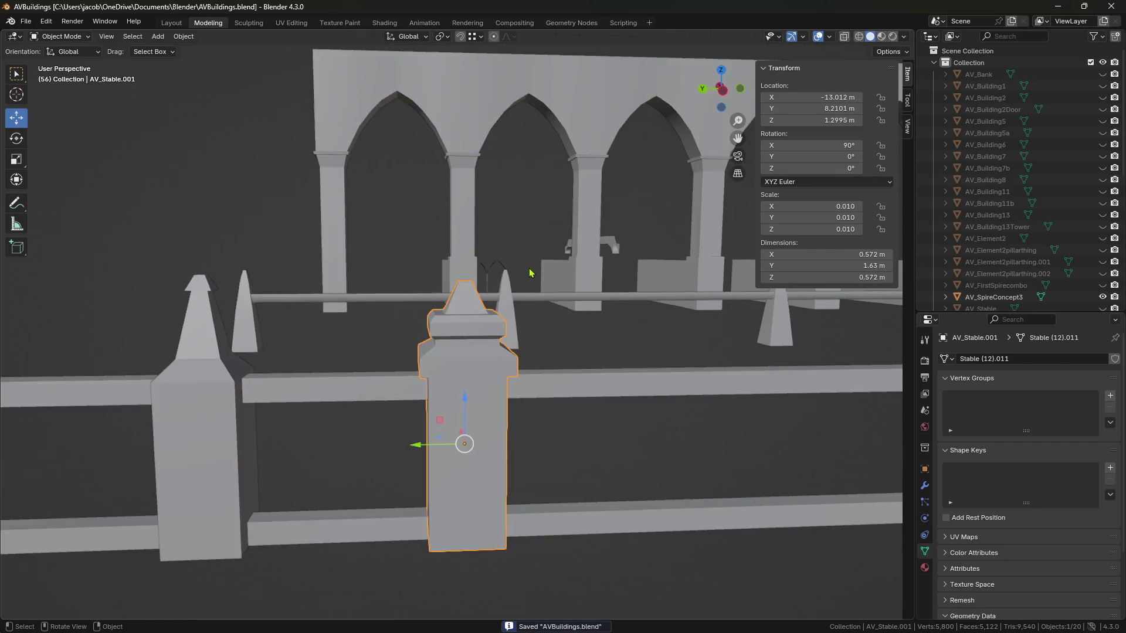
middle_click_drag(530, 271, 596, 290)
scroll(695, 513, "down", 2)
scroll(614, 476, "up", 5)
mouse_move(614, 476)
middle_mouse_down()
mouse_move(593, 475)
mouse_move(568, 442)
mouse_move(588, 450)
middle_mouse_up()
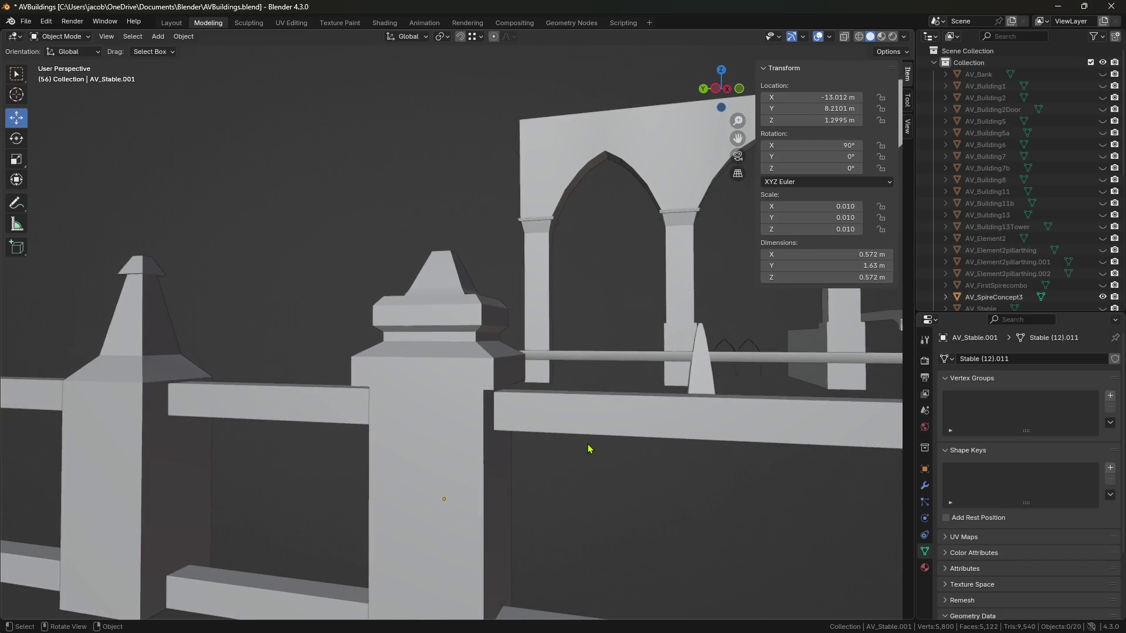
scroll(459, 396, "up", 3)
mouse_move(460, 397)
middle_mouse_down()
mouse_move(467, 417)
mouse_move(514, 410)
mouse_move(459, 389)
mouse_move(494, 381)
middle_mouse_up()
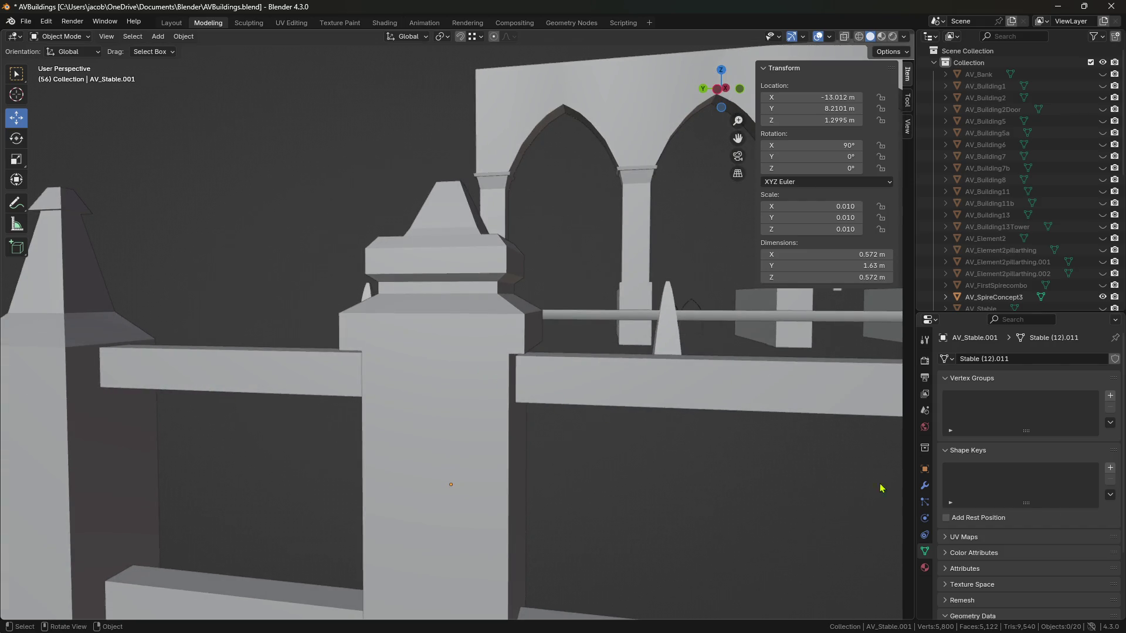
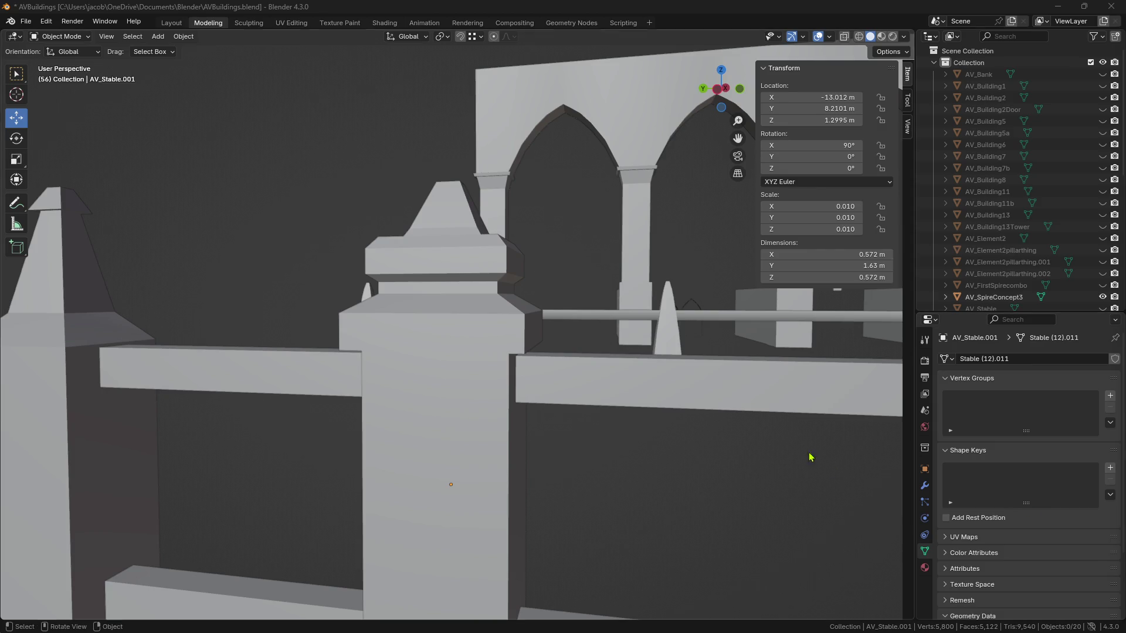
Orbit around the fence pillars and save the blend file.
middle_click_drag(635, 427, 647, 422)
key("ctrl+s")
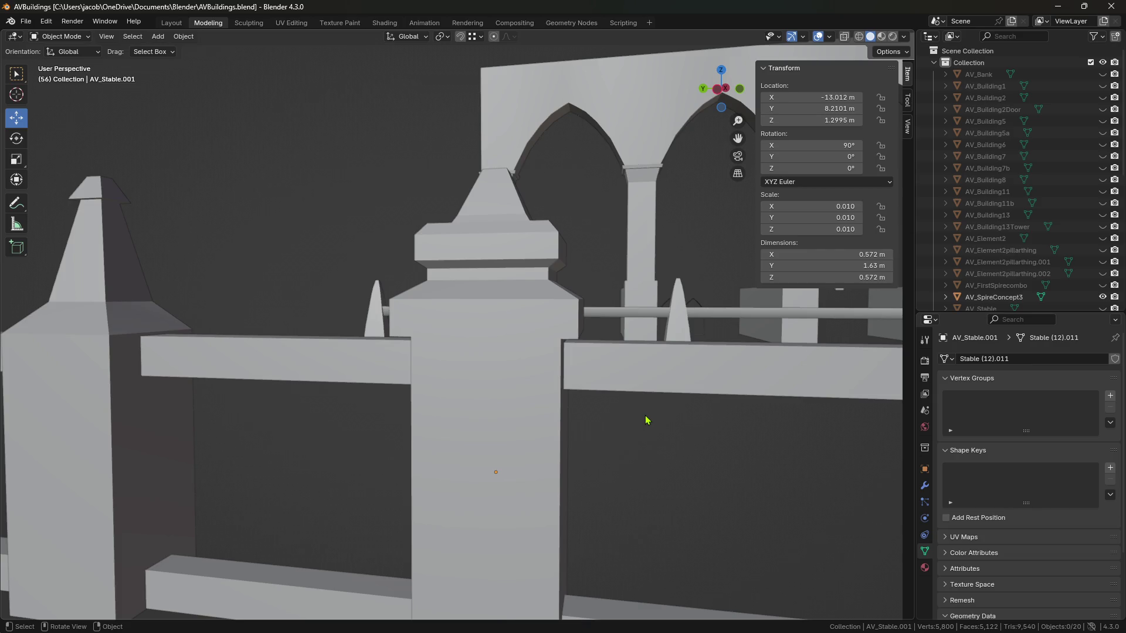
scroll(596, 389, "down", 5)
mouse_move(581, 395)
middle_mouse_down()
mouse_move(633, 395)
mouse_move(500, 407)
mouse_move(485, 420)
mouse_move(593, 394)
mouse_move(565, 397)
mouse_move(582, 389)
middle_mouse_up()
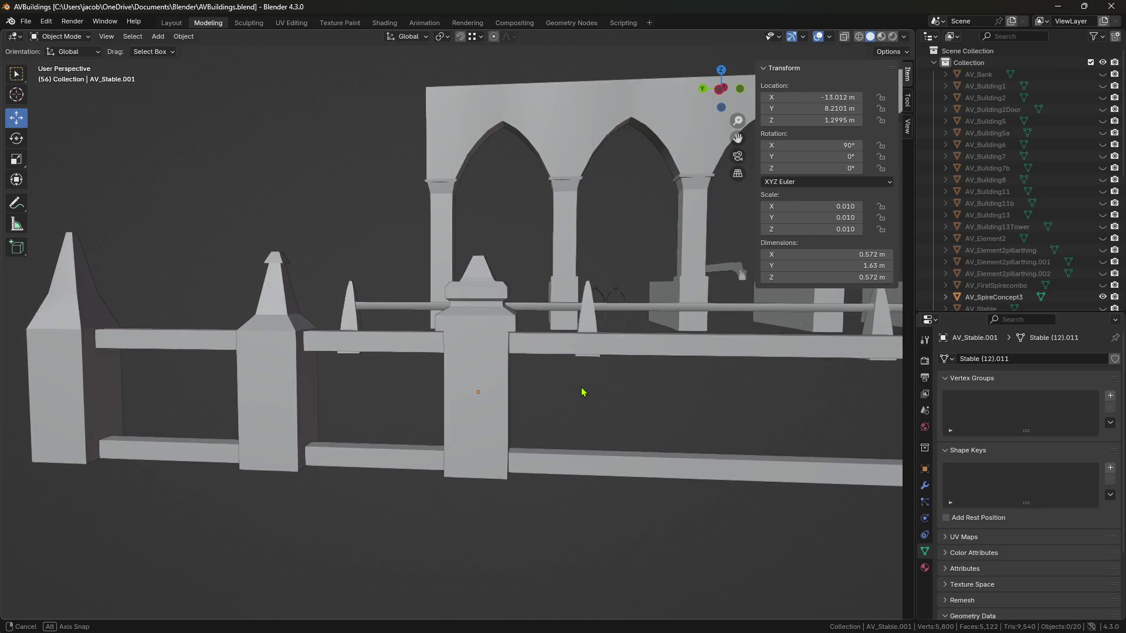
Enter Edit Mode on the AV_Stable.001 pillar and switch to edge select at its finial.
scroll(580, 384, "up", 6)
key("Tab")
mouse_move(508, 320)
middle_mouse_down()
mouse_move(495, 329)
mouse_move(451, 234)
middle_mouse_up()
scroll(495, 330, "up", 4)
left_click(104, 36)
Raise the finial's top edges along Z and scale them down to narrow the tip.
scroll(451, 228, "down", 3)
key("g")
key("z")
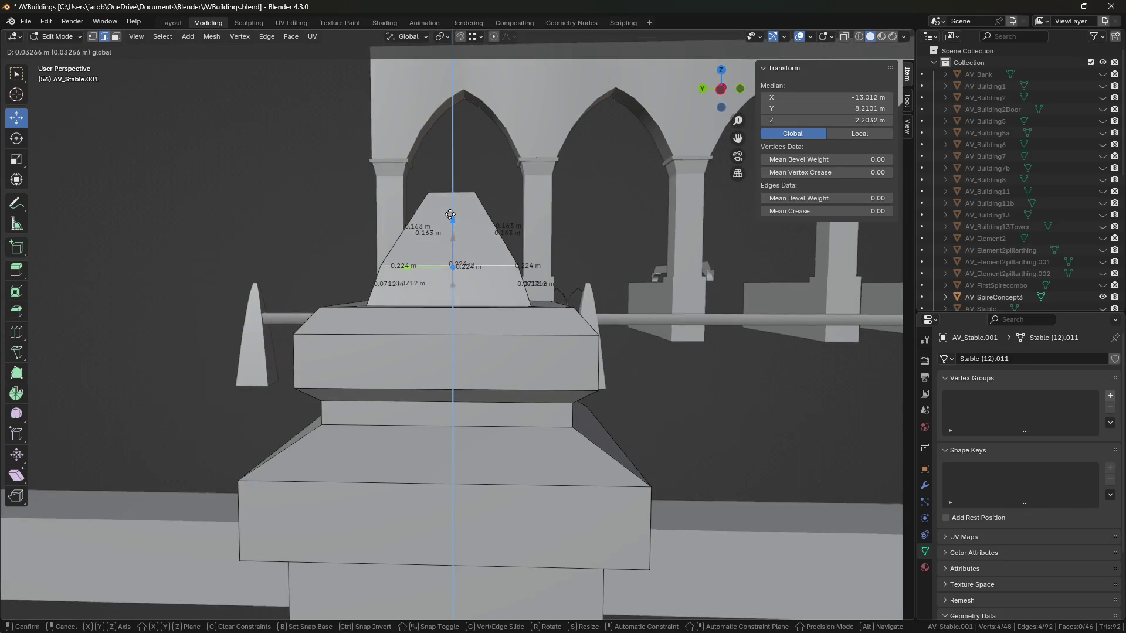
left_click(452, 218)
key("s")
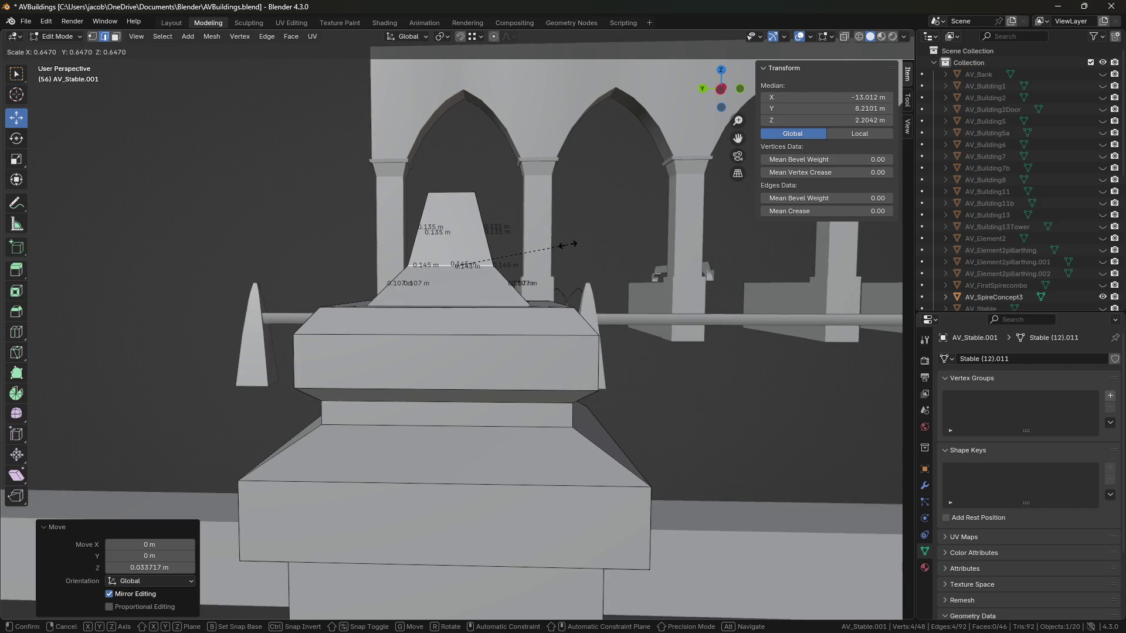
left_click(558, 244)
scroll(608, 334, "down", 3)
Return to Object Mode and delete the extra pointed fence post AV_Stable.007.
key("Tab")
mouse_move(636, 390)
middle_mouse_down()
mouse_move(529, 404)
mouse_move(668, 384)
mouse_move(648, 372)
mouse_move(668, 389)
mouse_move(564, 360)
mouse_move(554, 375)
middle_mouse_up()
left_click(563, 360)
scroll(554, 375, "down", 3)
left_click(378, 359)
left_click(495, 388)
key("Delete")
Slide the capped pillar AV_Stable.001 along Y to 10.07 m in its place.
left_click(519, 351)
key("g")
key("y")
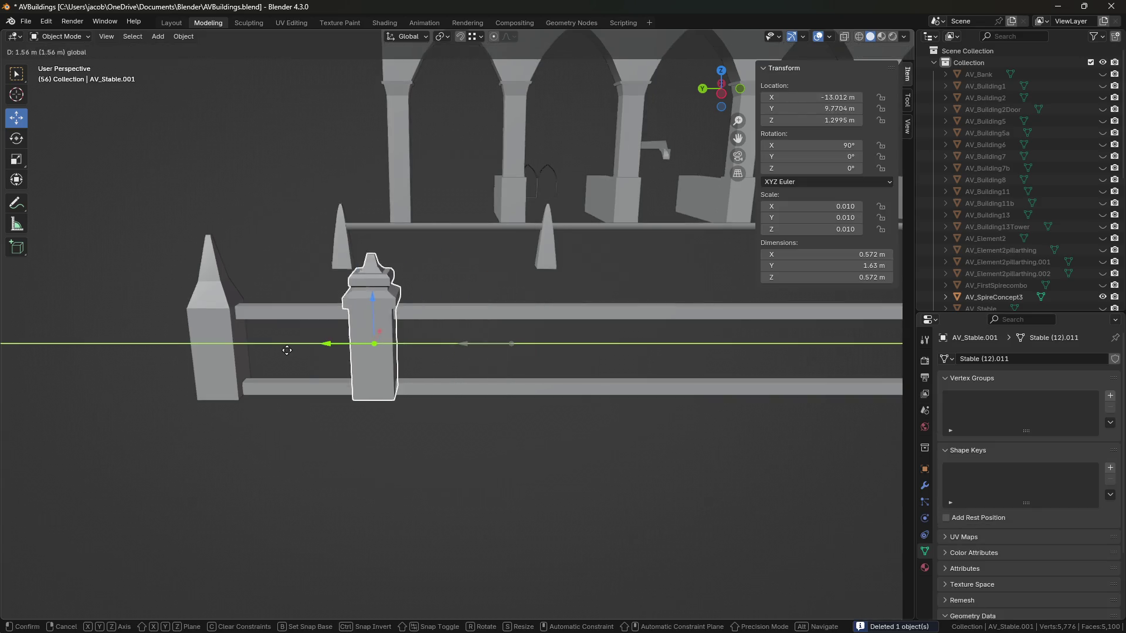
left_click(289, 350)
middle_click_drag(493, 430, 565, 452, "shift")
left_click(566, 453)
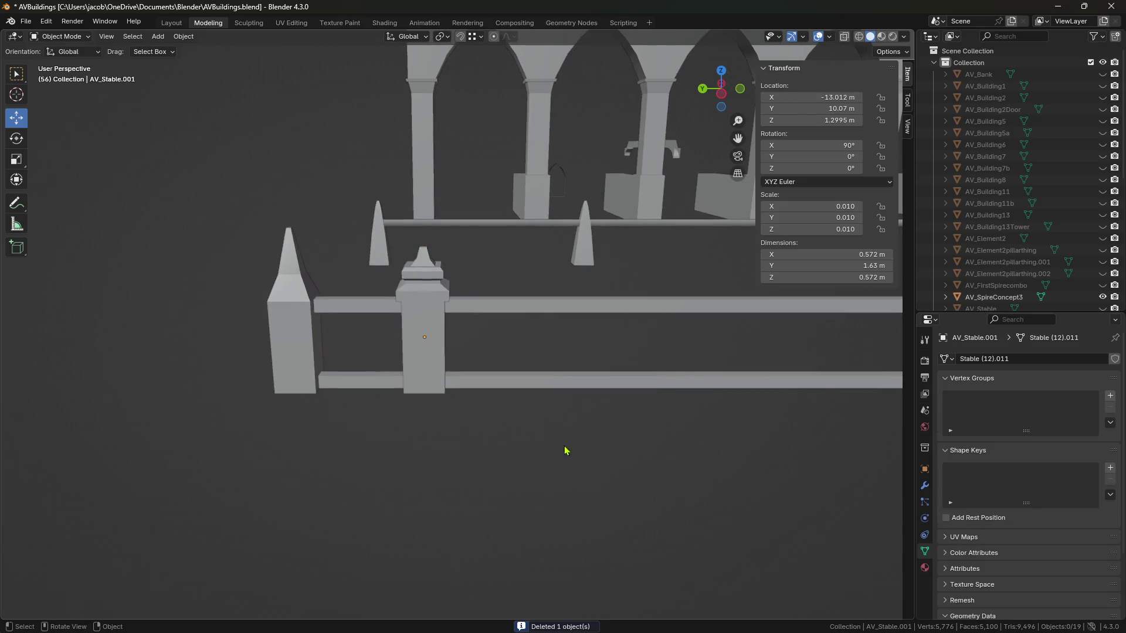
scroll(566, 427, "up", 2)
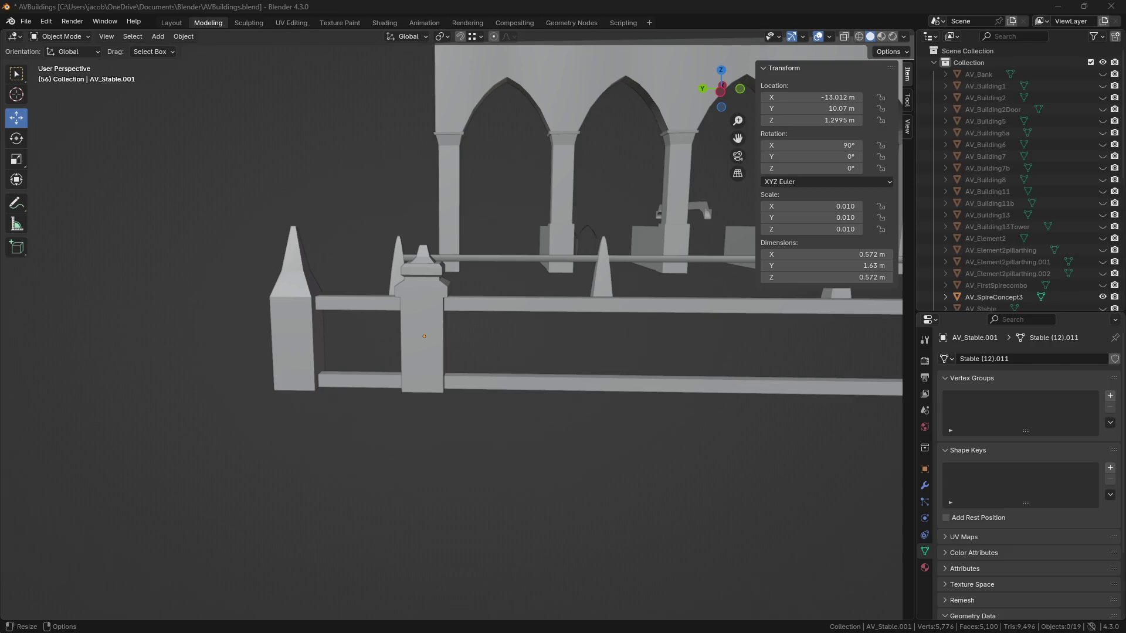
scroll(634, 395, "down", 3)
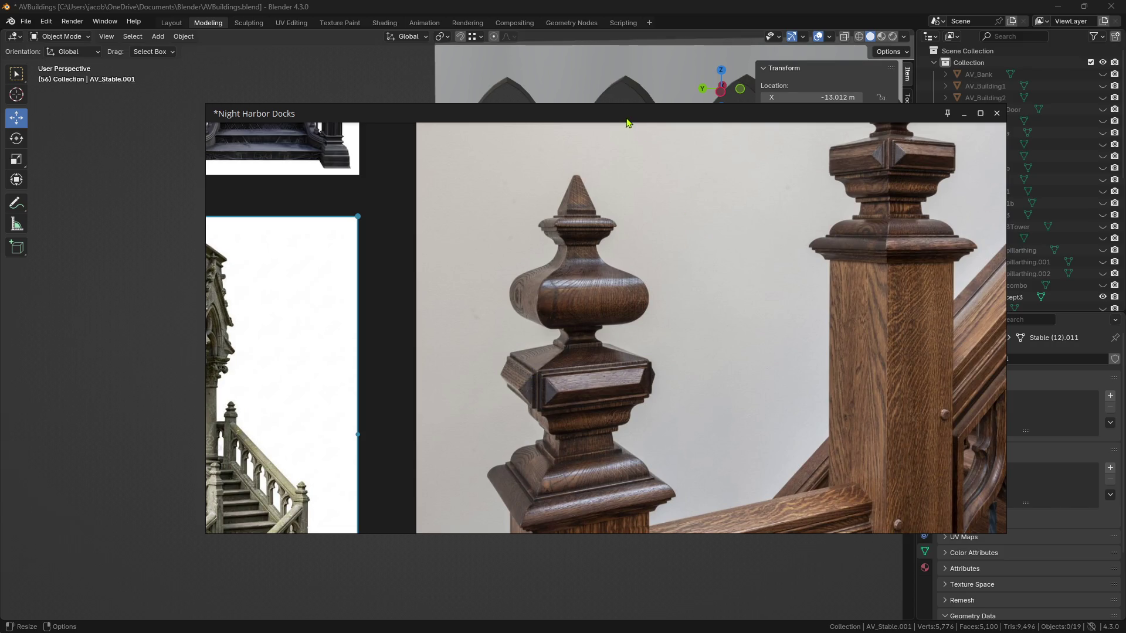
key("alt+Tab")
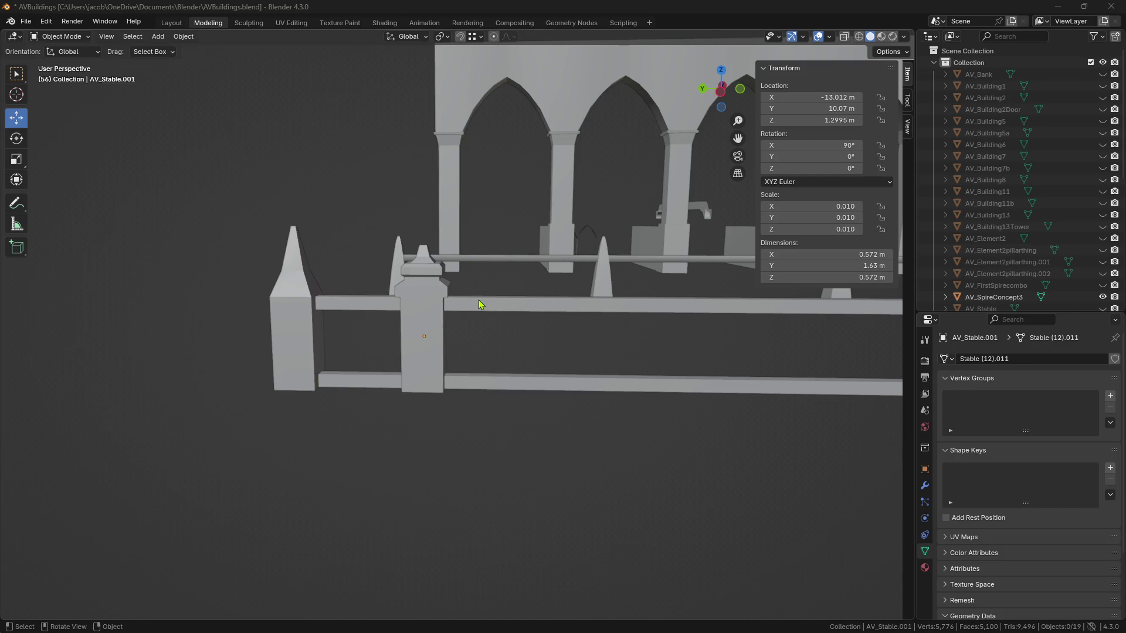
Copy and paste the finial post, sliding the copy along Y down the fence.
middle_click_drag(469, 298, 430, 331)
left_click(427, 332)
key("ctrl+c")
key("ctrl+v")
key("g")
key("y")
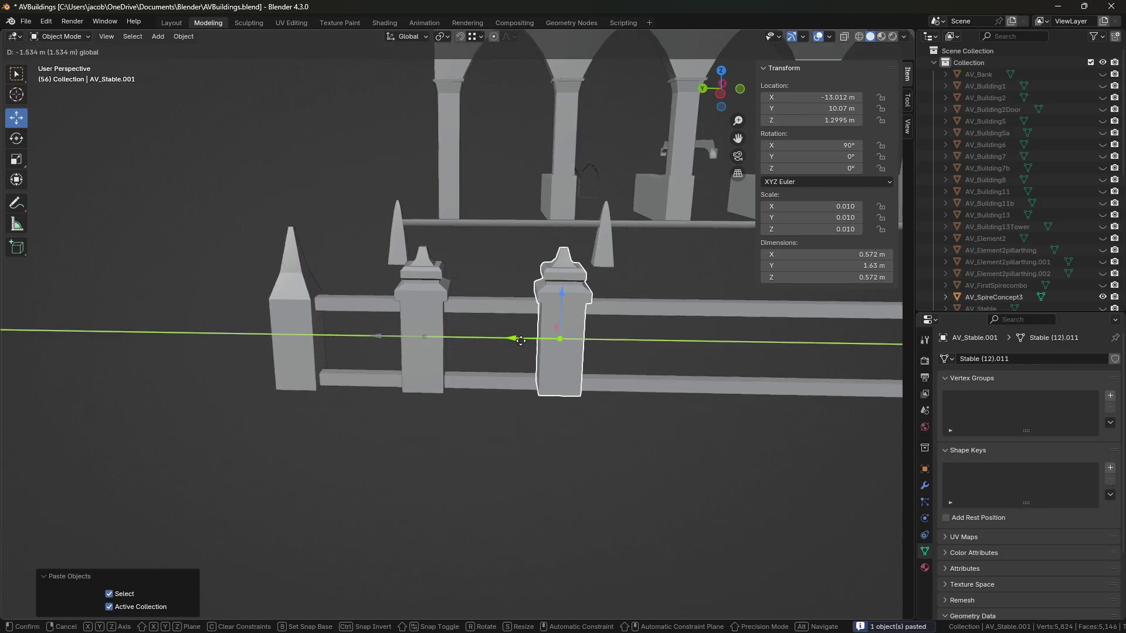
left_click(721, 320)
In face mode, select the copy's spire faces and upper cap face loops.
scroll(721, 320, "up", 3)
key("Tab")
scroll(558, 345, "up", 3)
middle_click_drag(558, 344, 475, 167)
key("3")
left_click(445, 126)
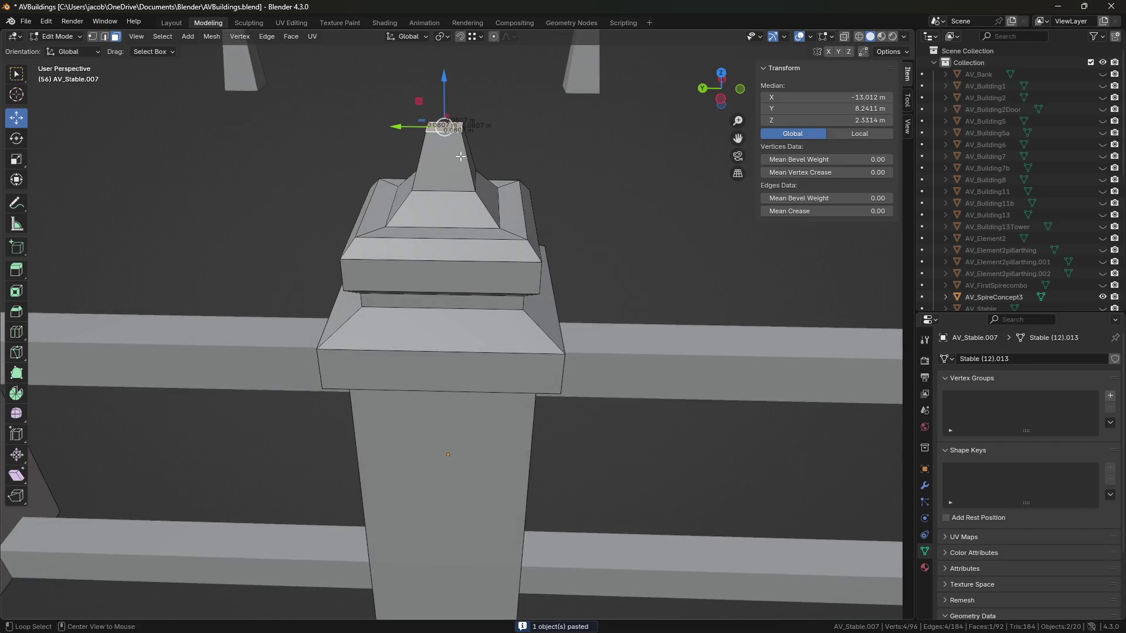
left_click(474, 167, "alt+shift")
left_click(500, 226, "alt+shift")
left_click(505, 247, "alt+shift")
left_click(529, 249, "alt+shift")
Add the remaining cap, spire-base and taper loops to the selection from the side.
middle_click_drag(537, 277, 533, 254)
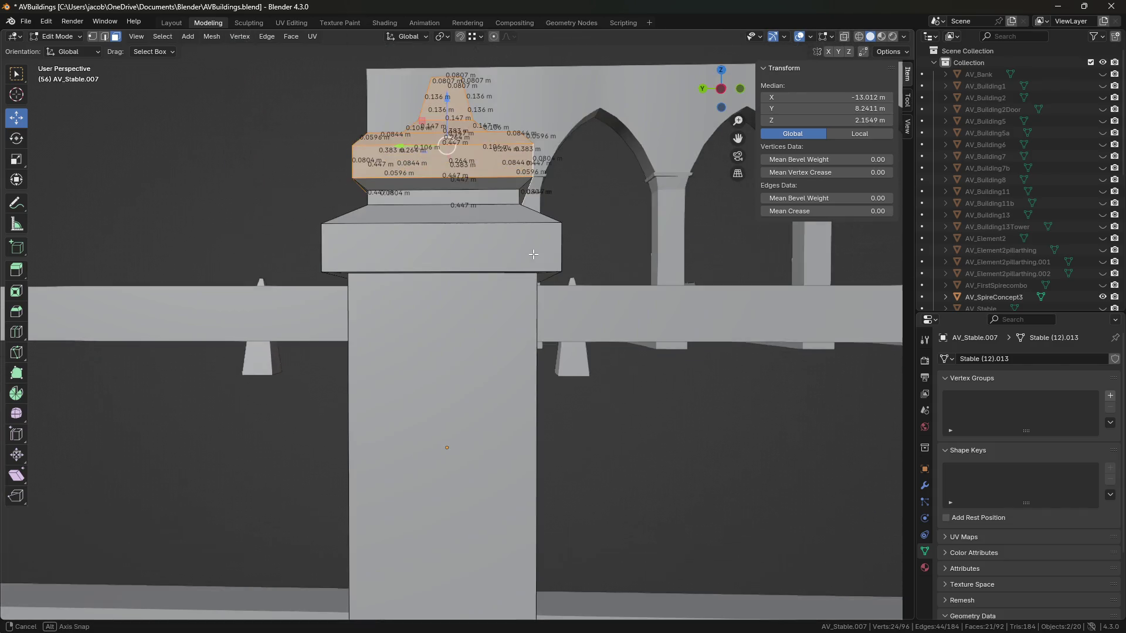
left_click(530, 183, "alt+shift")
left_click(534, 202, "alt+shift")
left_click(557, 220, "alt+shift")
left_click(562, 243, "alt+shift")
mouse_move(561, 243)
middle_mouse_down()
mouse_move(552, 223)
mouse_move(491, 292)
middle_mouse_up()
left_click(552, 223, "alt+shift")
Delete the selected cap and spire faces, fill the open top, and save.
key("x")
left_click(577, 217)
key("2")
left_click(491, 286)
key("f")
middle_click_drag(578, 264, 538, 385)
key("ctrl+s")
Move the plain capless post along Y to its place in the railing.
key("a")
key("Tab")
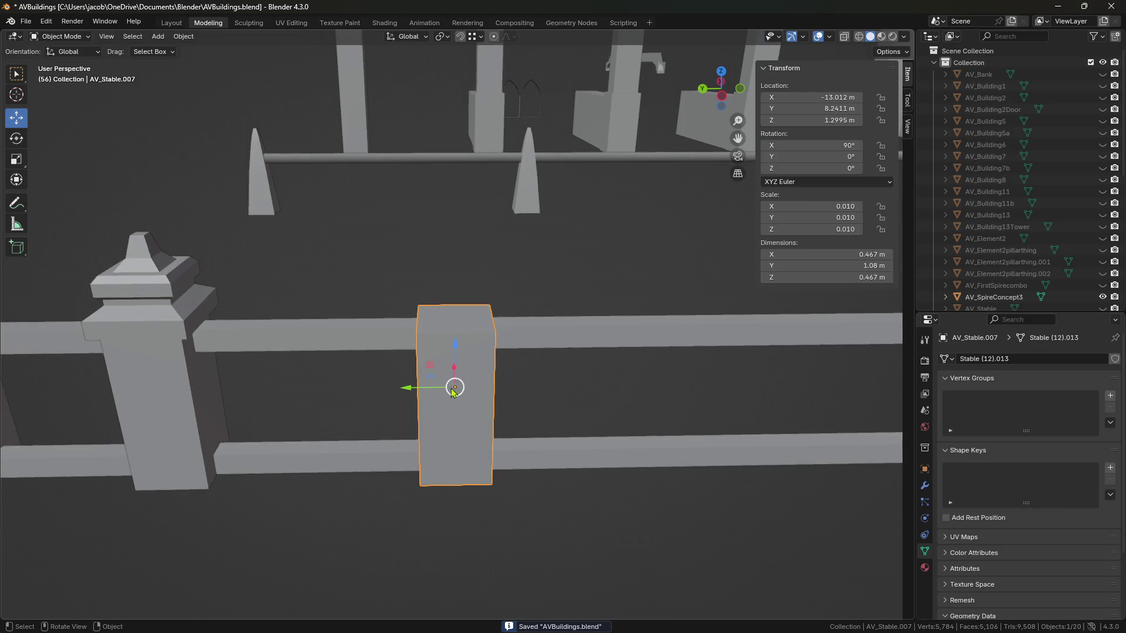
key("g")
key("y")
left_click(807, 381)
Paste another plain post copy mid-span, select its top face, and save.
key("ctrl+v")
key("g")
key("y")
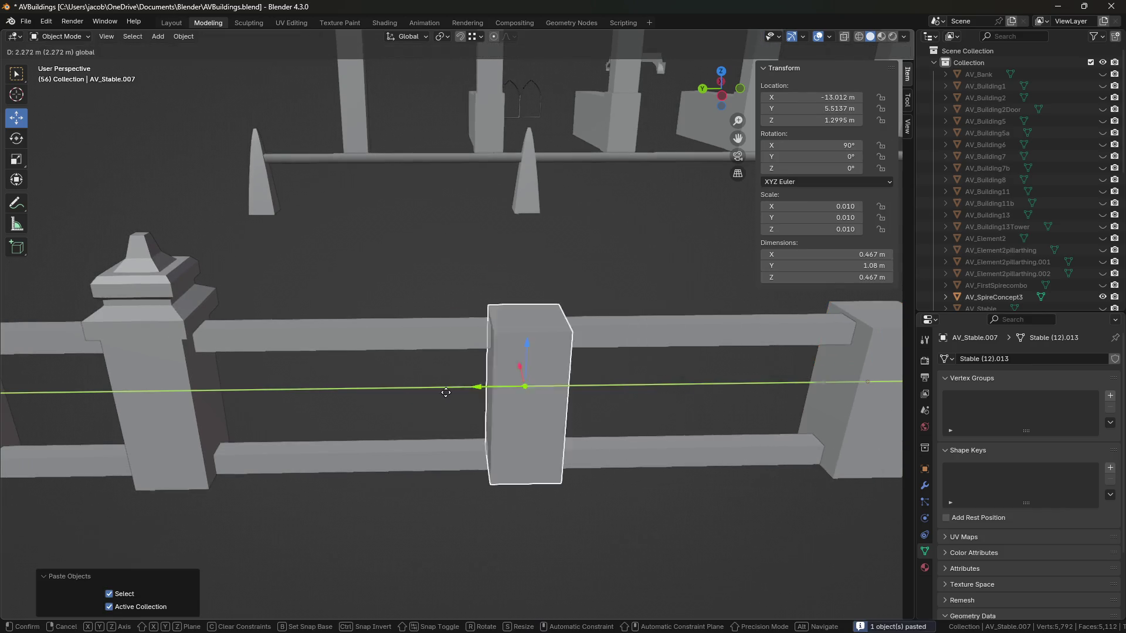
left_click(461, 325)
key("Tab")
left_click(460, 324)
middle_click_drag(460, 324, 460, 311)
key("ctrl+s")
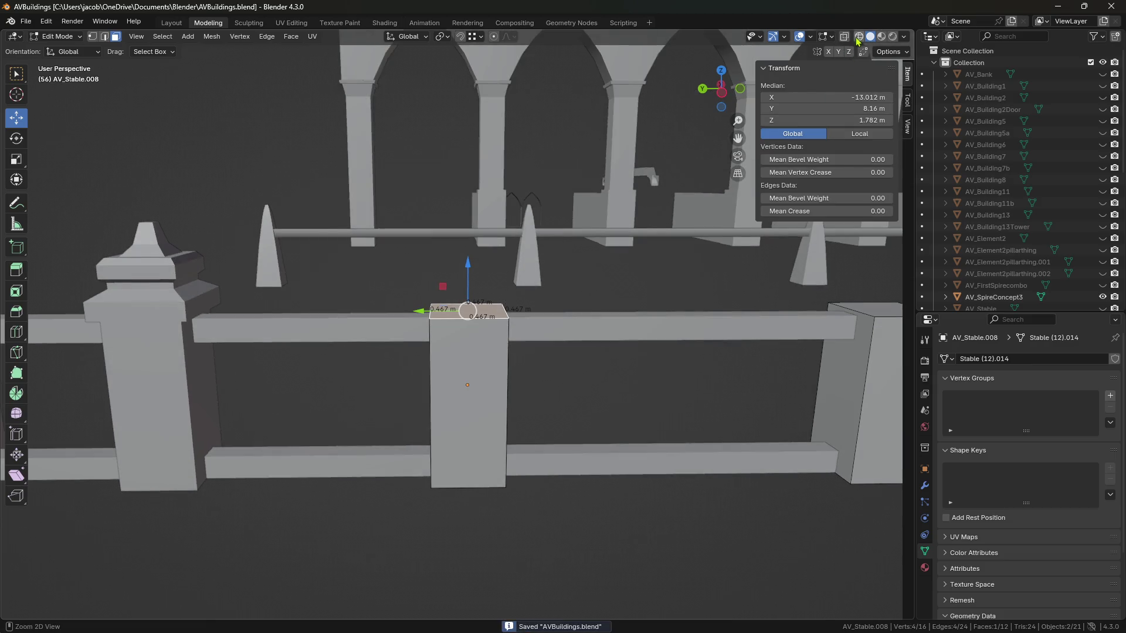
Show the scene in wireframe and view the post straight from the side.
left_click(859, 36)
left_click(722, 92)
scroll(582, 199, "up", 4)
scroll(582, 248, "down", 2)
scroll(582, 248, "down", 1)
key("ctrl+s")
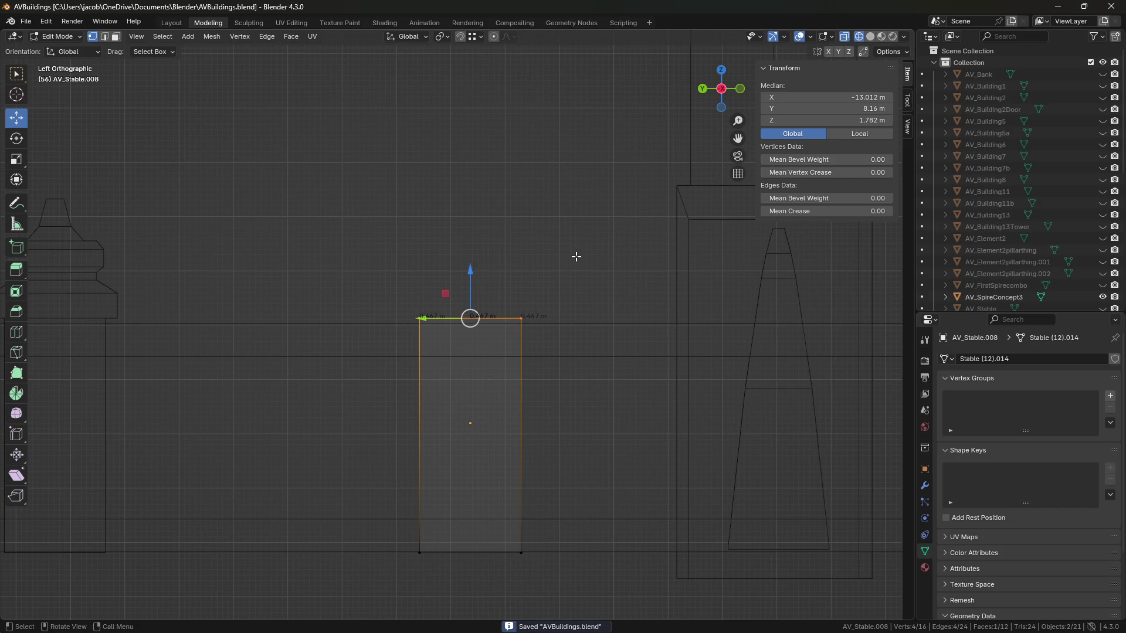
scroll(564, 259, "down", 1, "shift")
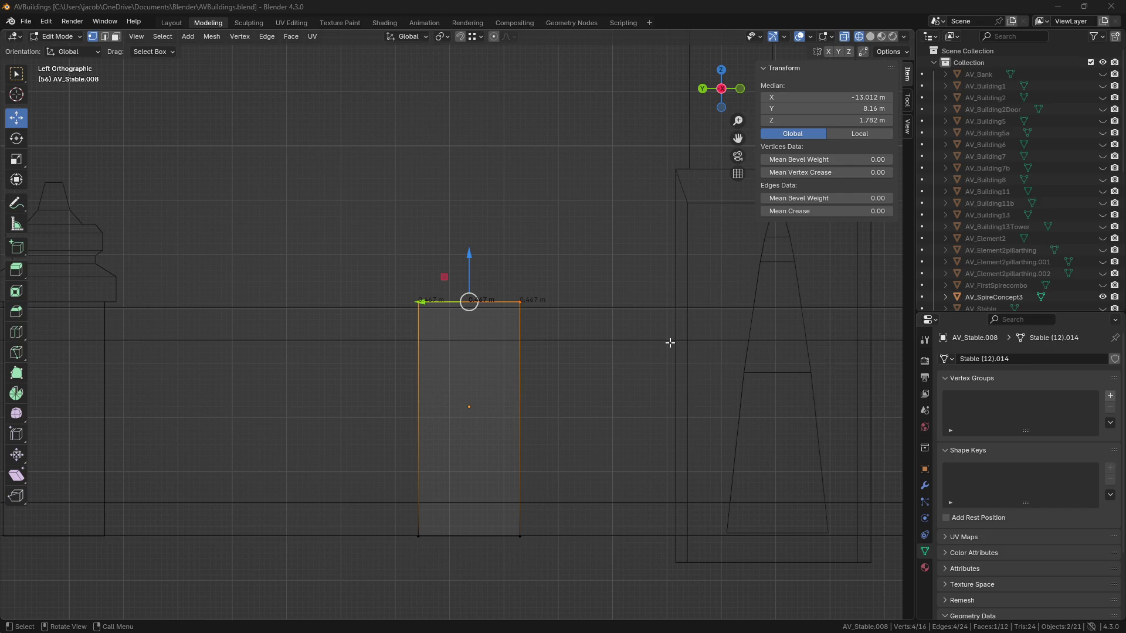
scroll(458, 325, "down", 3)
Orbit to a perspective view above AV_Stable.008 and extrude its top face in place.
scroll(463, 322, "up", 3)
scroll(545, 326, "down", 3)
scroll(545, 325, "up", 3)
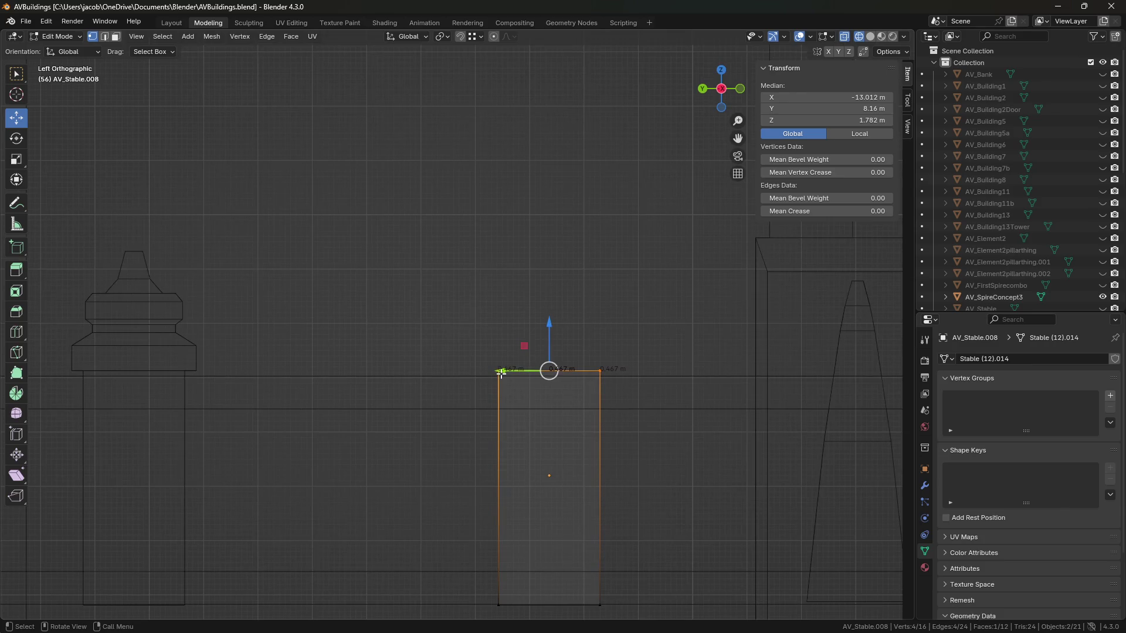
mouse_move(513, 321)
middle_mouse_down()
mouse_move(510, 344)
mouse_move(583, 361)
mouse_move(514, 340)
mouse_move(497, 348)
middle_mouse_up()
scroll(516, 343, "up", 4)
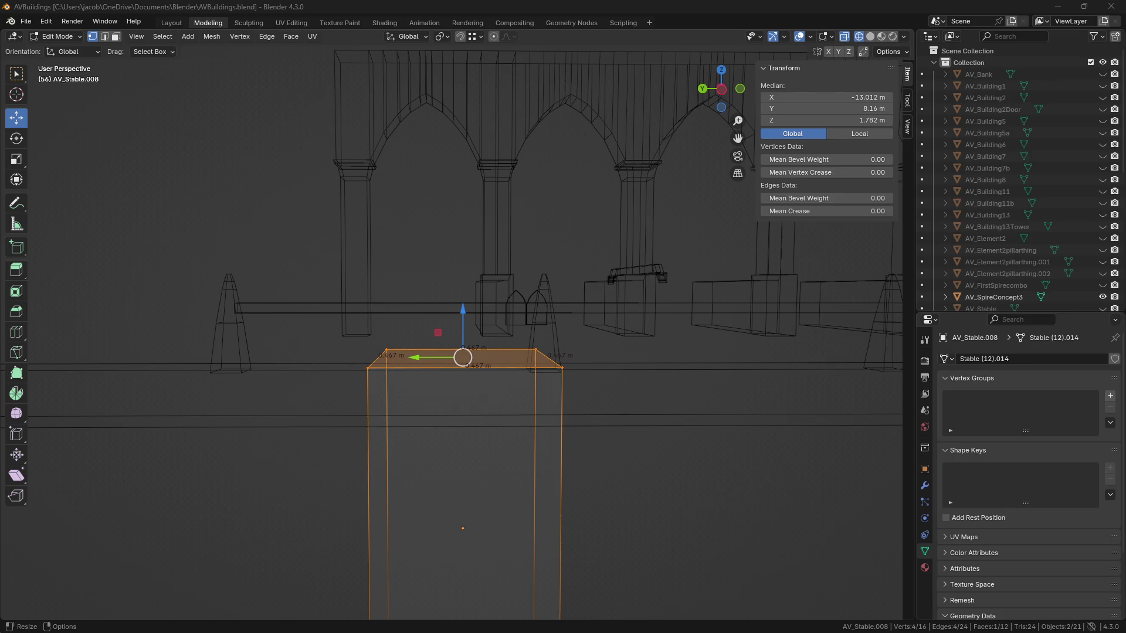
scroll(527, 359, "up", 3)
middle_click_drag(571, 347, 539, 343)
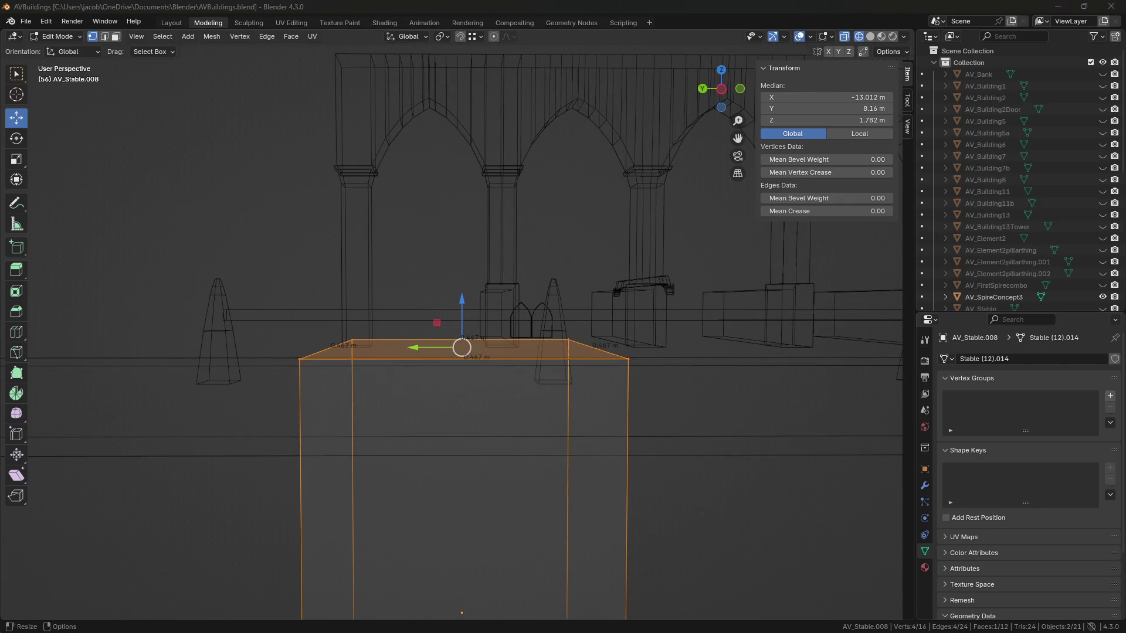
middle_click_drag(463, 329, 463, 305)
key("e")
key("Escape")
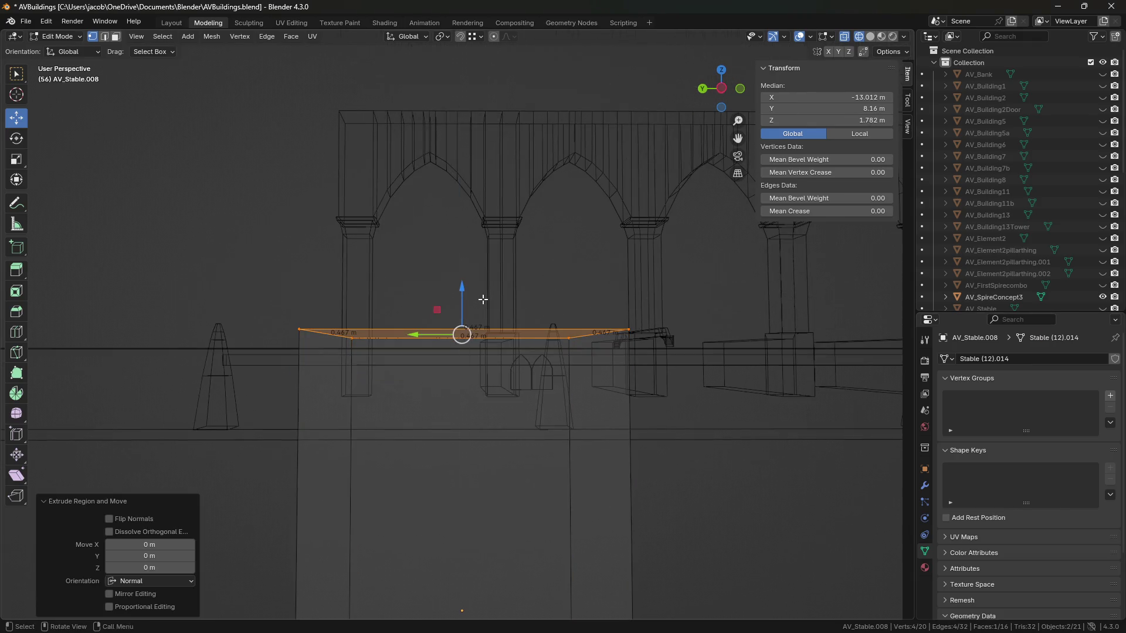